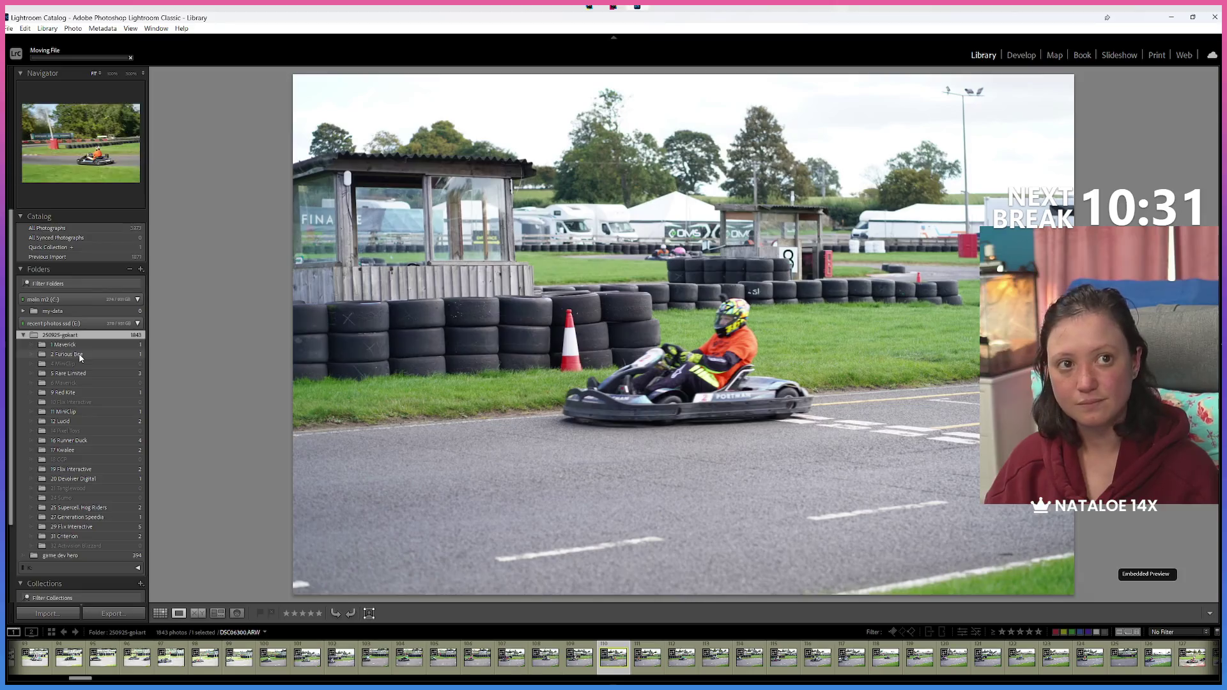
# Step: Open a kart photo large from the filmstrip and step forward through the shoot, shot by shot
pyautogui.click(523, 665)
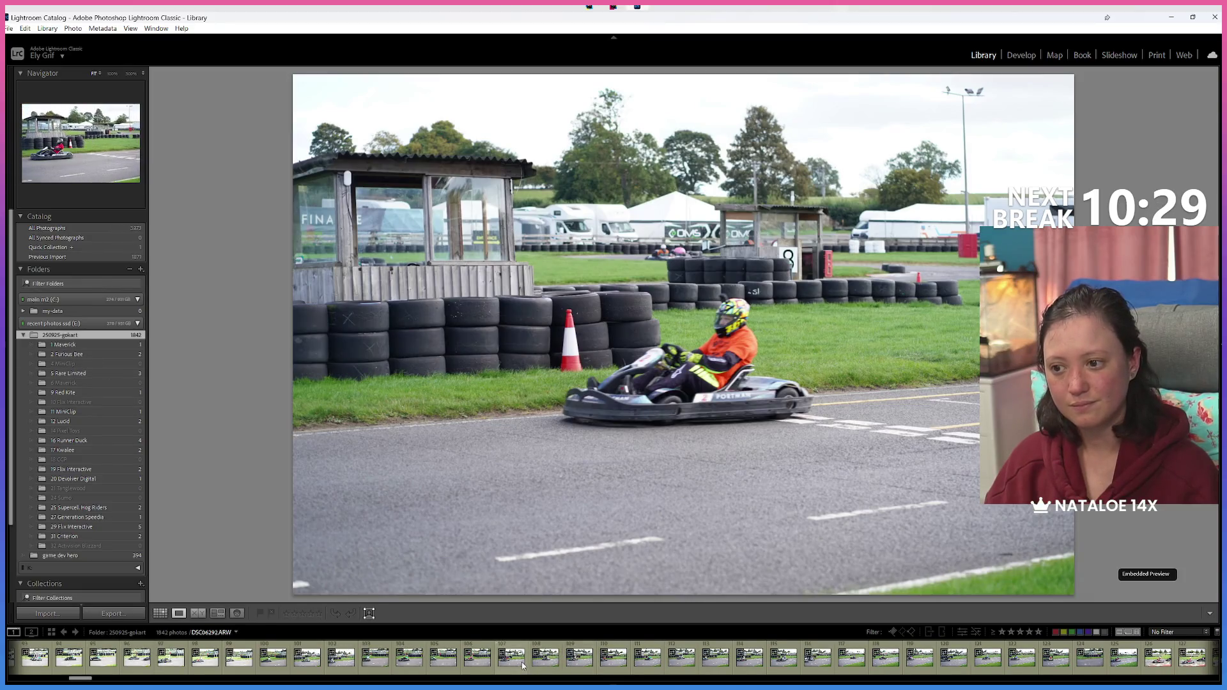
pyautogui.press('Right')
pyautogui.press('Right')
pyautogui.press('Right')
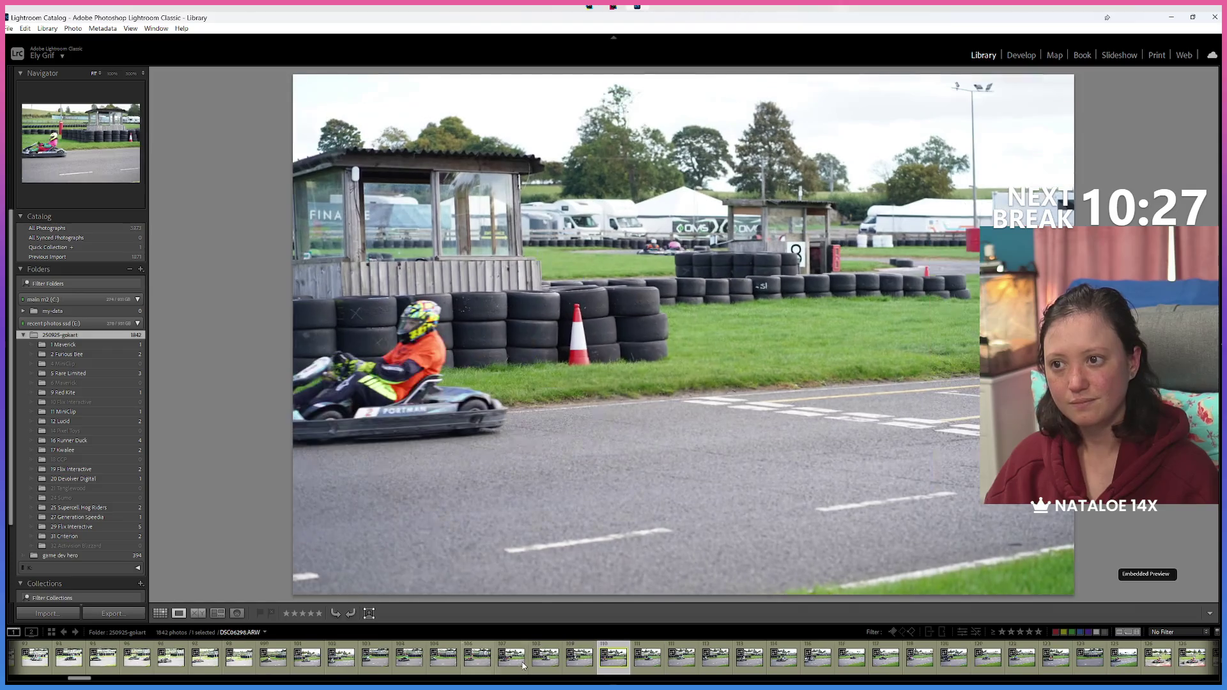
pyautogui.press('Right')
pyautogui.press('Right')
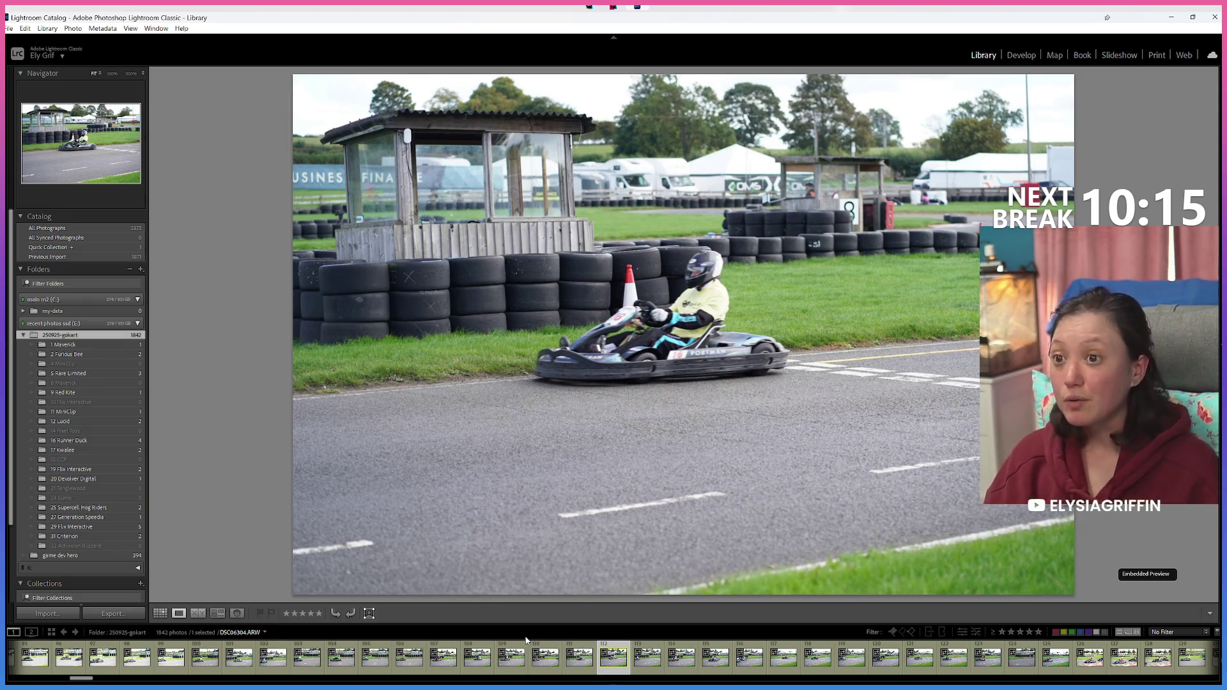
pyautogui.press('Right')
pyautogui.press('Right')
pyautogui.press('Right')
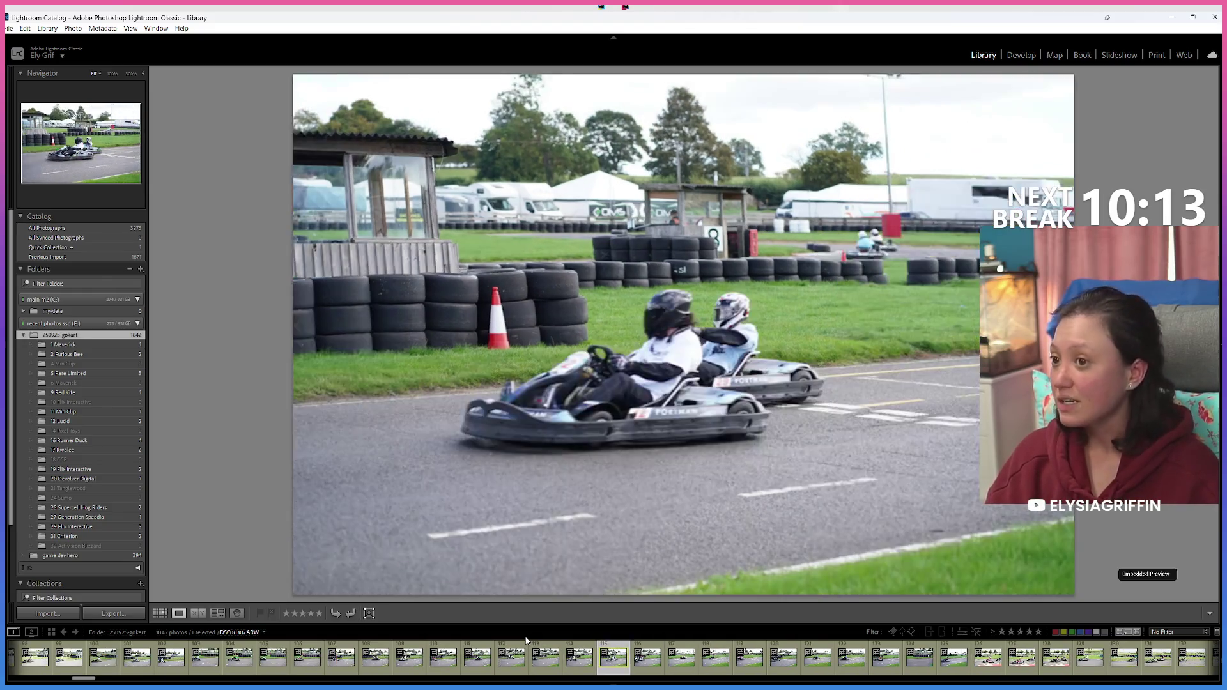
pyautogui.press('Right')
pyautogui.press('Right')
pyautogui.press('Right')
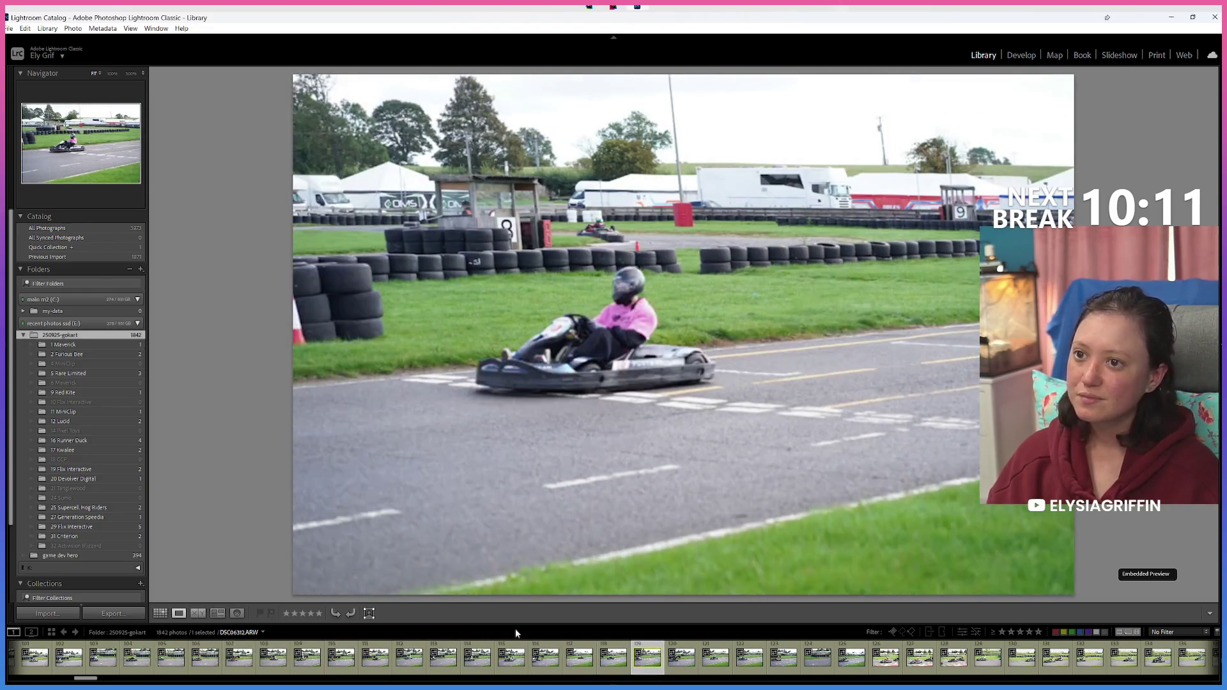
pyautogui.press('Right')
pyautogui.press('Right')
pyautogui.press('Right')
pyautogui.press('Right')
pyautogui.press('Right')
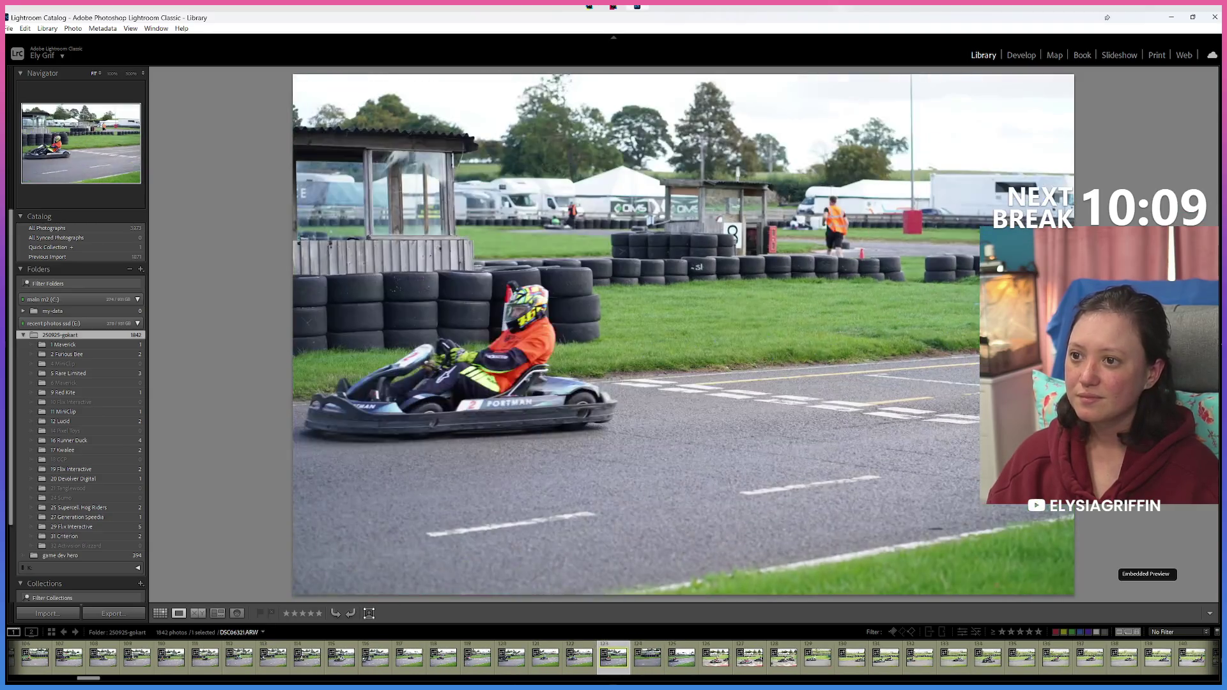
pyautogui.press('Right')
pyautogui.press('Right')
pyautogui.press('Right')
pyautogui.press('Right')
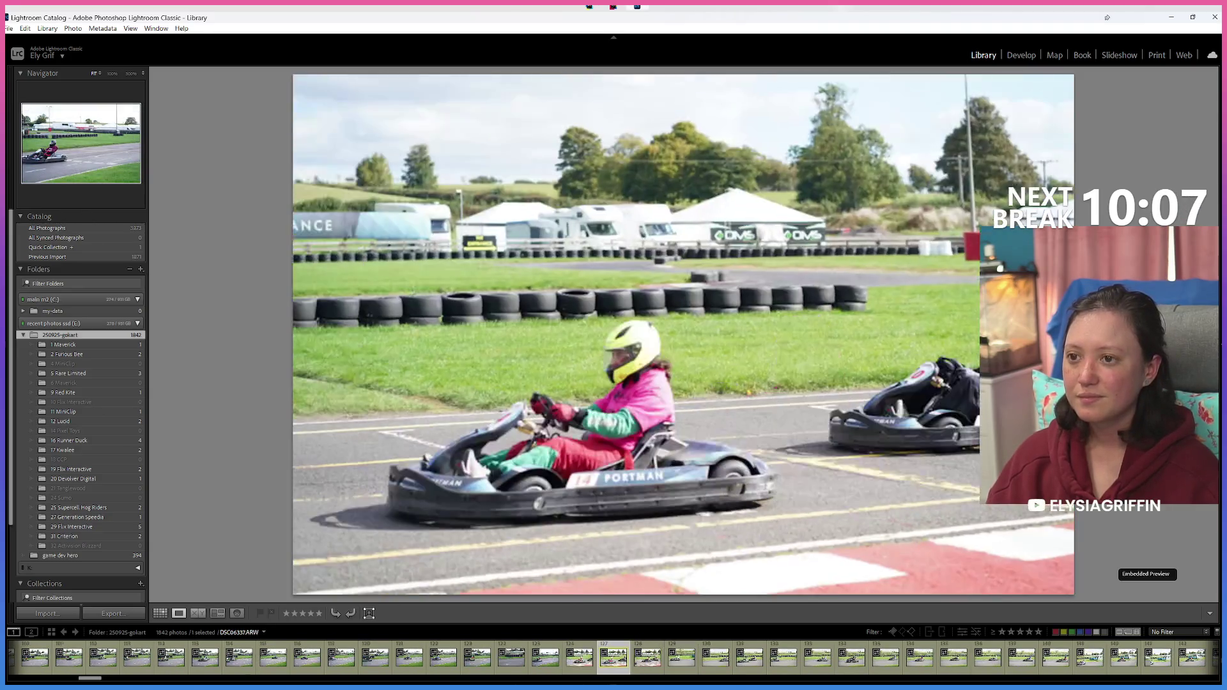
pyautogui.press('Right')
pyautogui.press('Right')
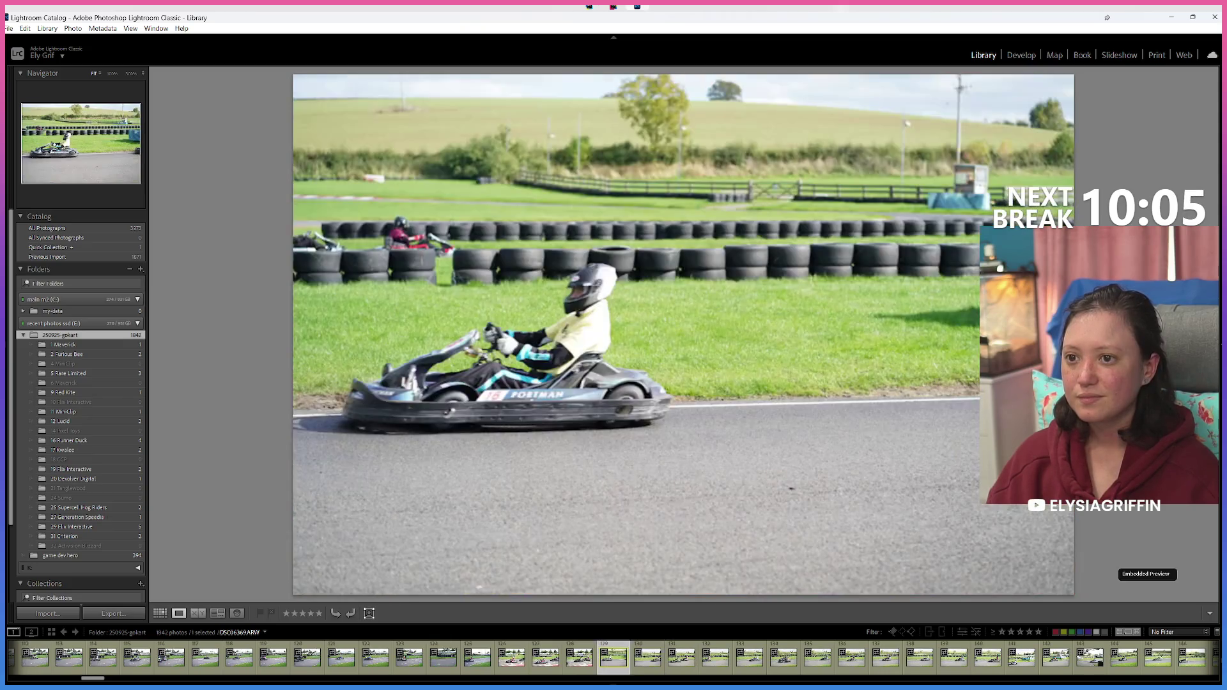
pyautogui.press('Right')
pyautogui.press('Right')
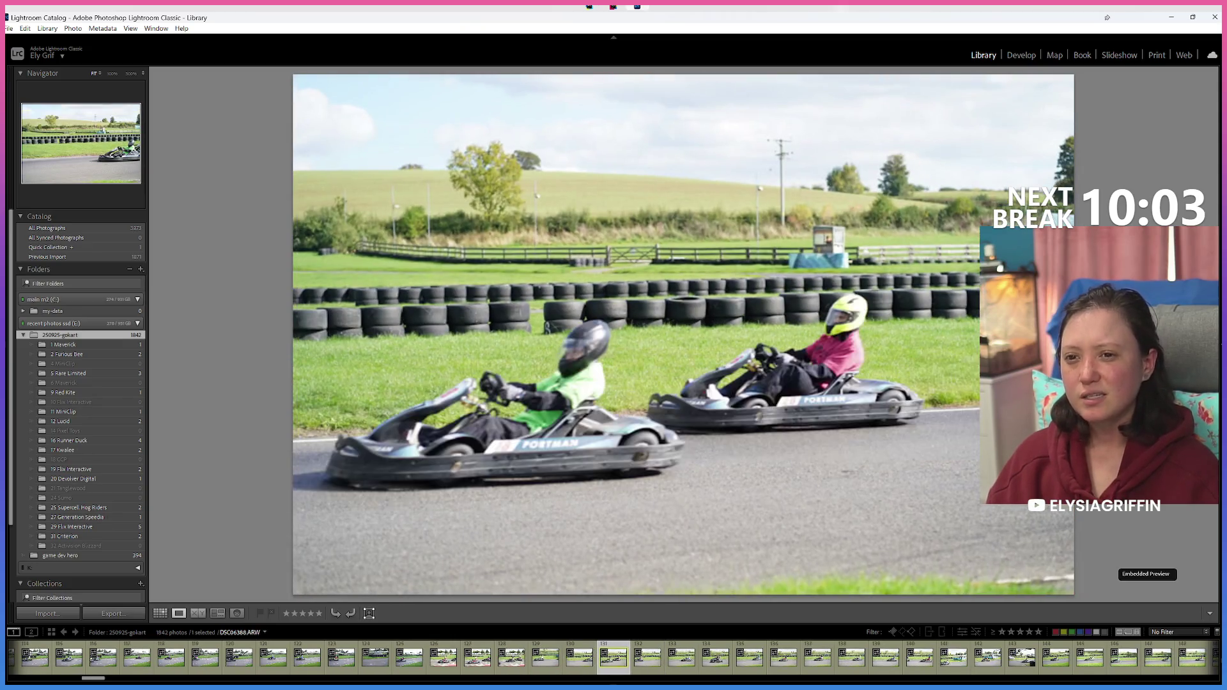
pyautogui.press('Right')
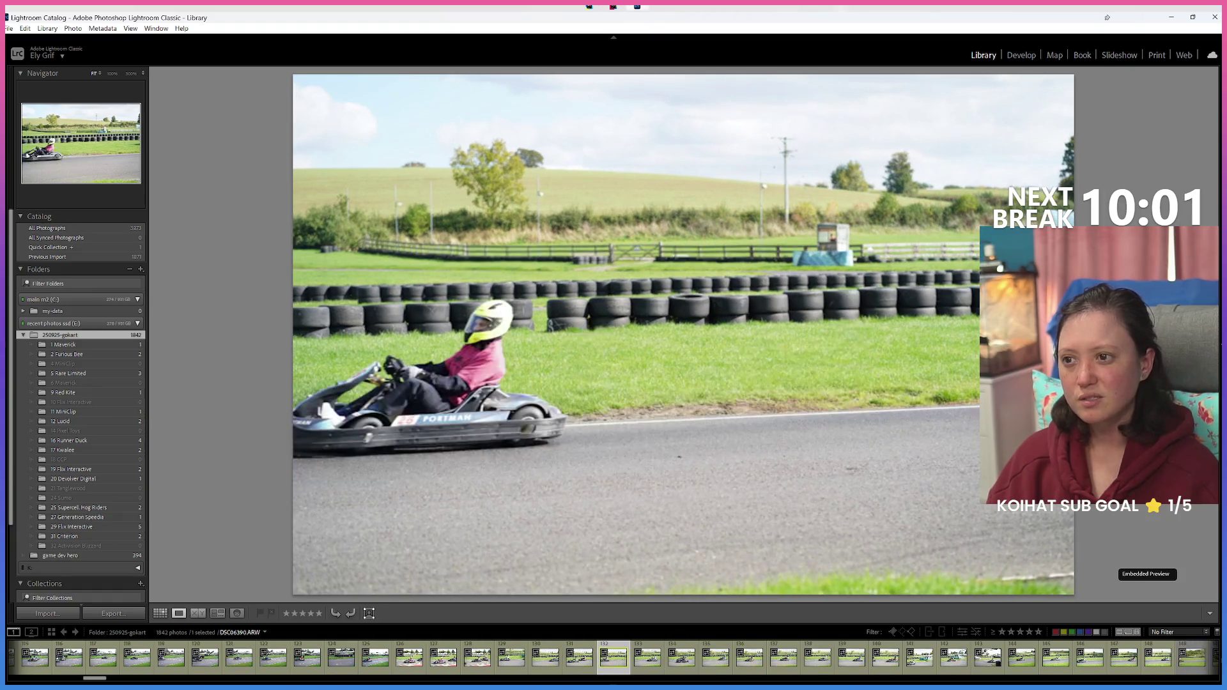
pyautogui.press('Right')
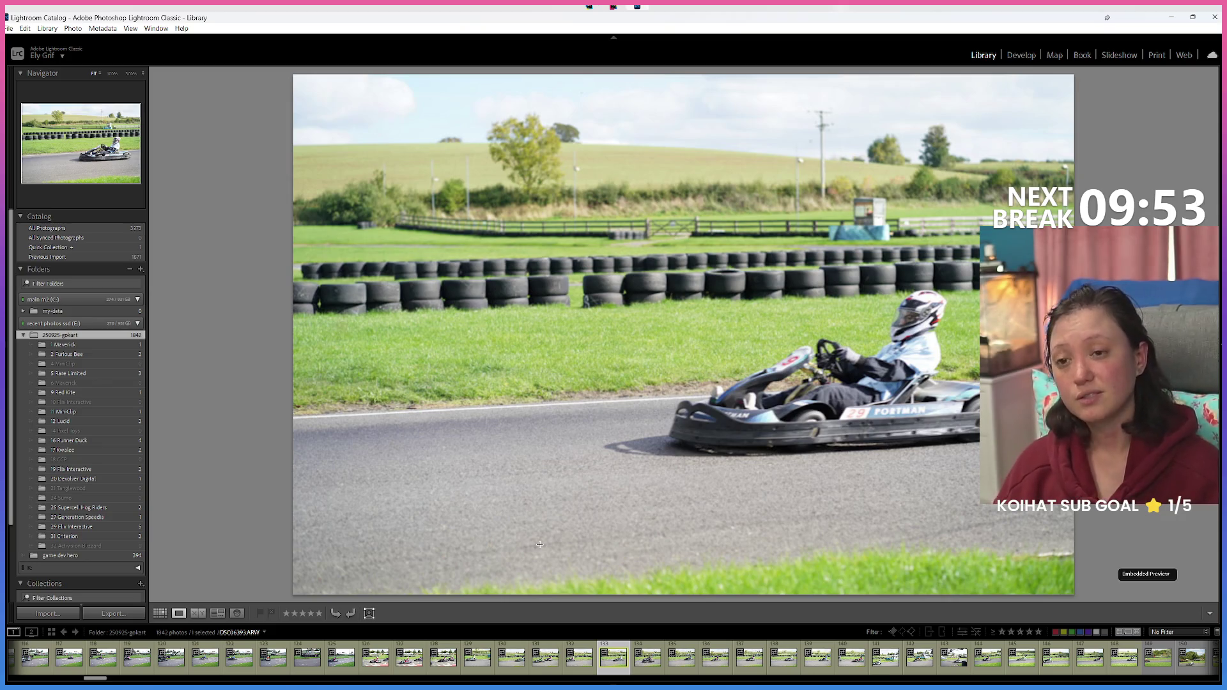
pyautogui.press('Right')
pyautogui.press('Right')
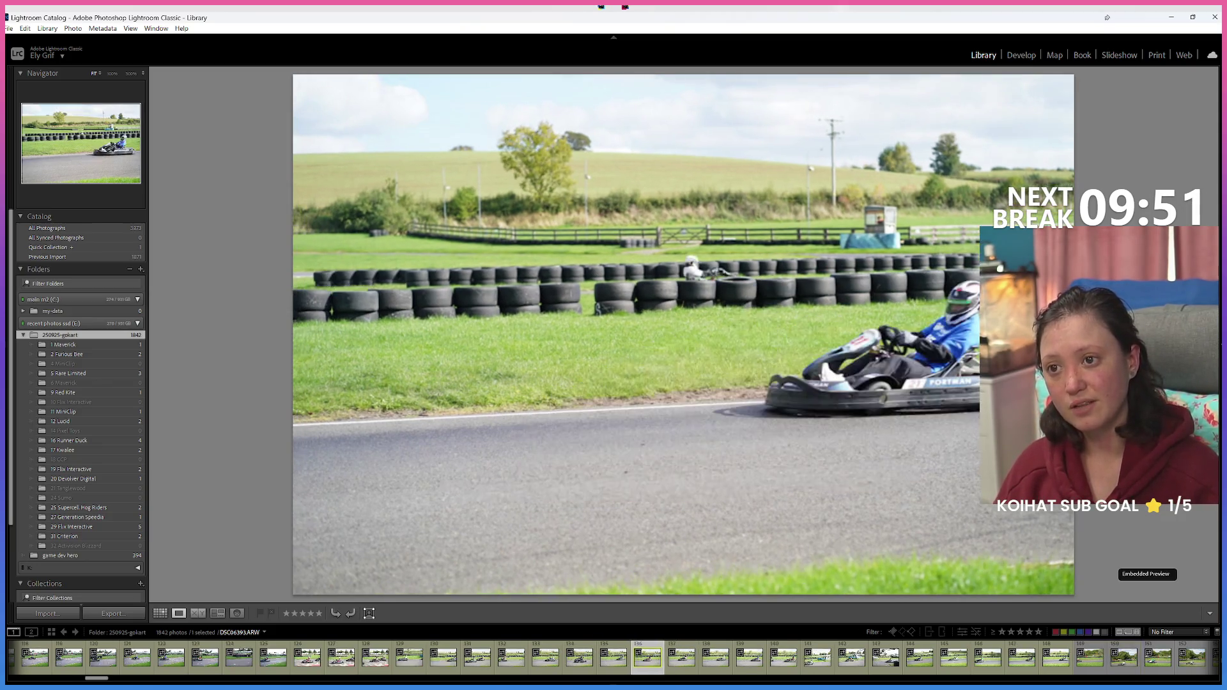
pyautogui.press('Right')
pyautogui.press('Right')
pyautogui.press('Right')
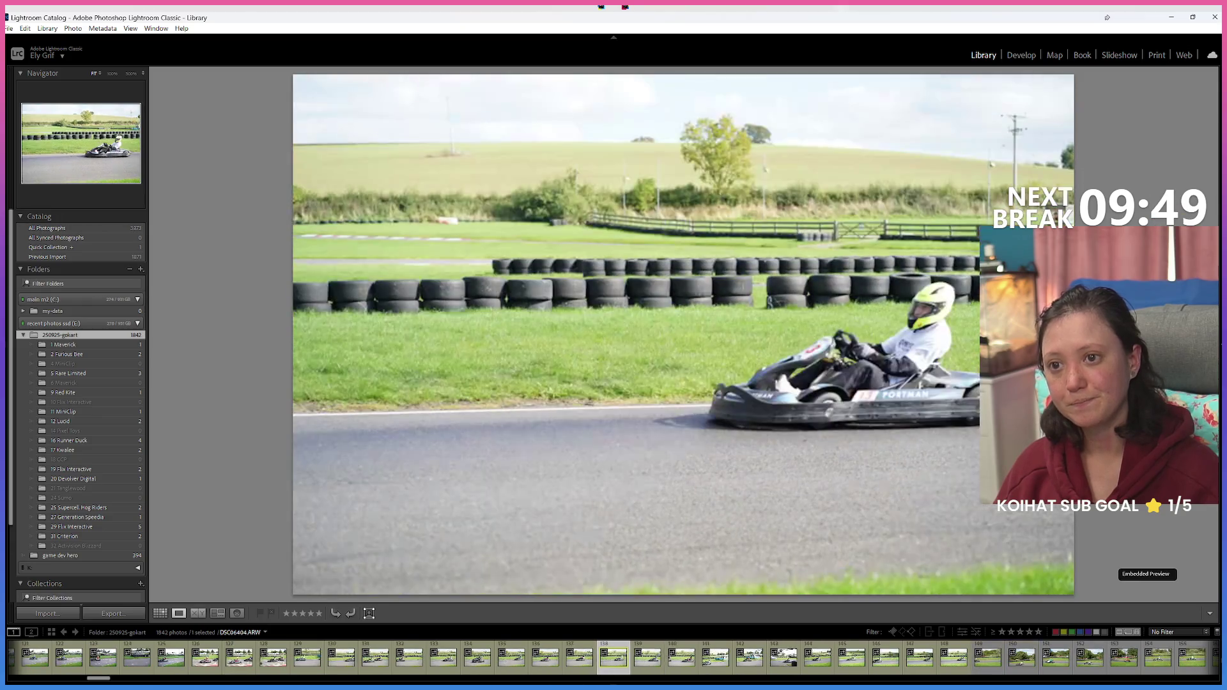
pyautogui.press('Right')
pyautogui.press('Right')
pyautogui.press('Right')
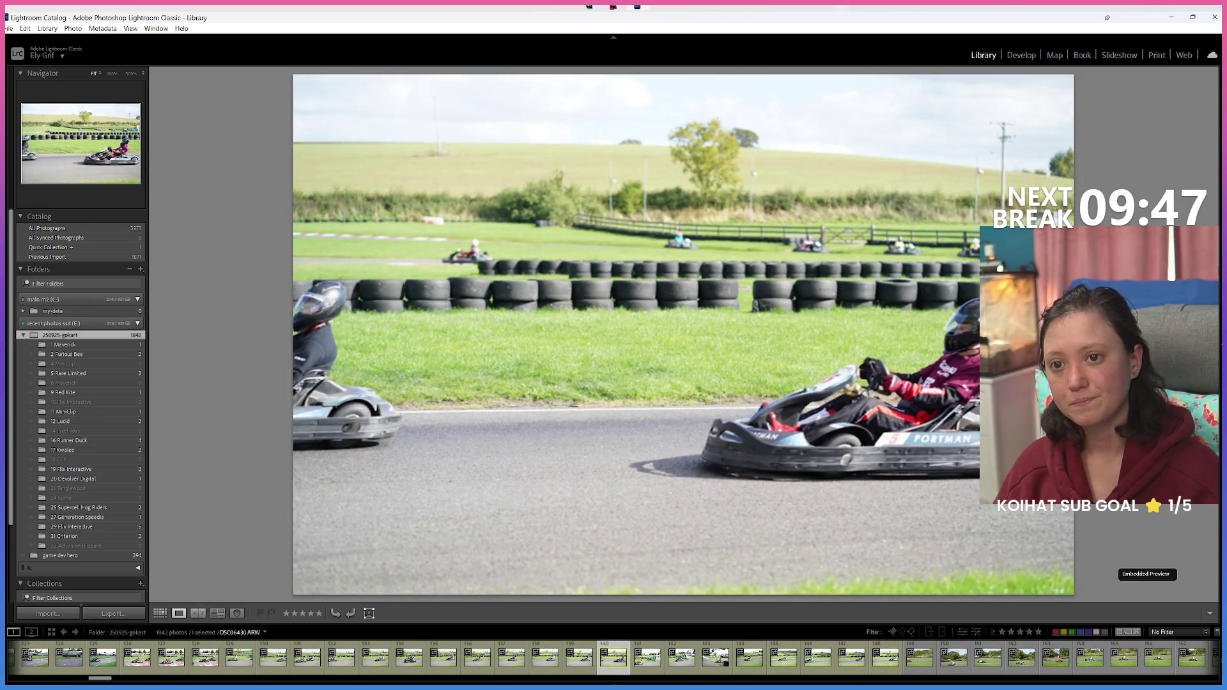
pyautogui.press('Right')
pyautogui.press('Right')
pyautogui.press('Right')
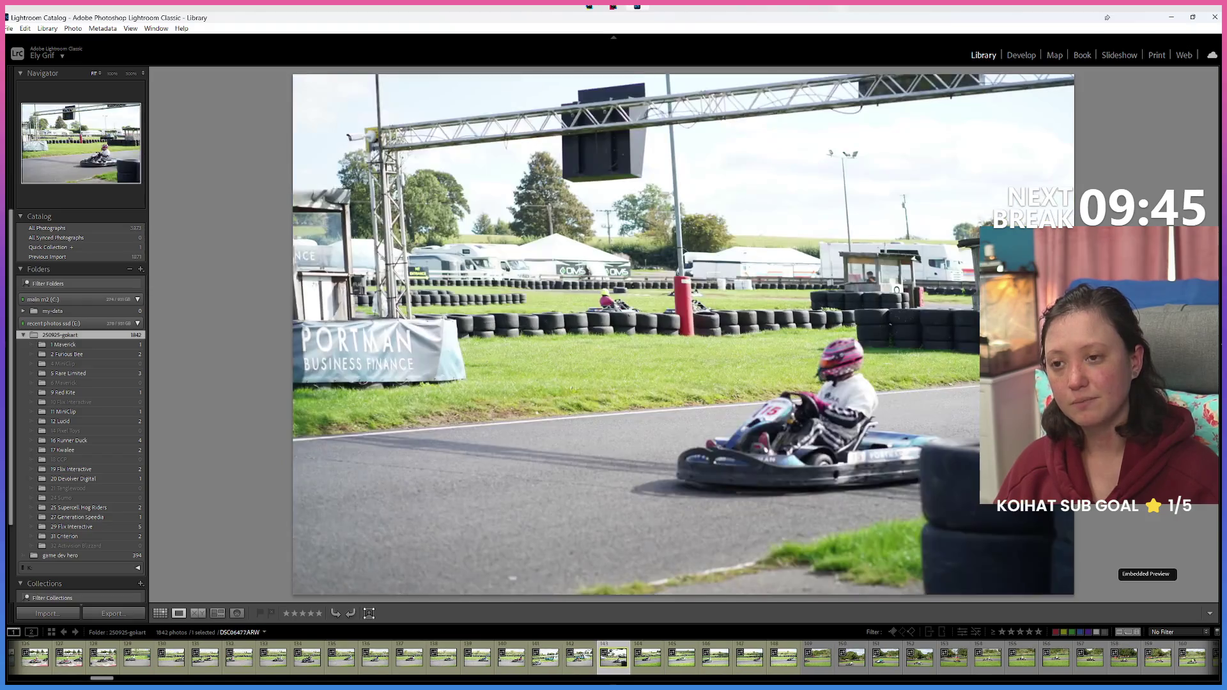
pyautogui.press('Right')
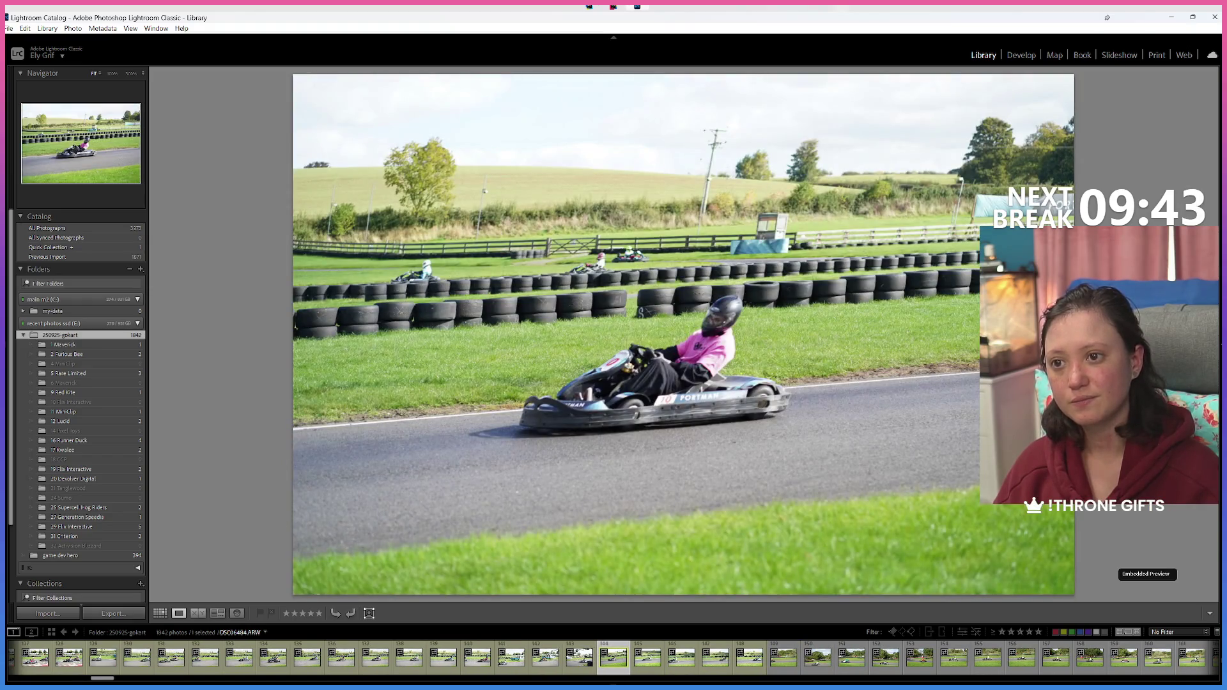
pyautogui.press('Right')
pyautogui.press('Right')
pyautogui.press('Right')
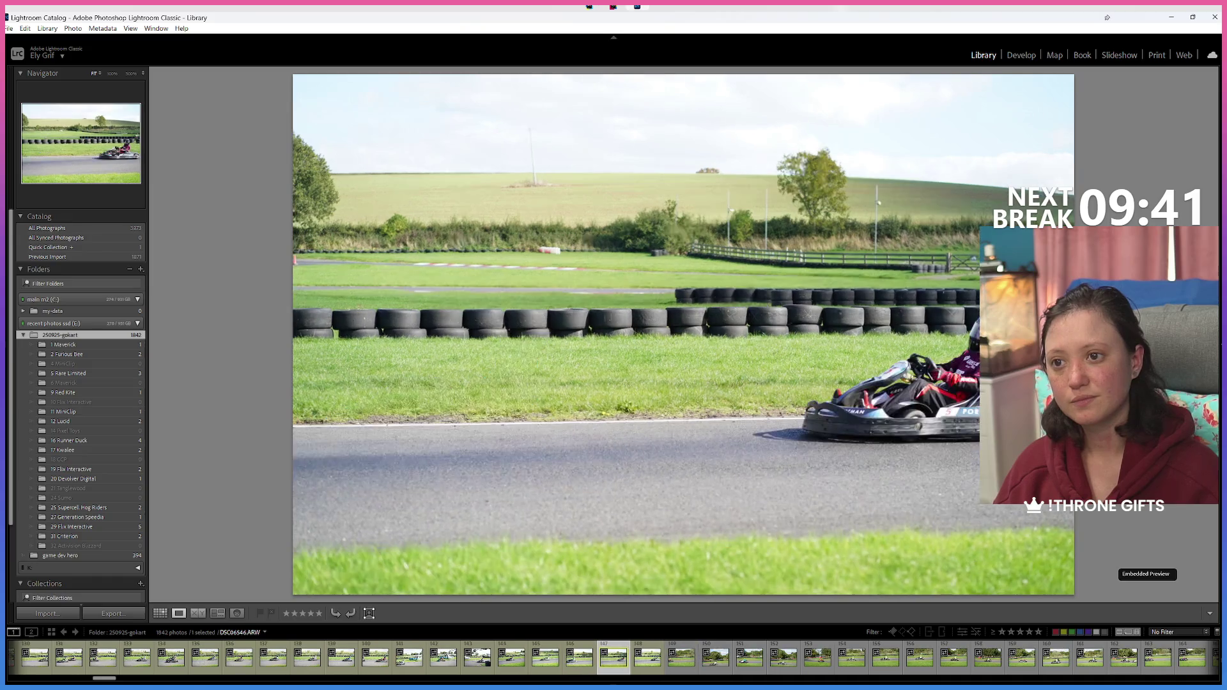
pyautogui.press('Left')
pyautogui.press('Right')
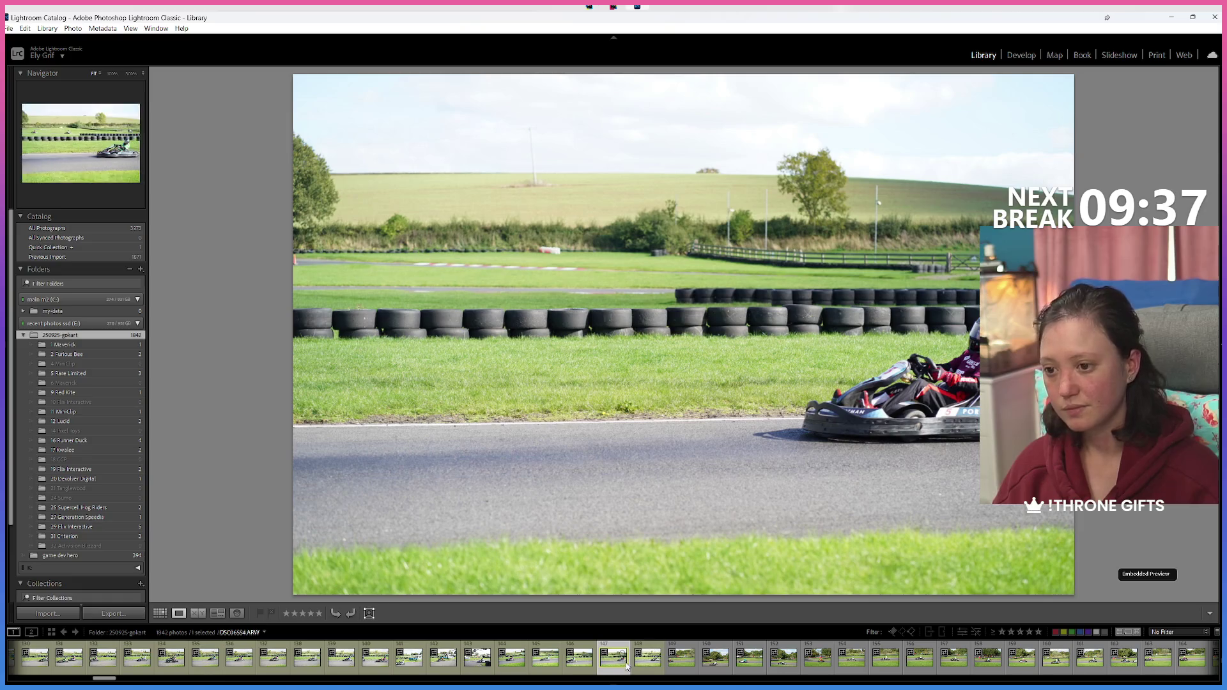
# Step: Move one photo into 5 Rare Limited and one into 18 CCP, then review the next shots
pyautogui.moveTo(87, 376); pyautogui.dragTo(87, 374)
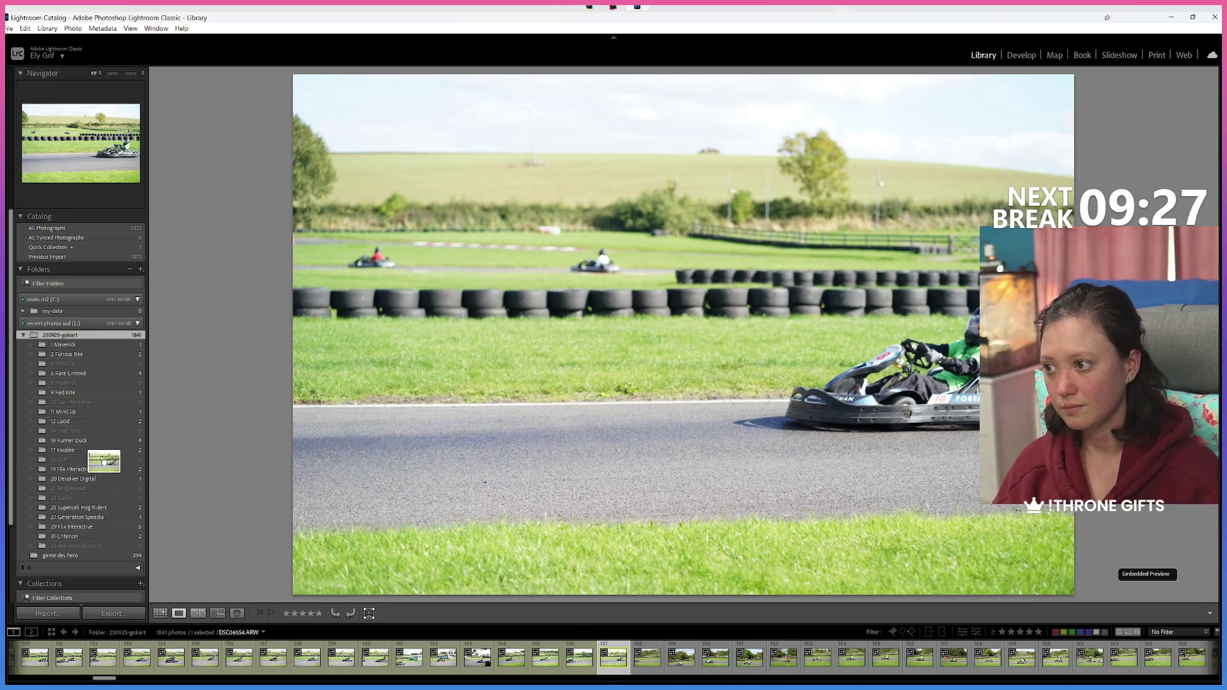
pyautogui.moveTo(319, 498); pyautogui.dragTo(93, 458)
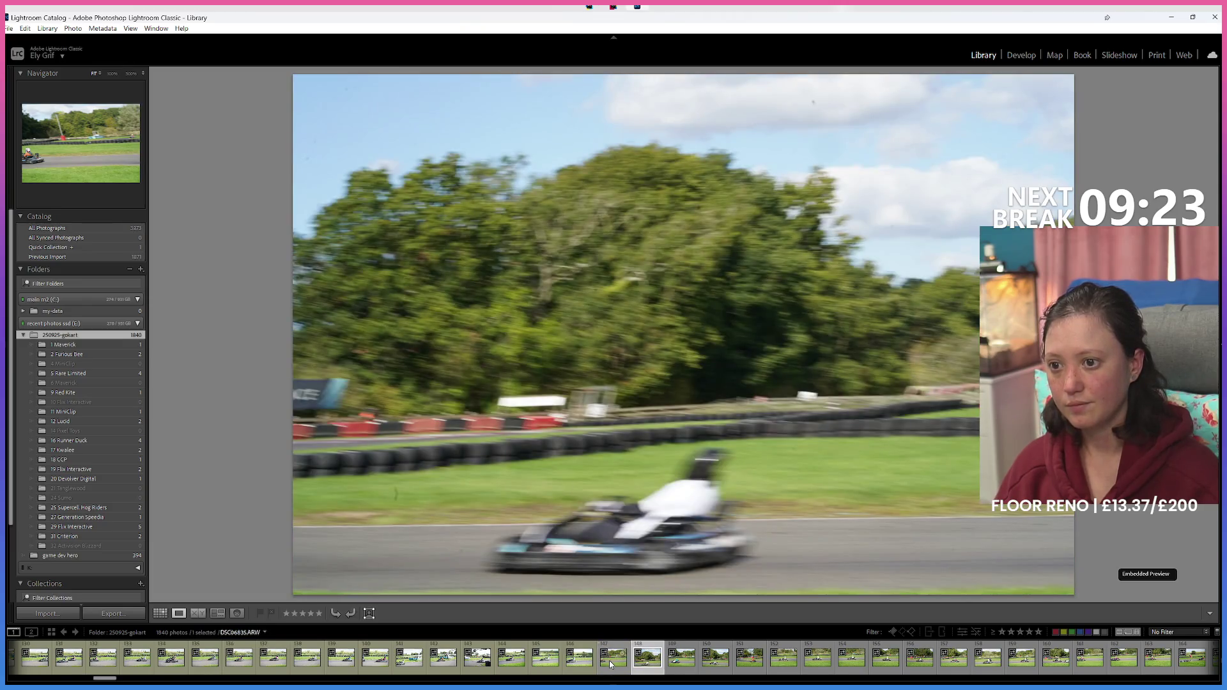
pyautogui.press('Right')
pyautogui.press('Right')
pyautogui.press('Right')
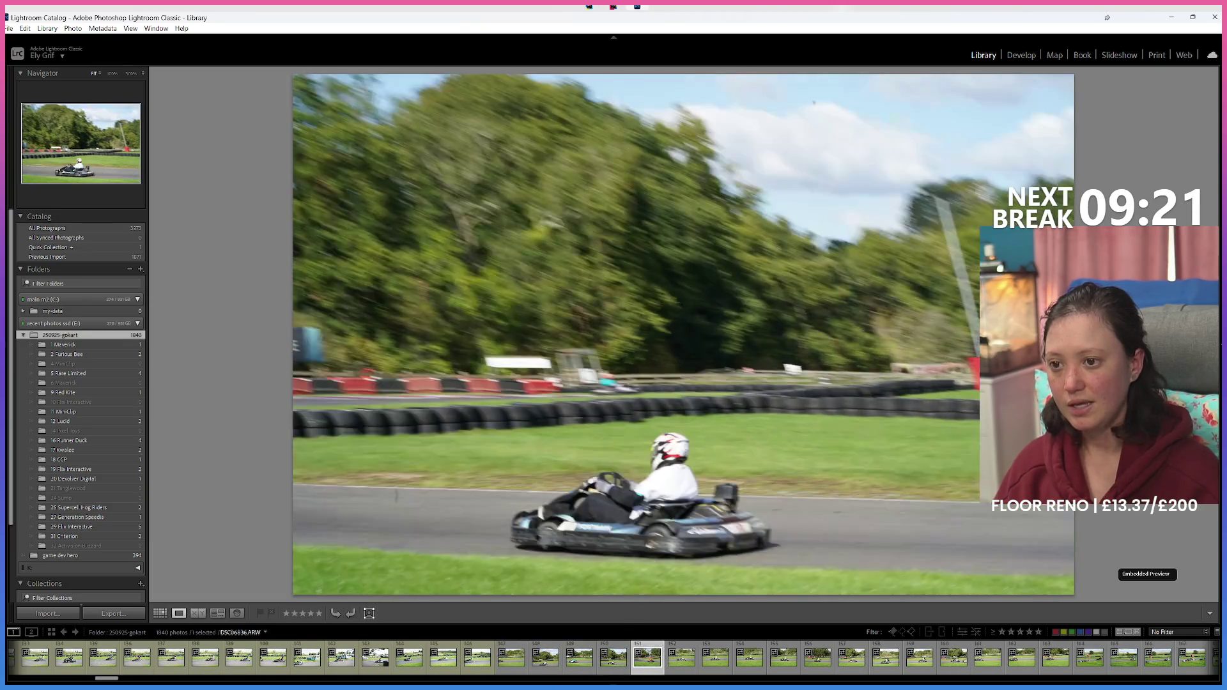
pyautogui.press('Right')
pyautogui.press('Right')
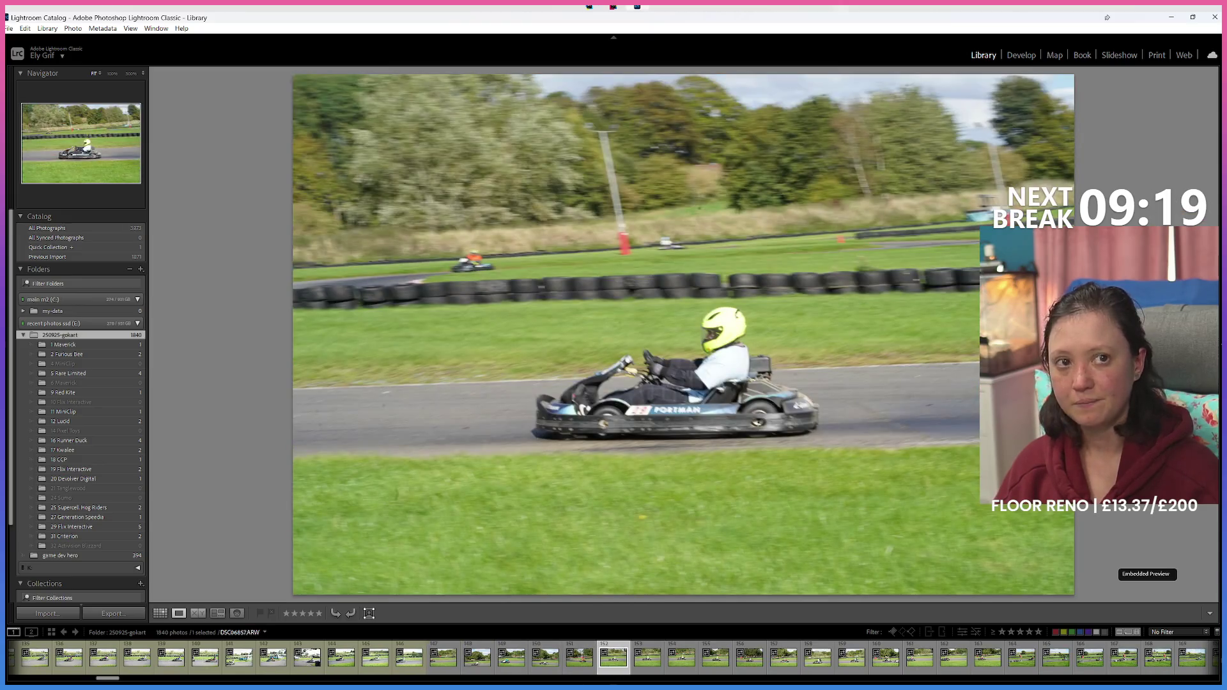
pyautogui.press('Right')
pyautogui.press('Right')
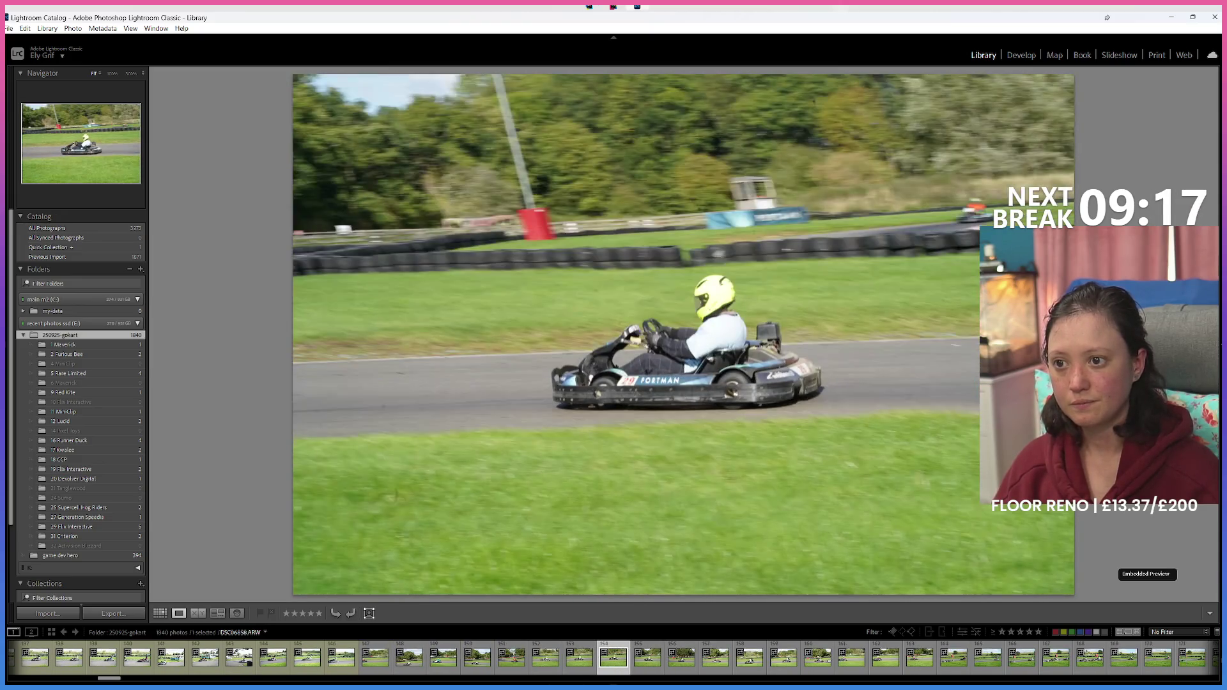
pyautogui.press('Left')
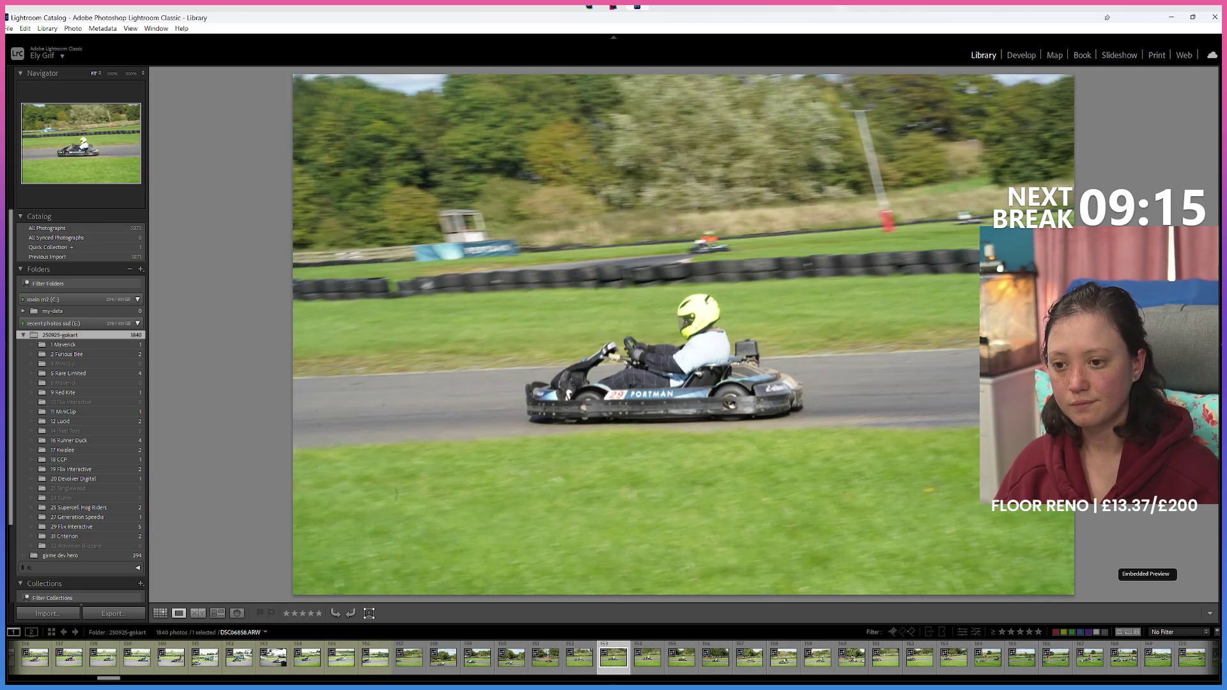
pyautogui.press('Right')
pyautogui.press('Right')
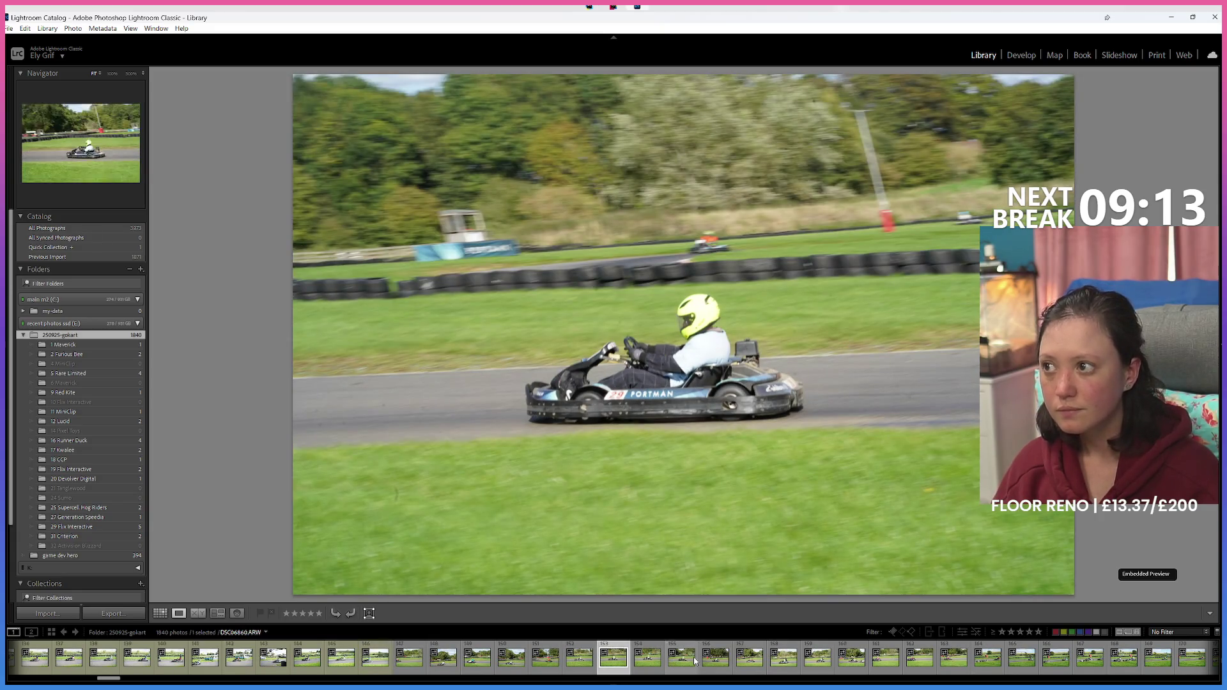
# Step: Select a run of four consecutive kart photos and move them into the driver's numbered subfolder
pyautogui.keyDown('shift'); pyautogui.click(695, 661); pyautogui.keyUp('shift')
pyautogui.scroll(-5, 447, 658)
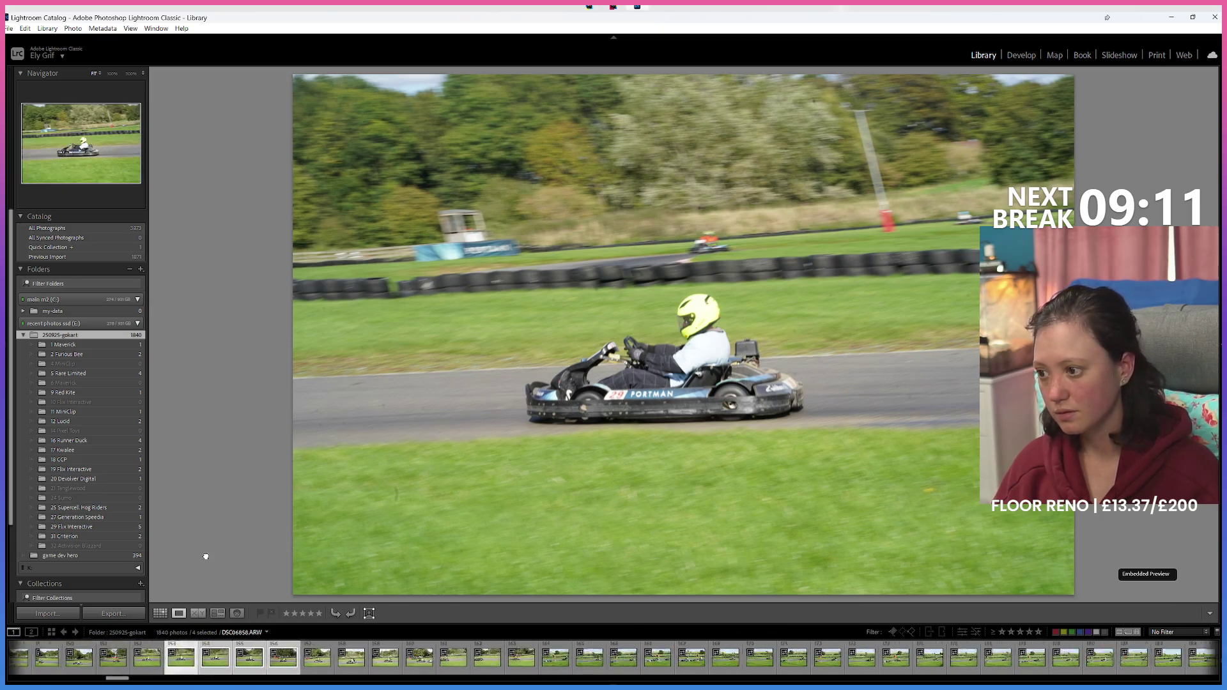
pyautogui.scroll(2, 345, 675)
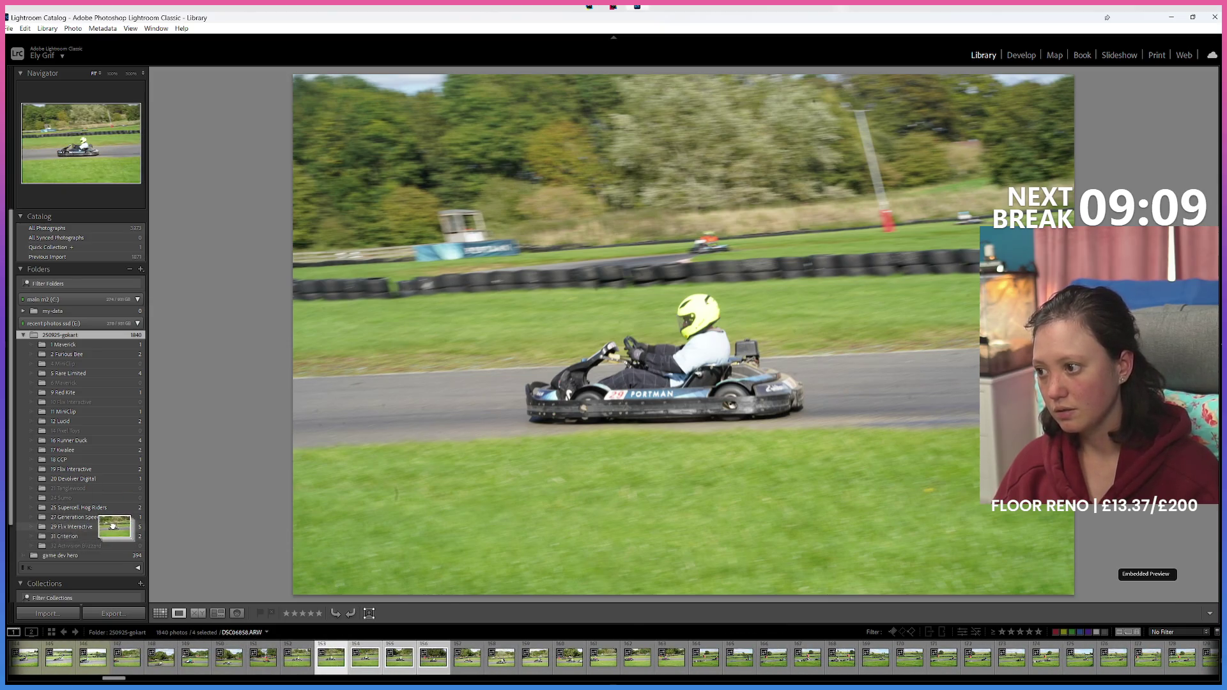
pyautogui.moveTo(179, 507); pyautogui.dragTo(105, 527)
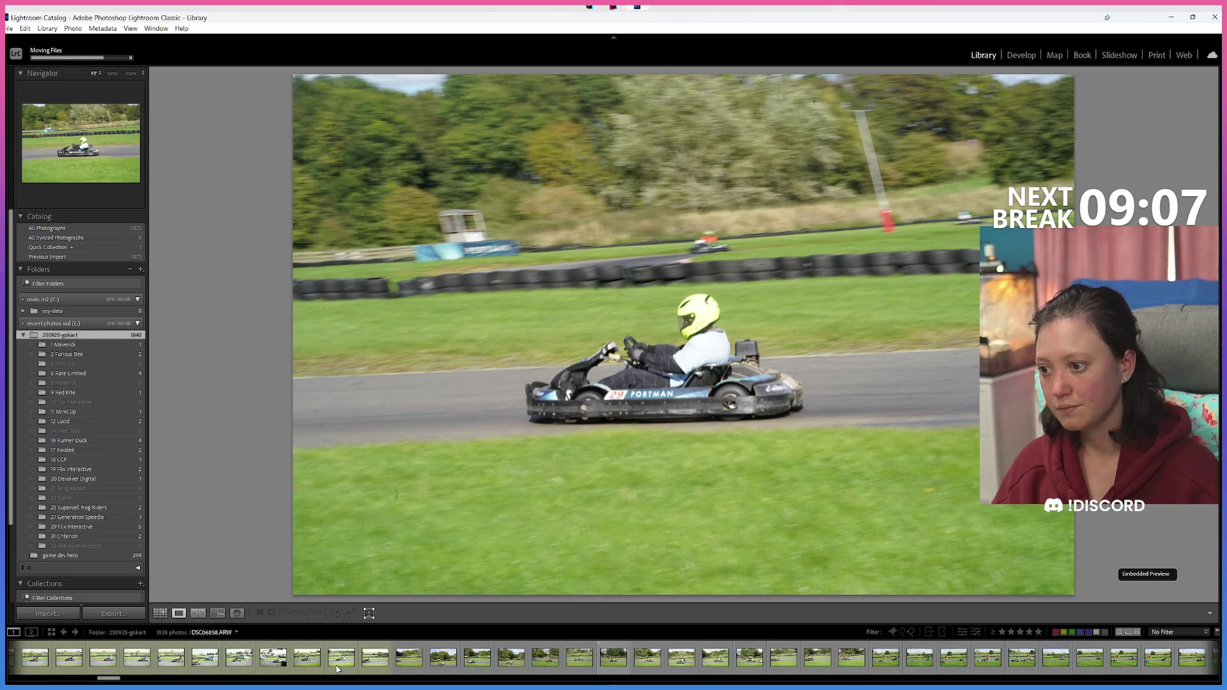
# Step: Review several other kart shots from the filmstrip, then step through the following photos
pyautogui.click(451, 669)
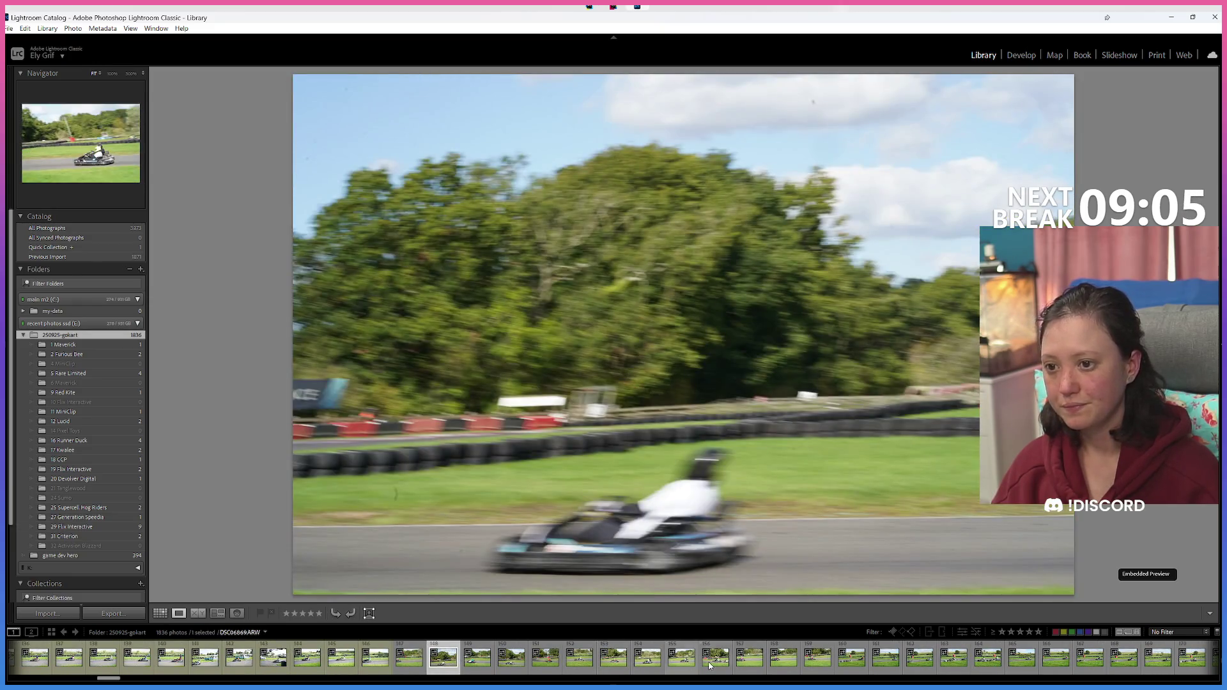
pyautogui.click(710, 666)
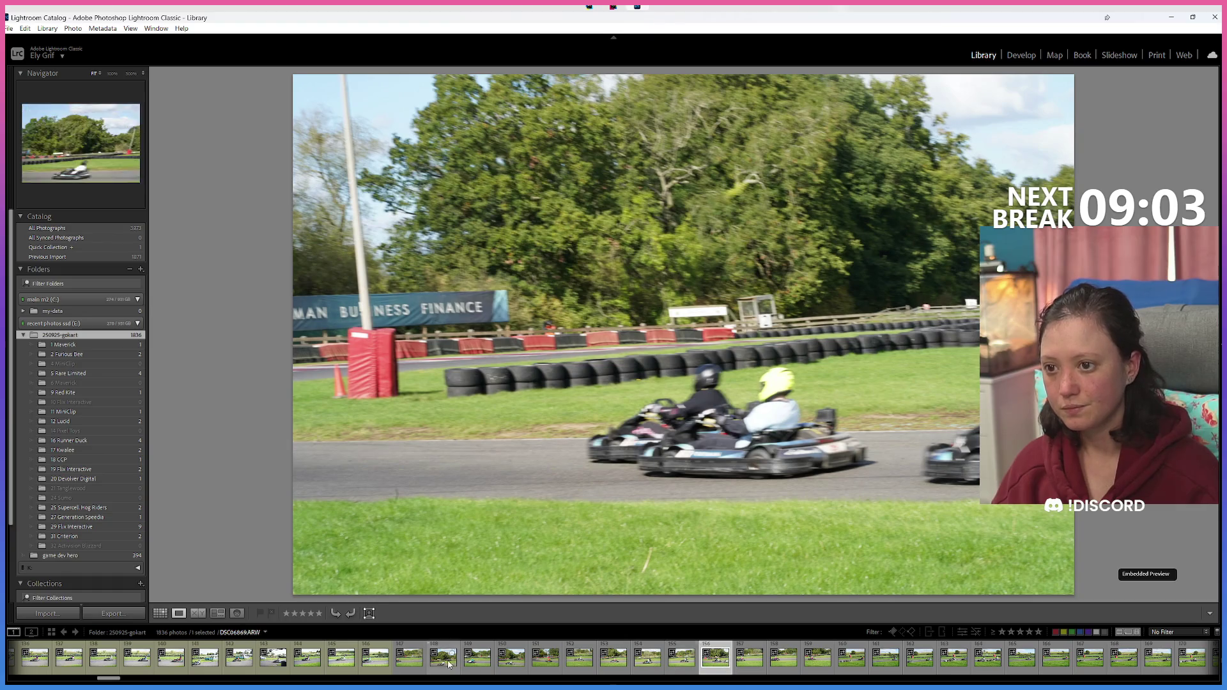
pyautogui.click(478, 667)
pyautogui.press('Right')
pyautogui.press('Right')
pyautogui.press('Right')
pyautogui.press('Right')
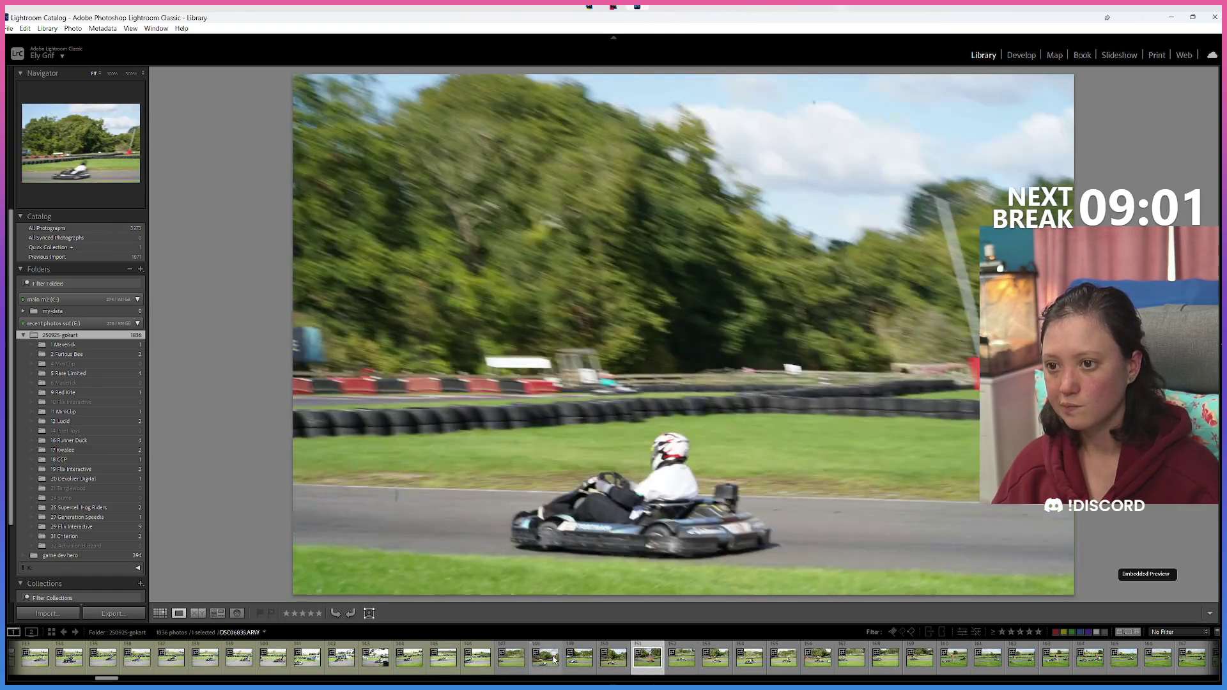
pyautogui.press('Right')
pyautogui.press('Right')
pyautogui.press('Left')
pyautogui.press('Left')
pyautogui.press('Left')
pyautogui.press('Right')
pyautogui.press('Right')
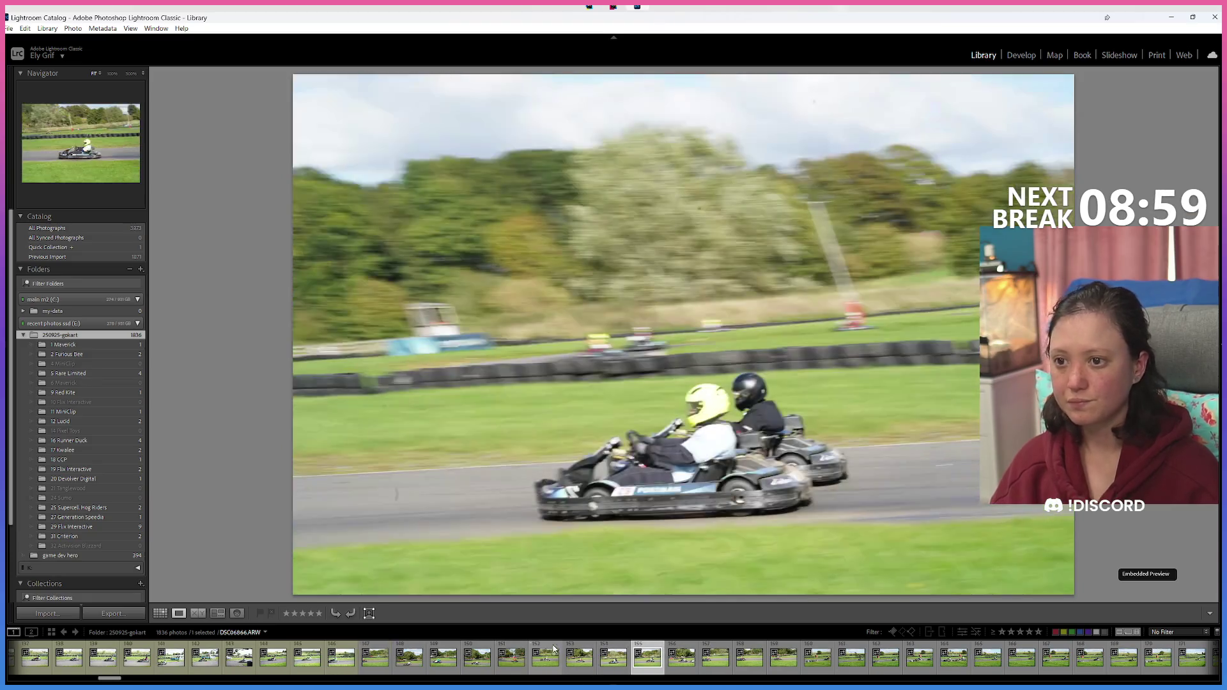
# Step: Step forward through the next dozen or so kart photos in Loupe view
pyautogui.press('Right')
pyautogui.press('Right')
pyautogui.press('Right')
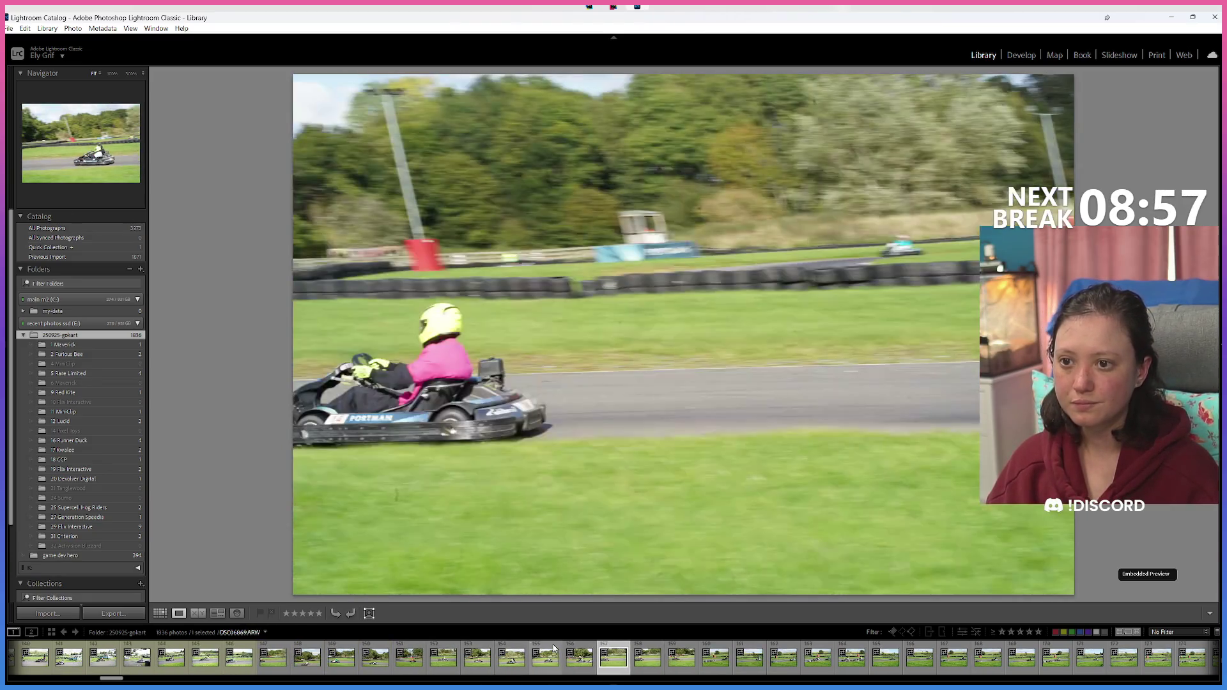
pyautogui.press('Right')
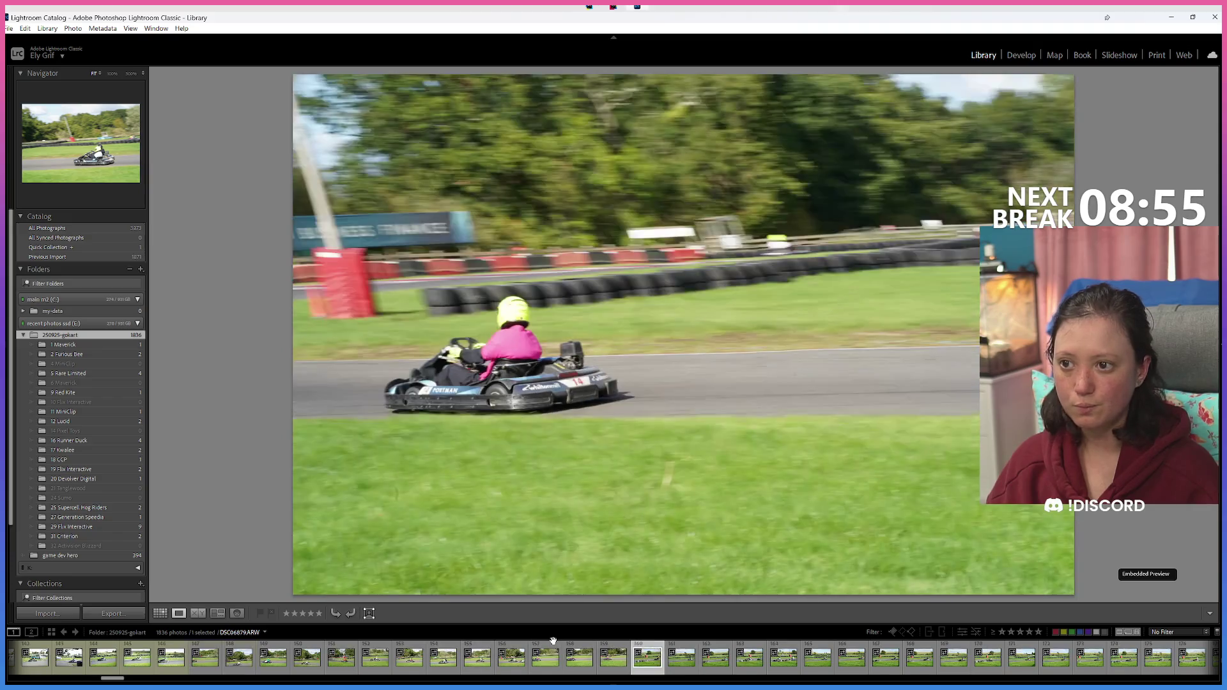
pyautogui.press('Right')
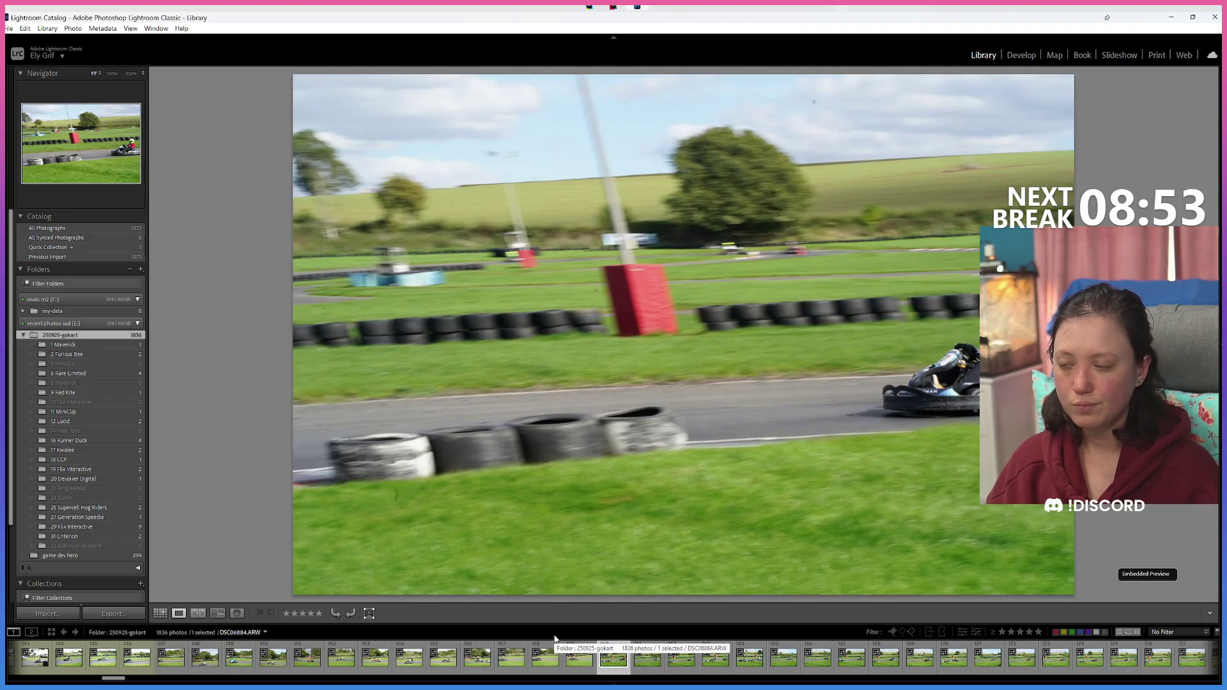
pyautogui.press('Right')
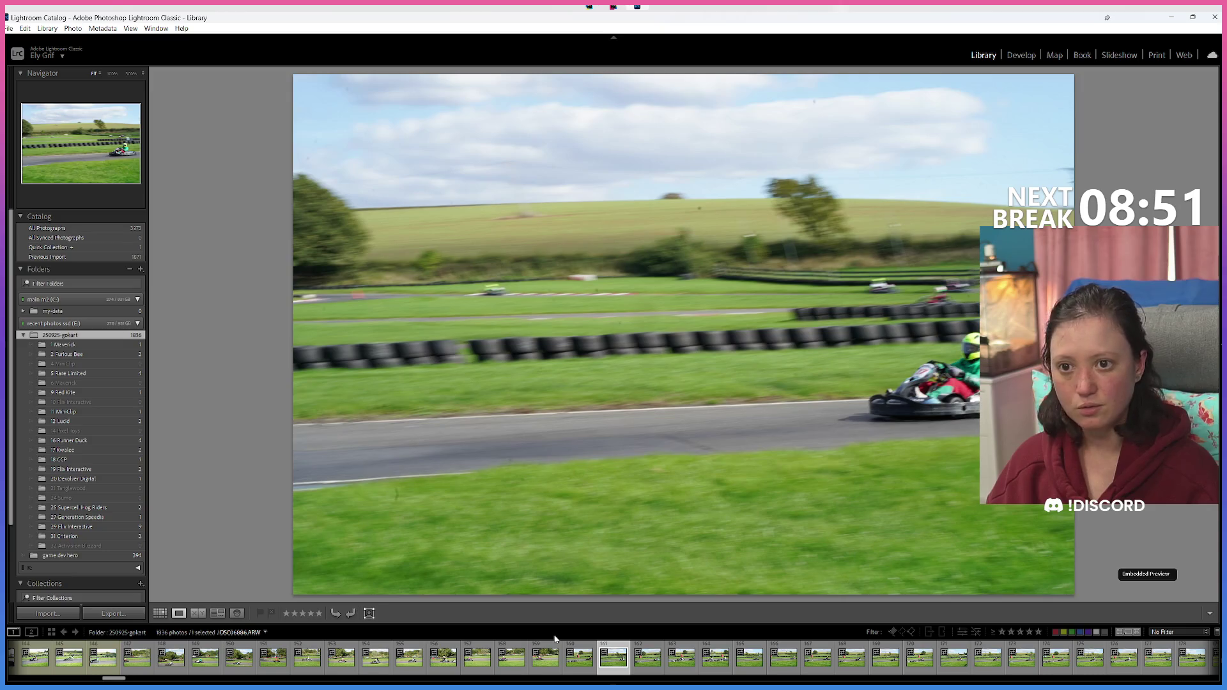
pyautogui.press('Right')
pyautogui.press('Right')
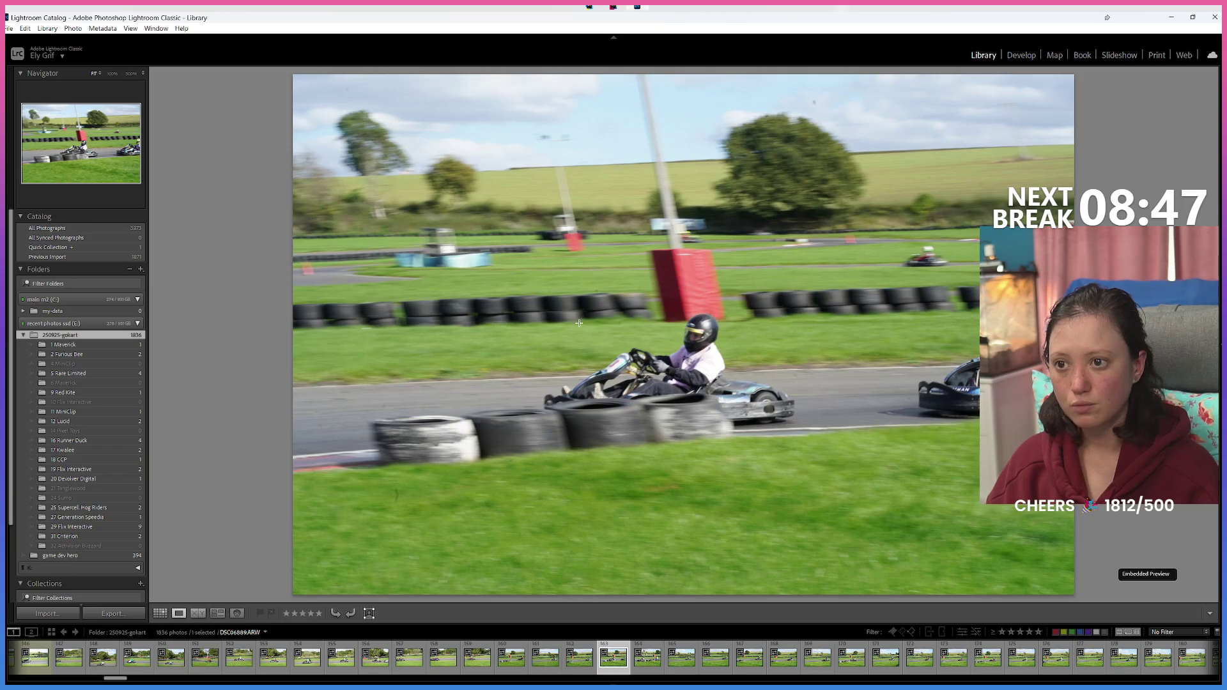
pyautogui.press('Right')
pyautogui.press('Right')
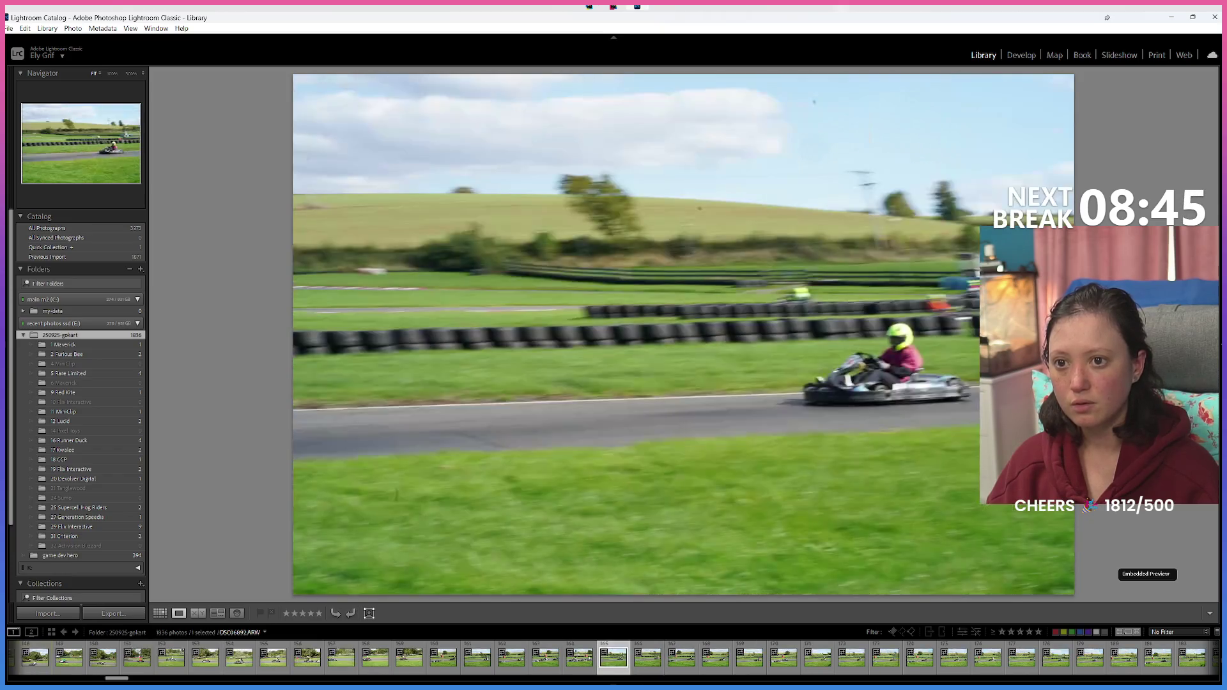
pyautogui.press('Right')
pyautogui.press('Right')
pyautogui.press('Right')
pyautogui.press('Right')
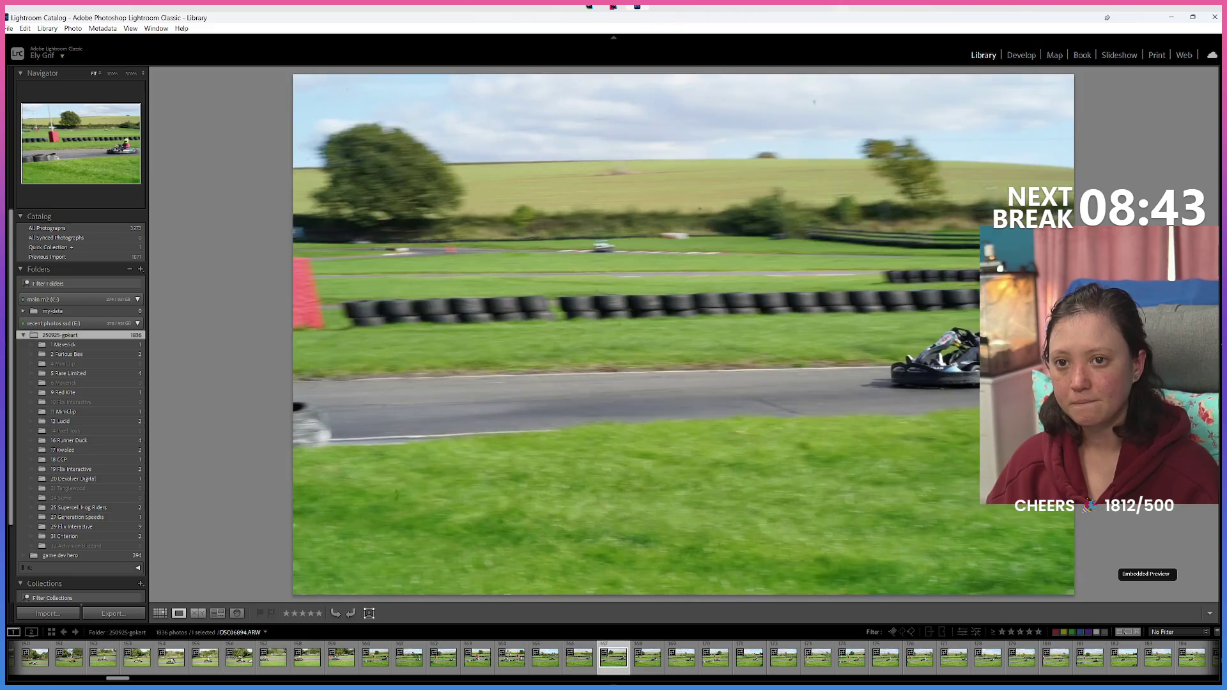
pyautogui.press('Right')
pyautogui.press('Right')
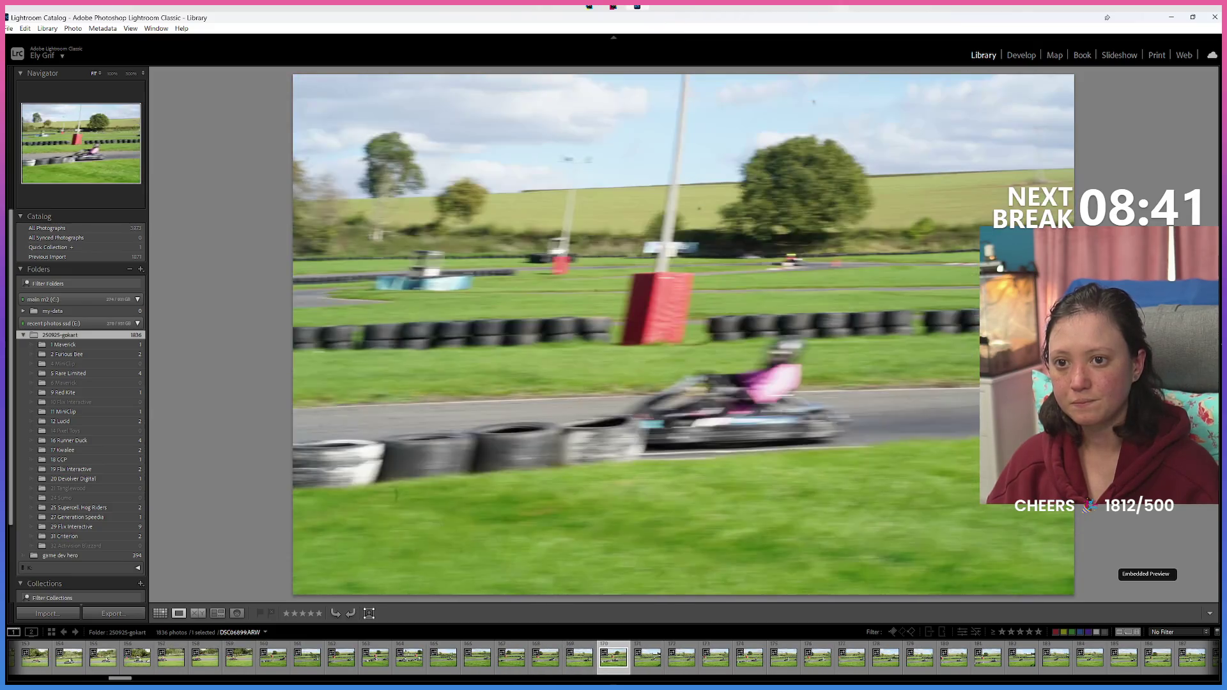
pyautogui.press('Right')
pyautogui.press('Right')
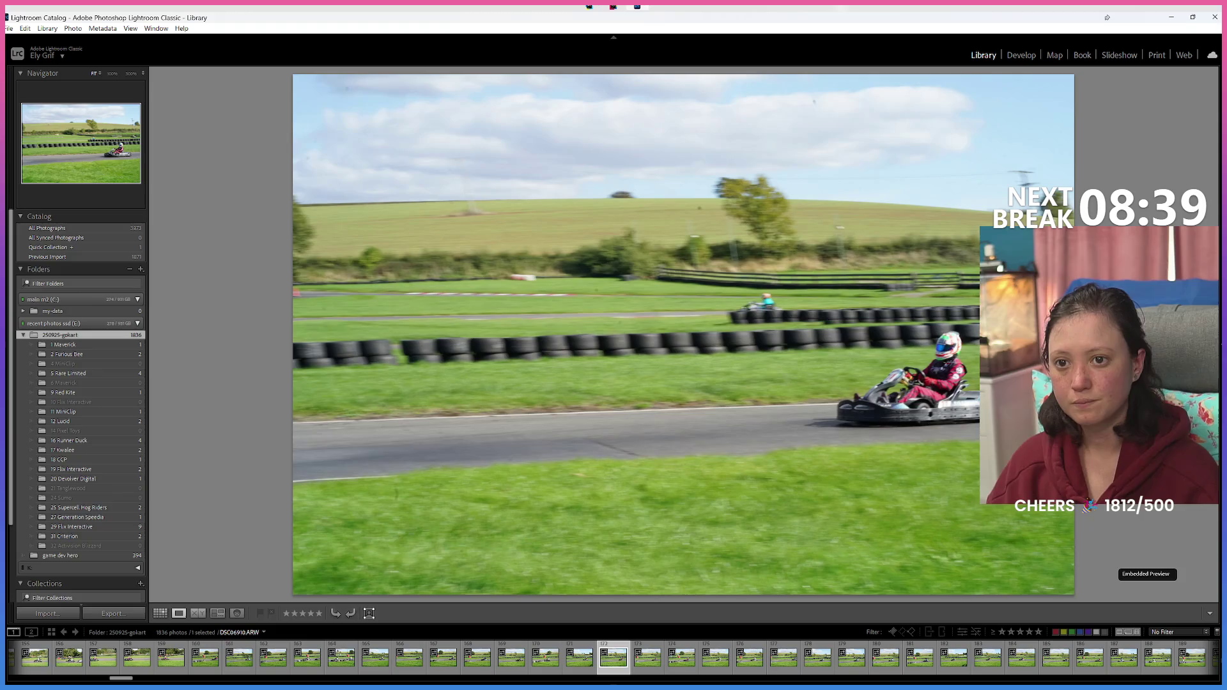
pyautogui.press('Left')
pyautogui.press('Right')
pyautogui.press('Right')
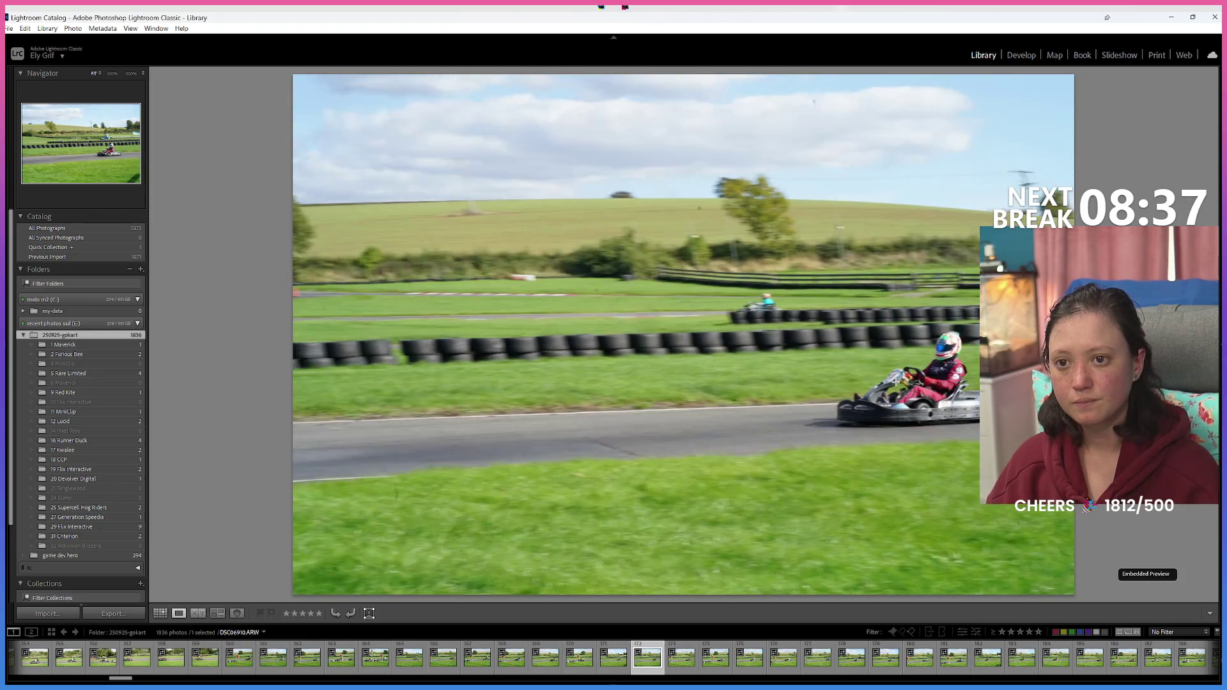
# Step: Check DSC06909 and DSC06910, glance at the Grid, then view DSC06911 large
pyautogui.press('Left')
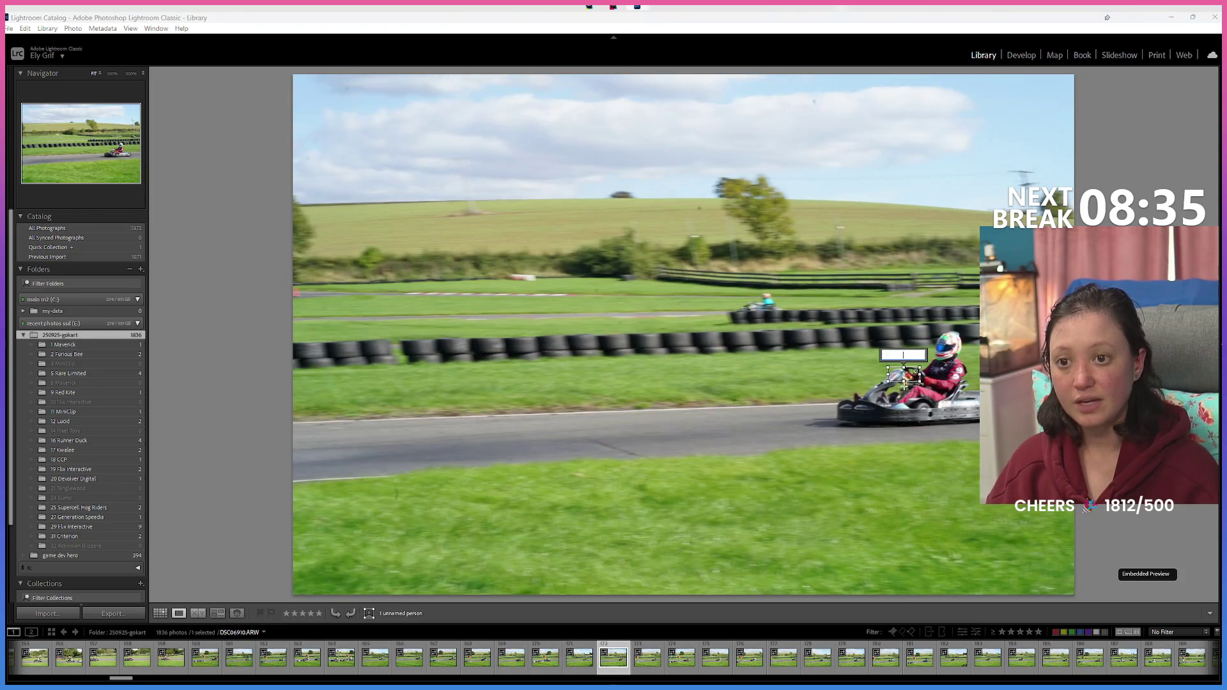
pyautogui.press('Right')
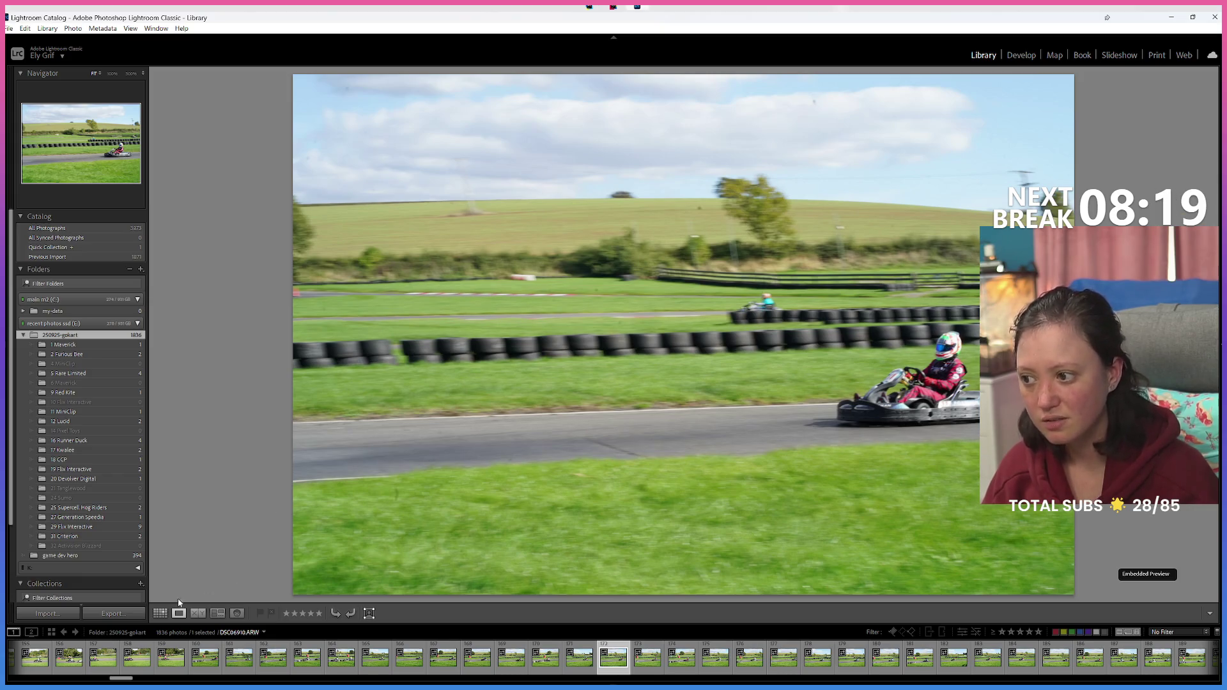
pyautogui.press('g')
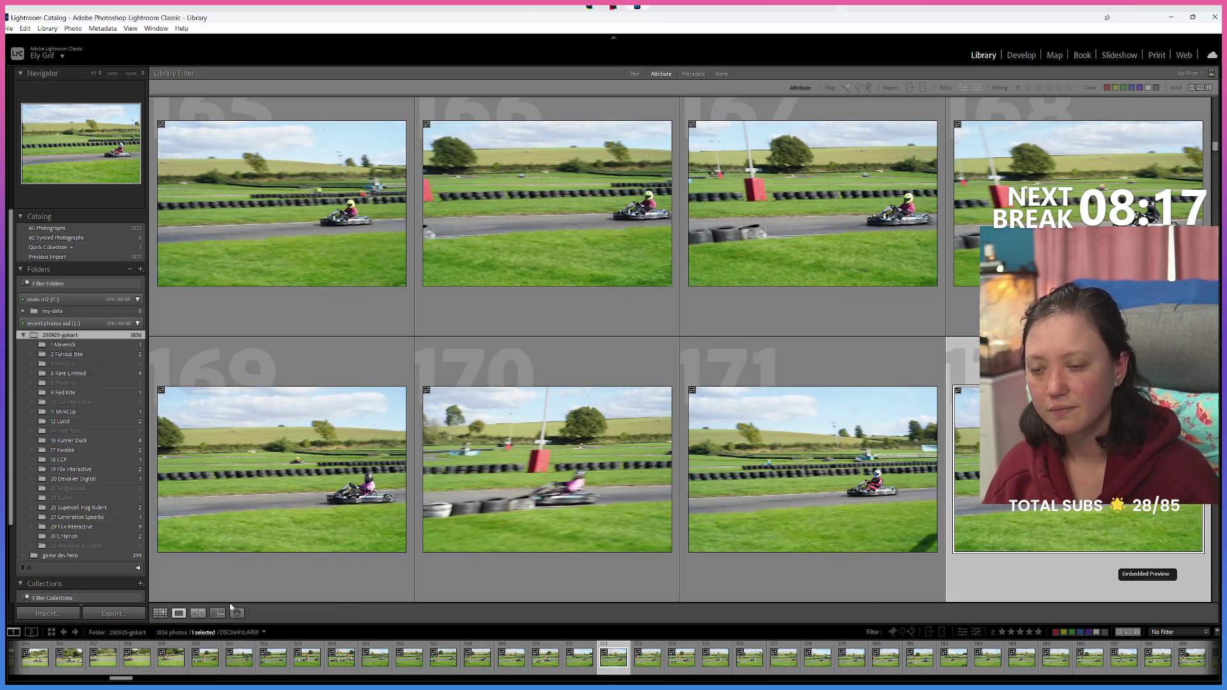
pyautogui.press('e')
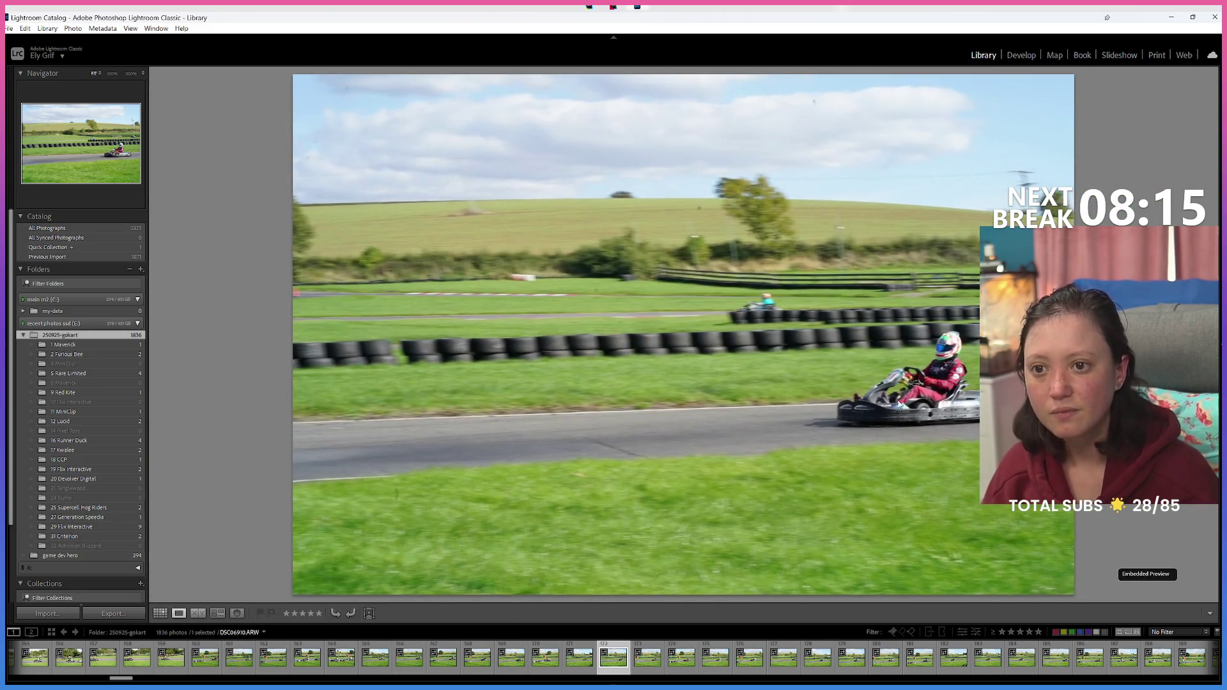
pyautogui.press('Right')
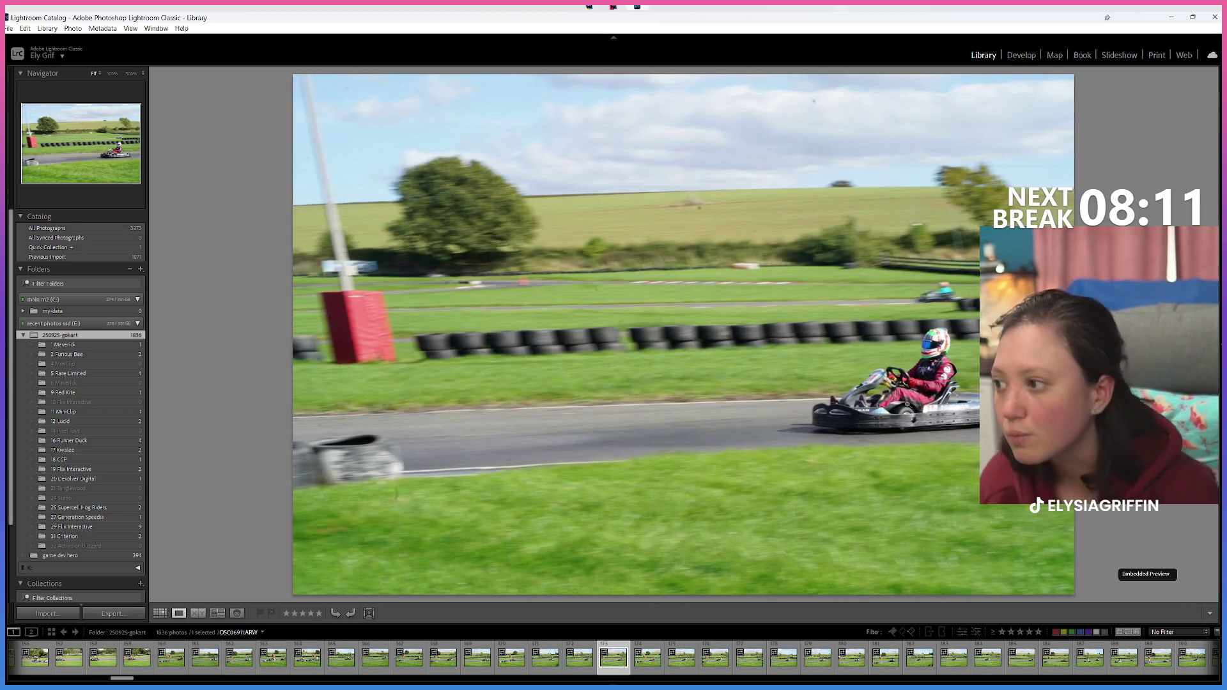
# Step: Move the current and previous kart photos into the 31 Criterion folder
pyautogui.keyDown('ctrl'); pyautogui.click(579, 657); pyautogui.keyUp('ctrl')
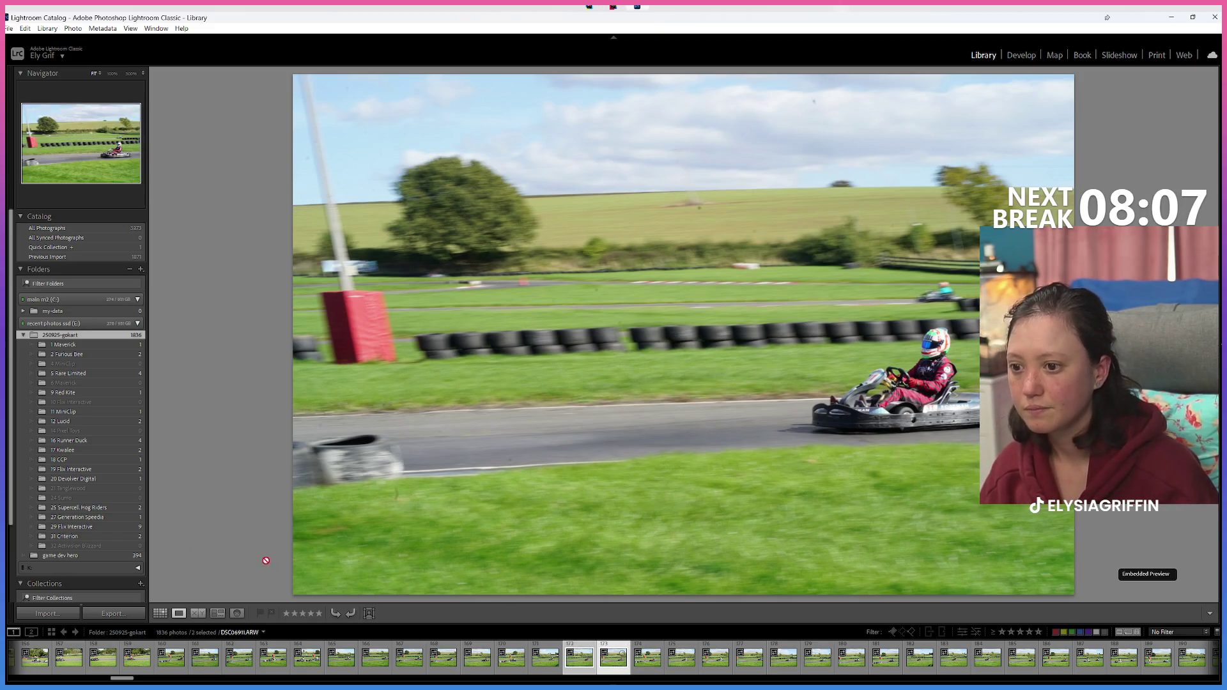
pyautogui.moveTo(266, 561); pyautogui.dragTo(101, 538)
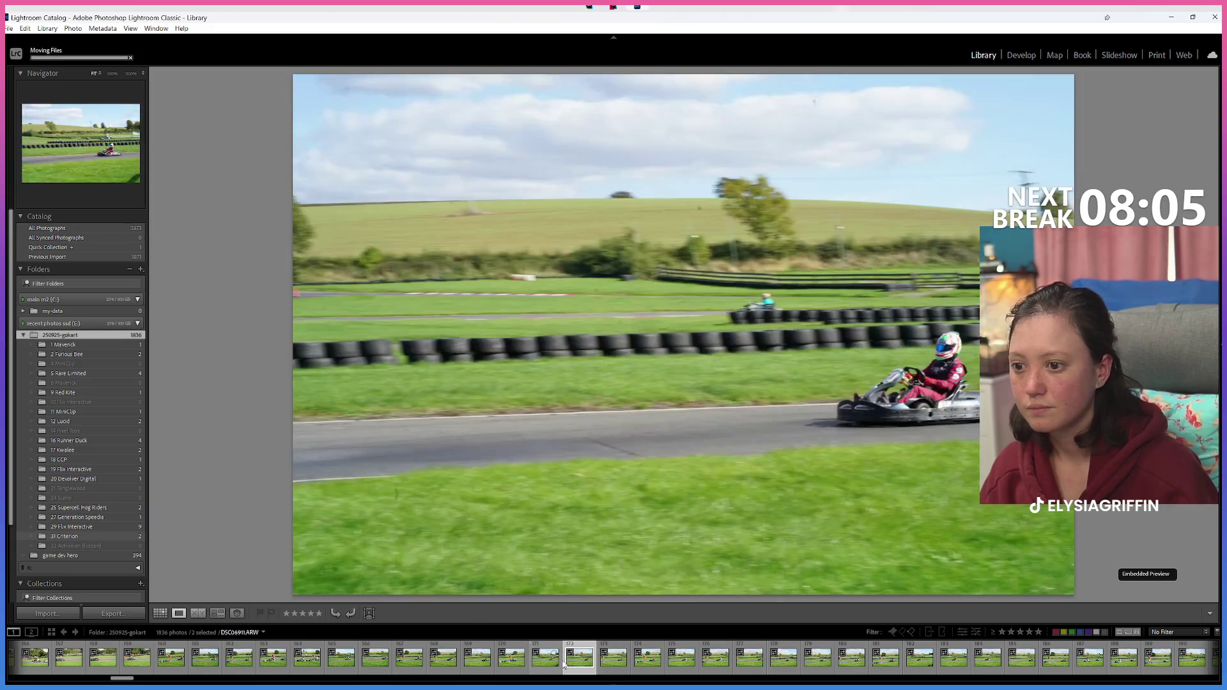
pyautogui.click(588, 667)
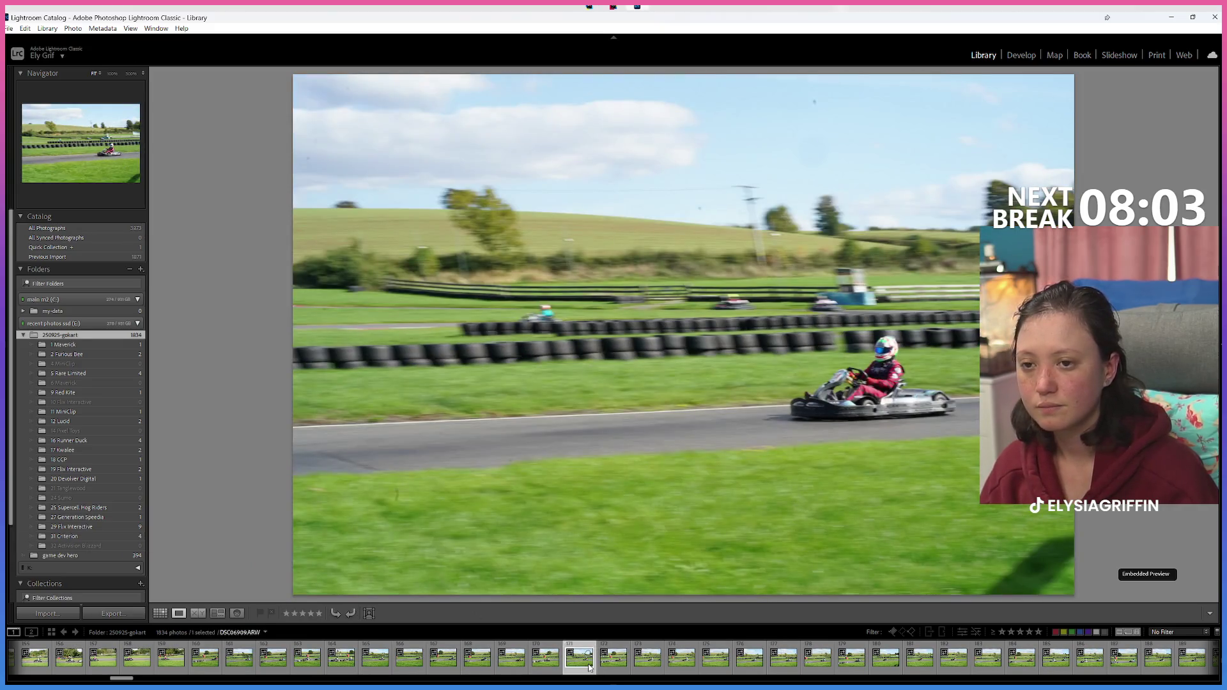
# Step: Step through the next frames to the black-helmeted driver on the grey kart
pyautogui.press('Right')
pyautogui.press('Left')
pyautogui.press('Right')
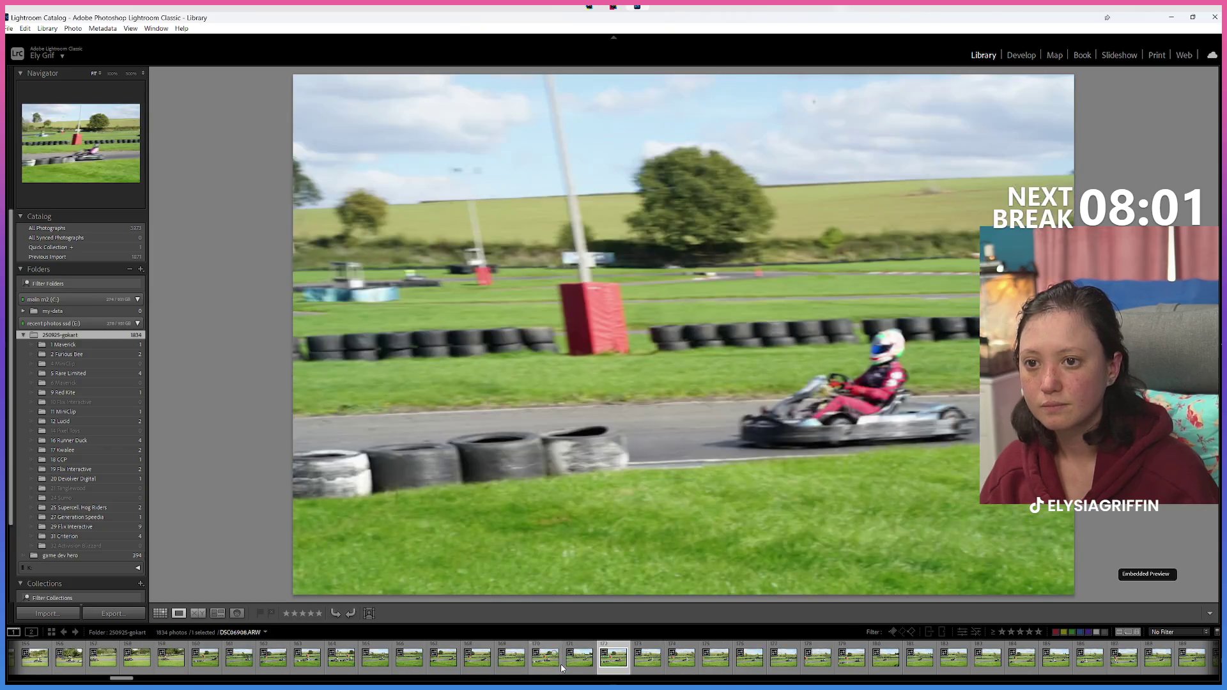
pyautogui.press('Right')
pyautogui.press('Right')
pyautogui.press('Right')
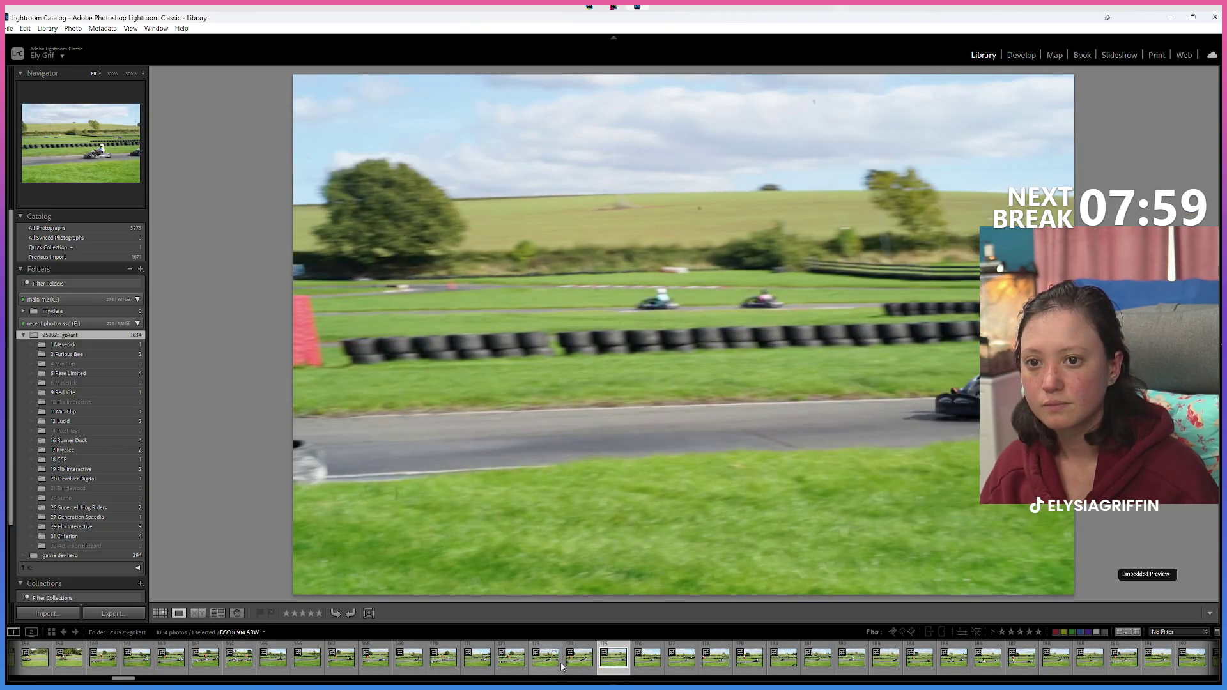
pyautogui.press('Right')
pyautogui.press('Right')
pyautogui.press('Right')
pyautogui.press('Right')
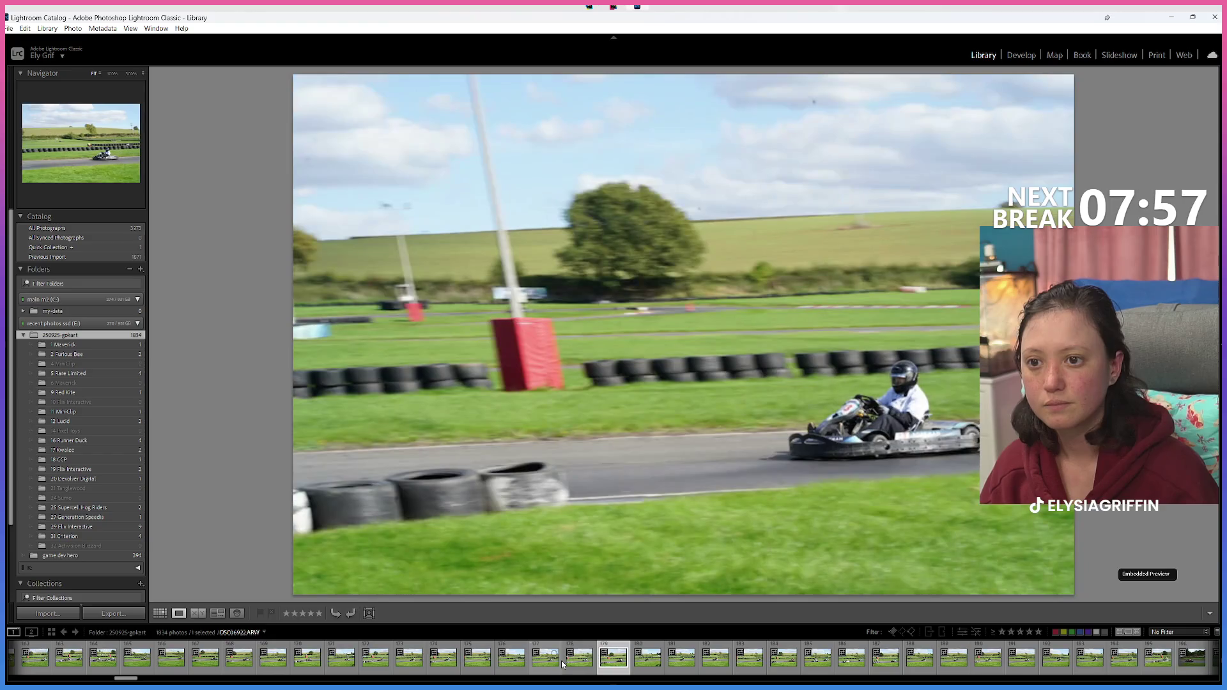
pyautogui.press('Right')
pyautogui.press('Right')
pyautogui.press('Right')
pyautogui.press('Right')
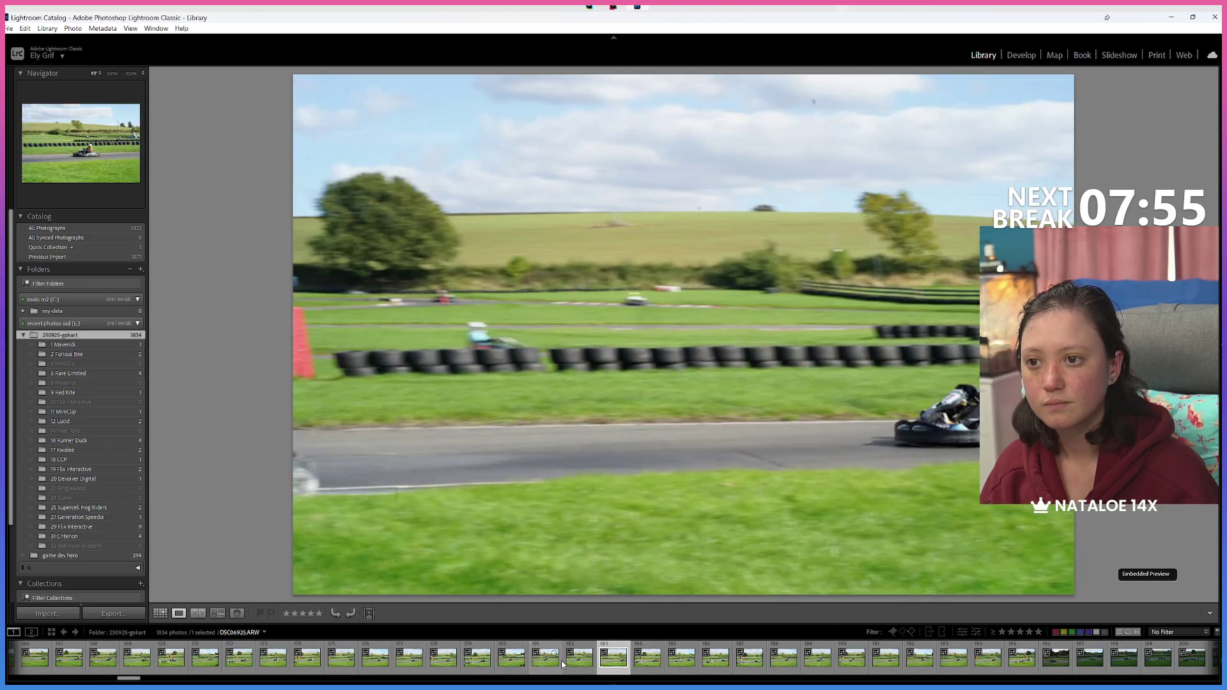
pyautogui.press('Right')
pyautogui.press('Right')
pyautogui.press('Right')
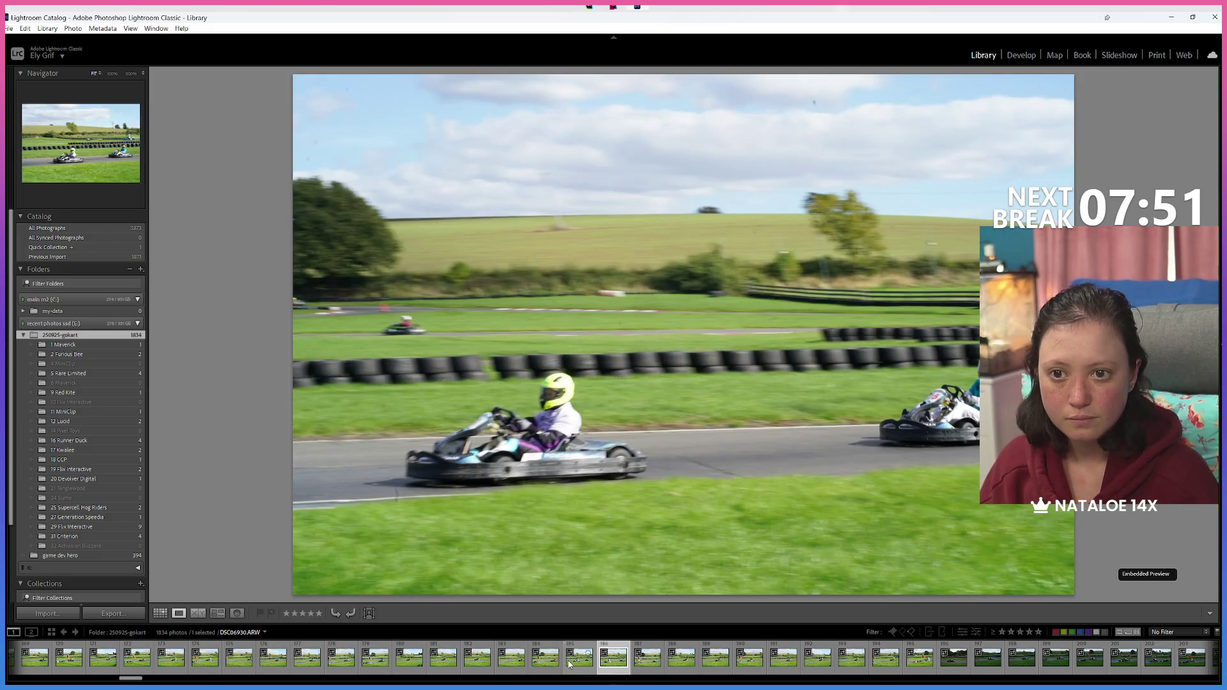
pyautogui.press('Right')
pyautogui.press('Right')
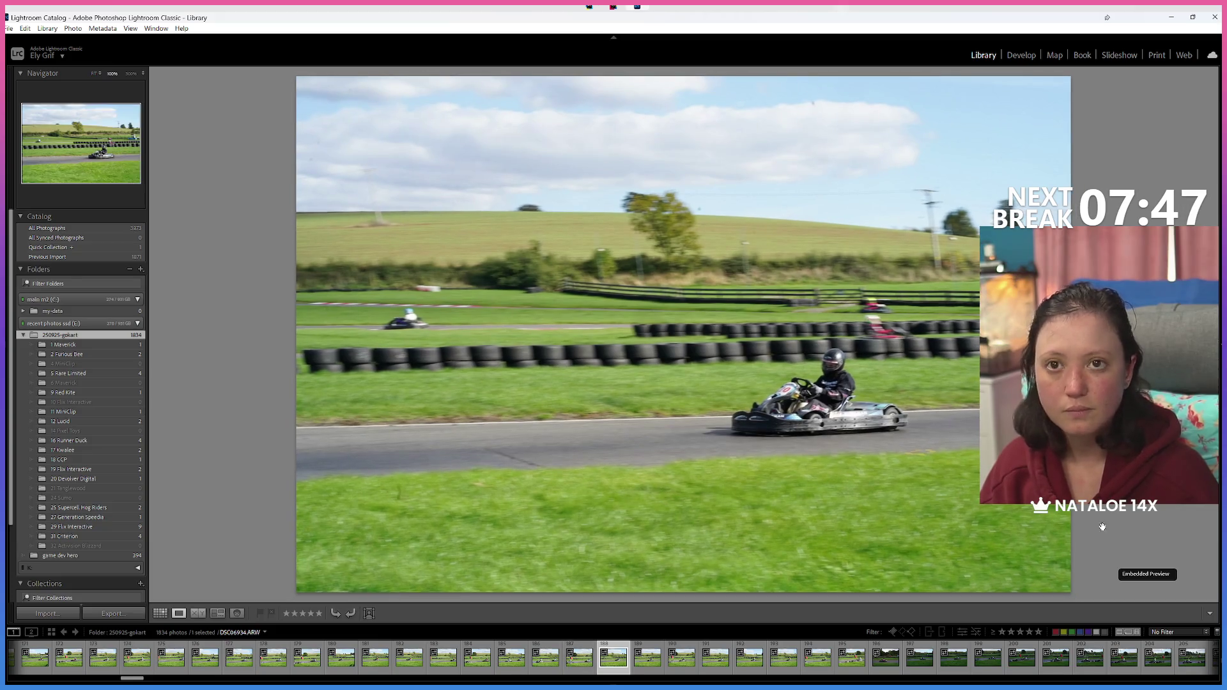
pyautogui.press('Right')
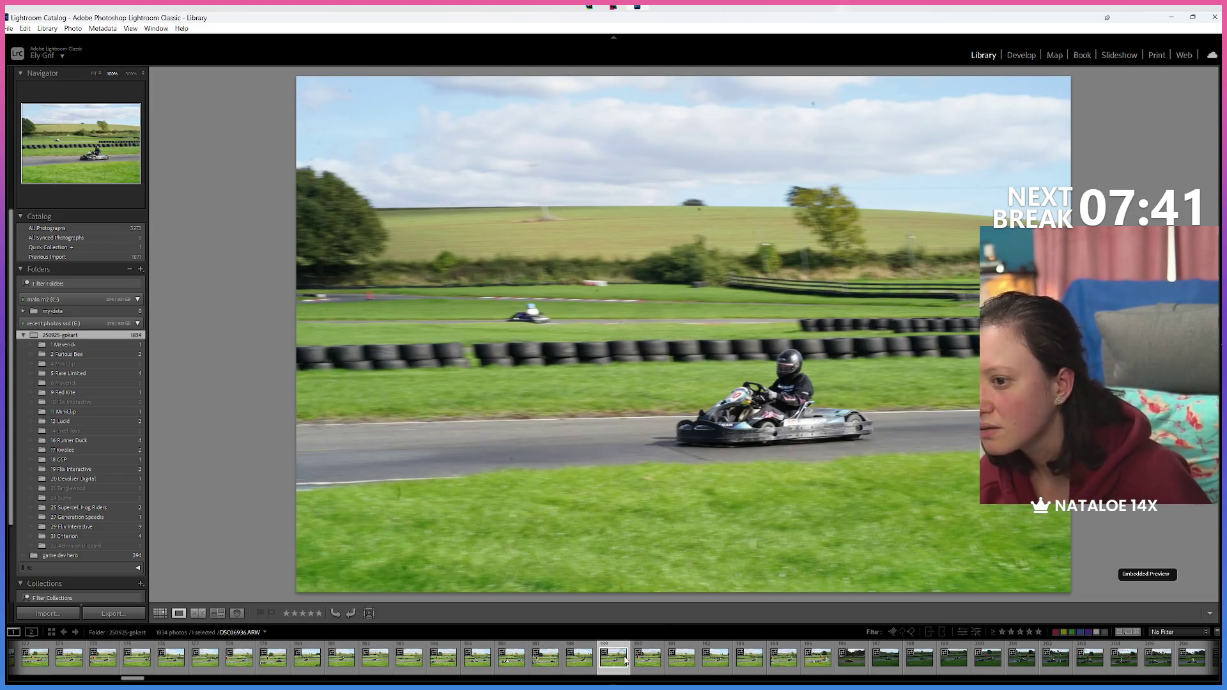
# Step: Move the current and previous photos into 20 Devolver Digital, then review the following shots
pyautogui.keyDown('ctrl'); pyautogui.click(591, 667); pyautogui.keyUp('ctrl')
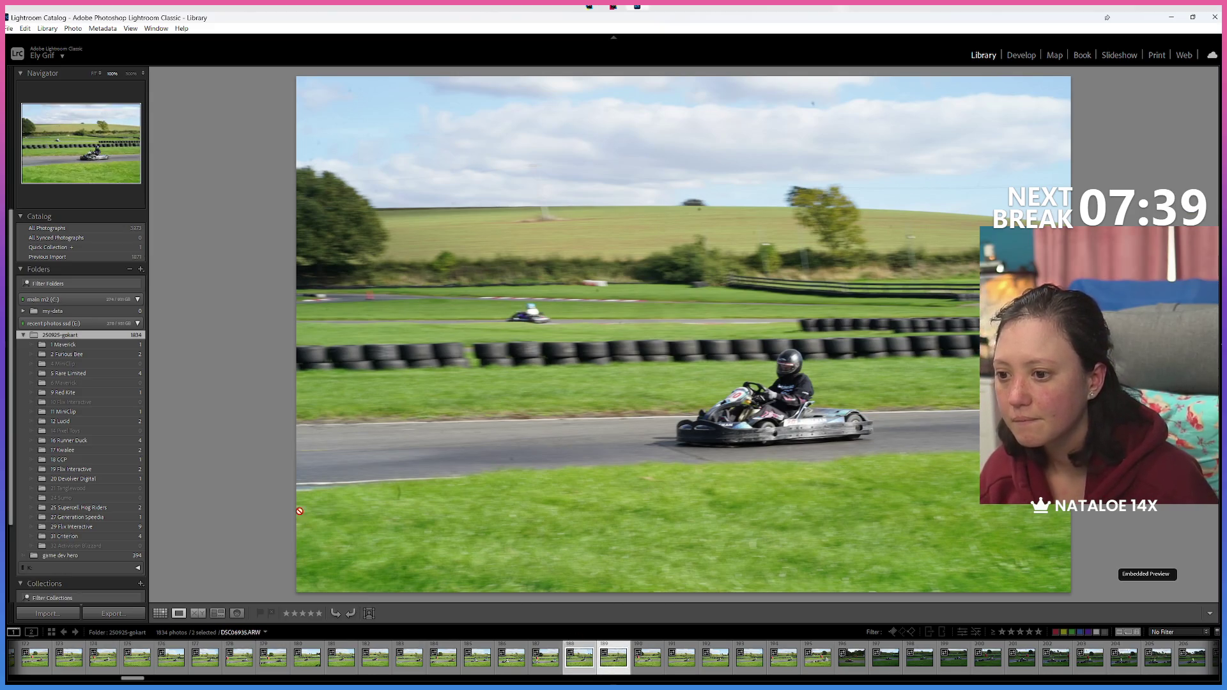
pyautogui.moveTo(299, 511); pyautogui.dragTo(99, 483)
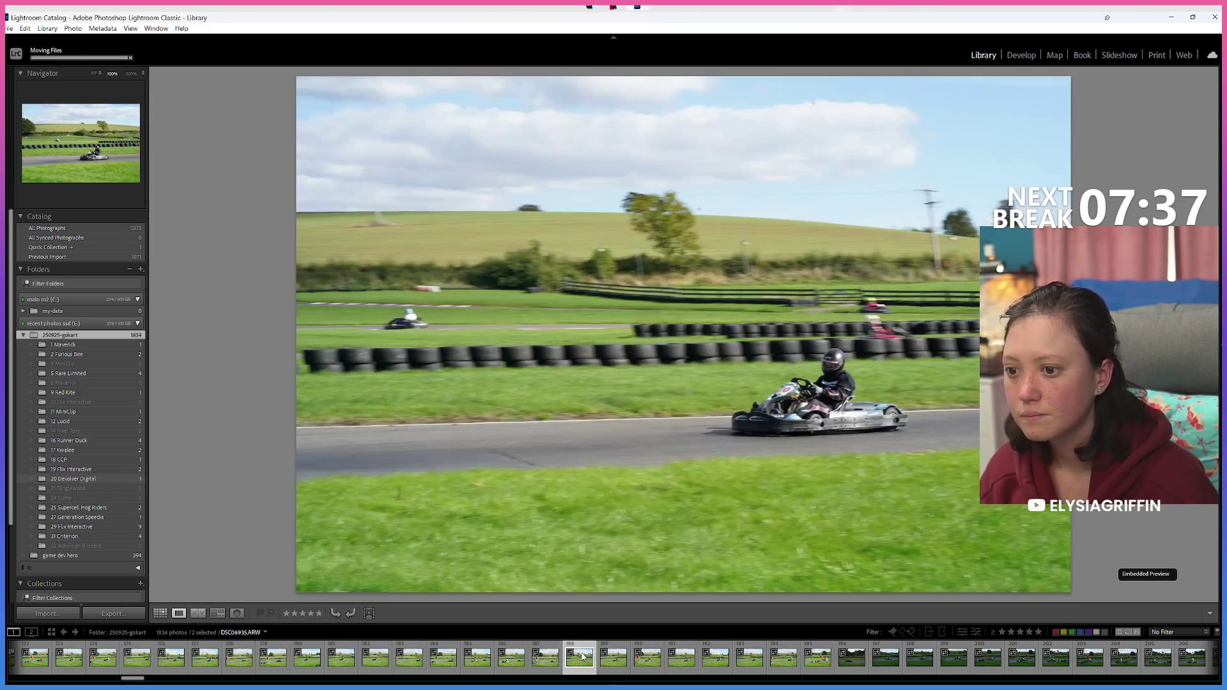
pyautogui.press('Right')
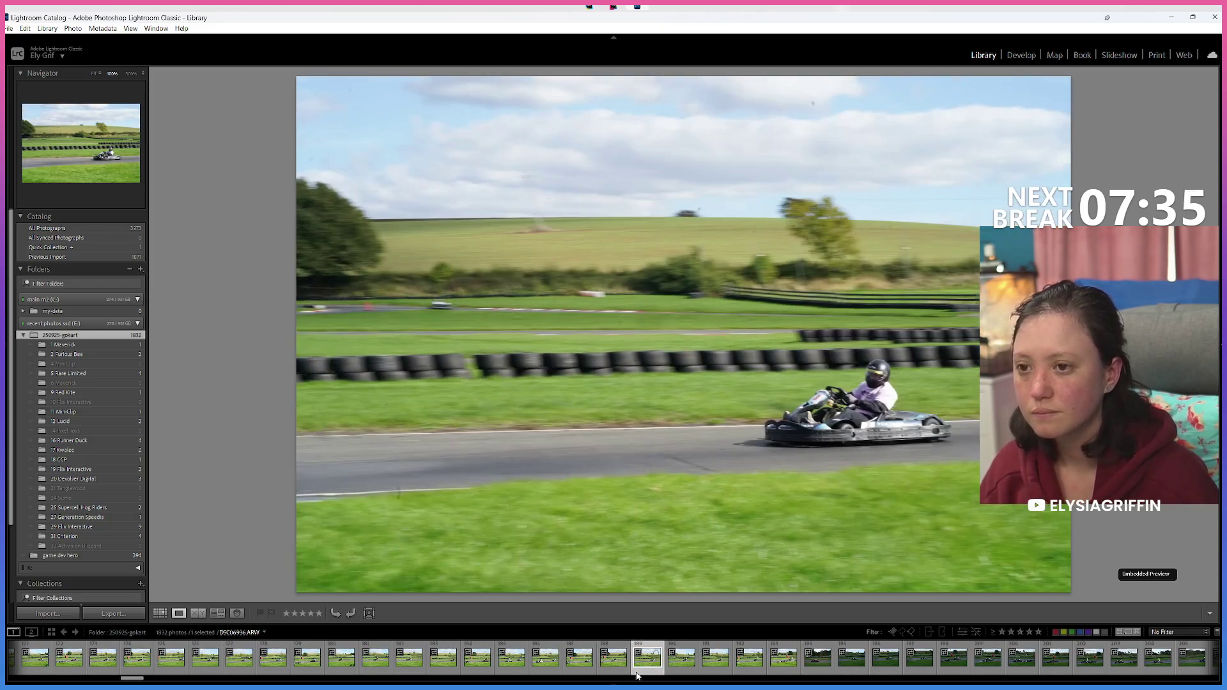
pyautogui.press('Right')
pyautogui.press('Left')
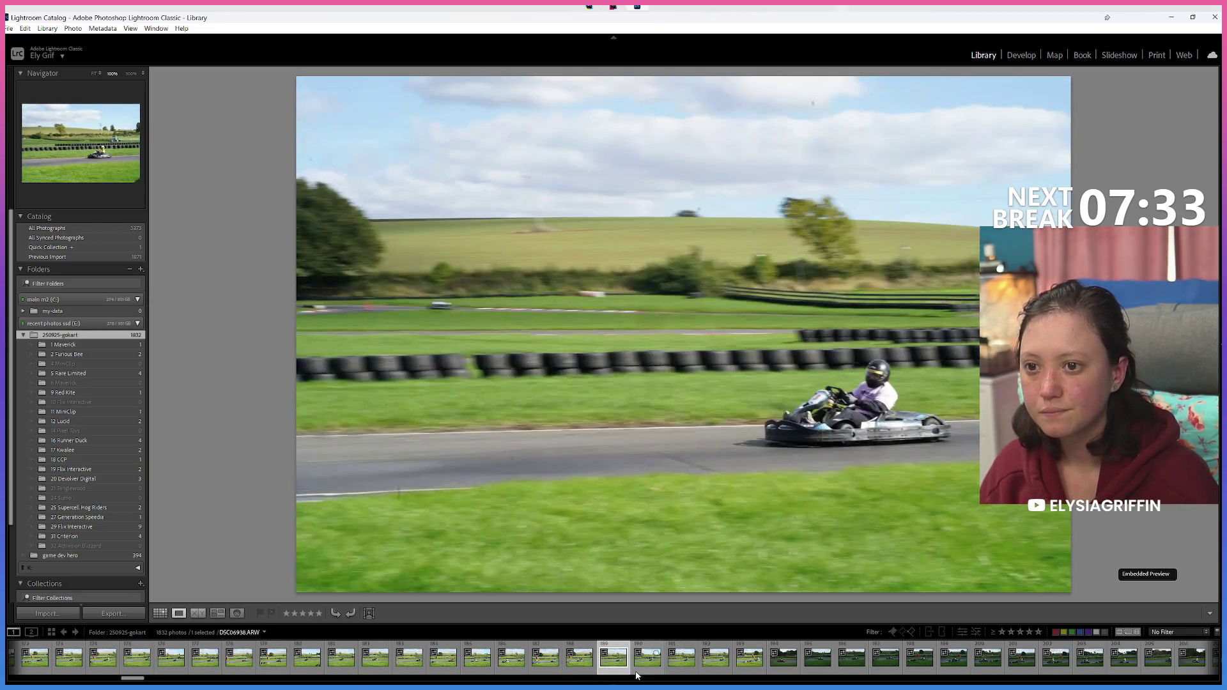
pyautogui.press('Right')
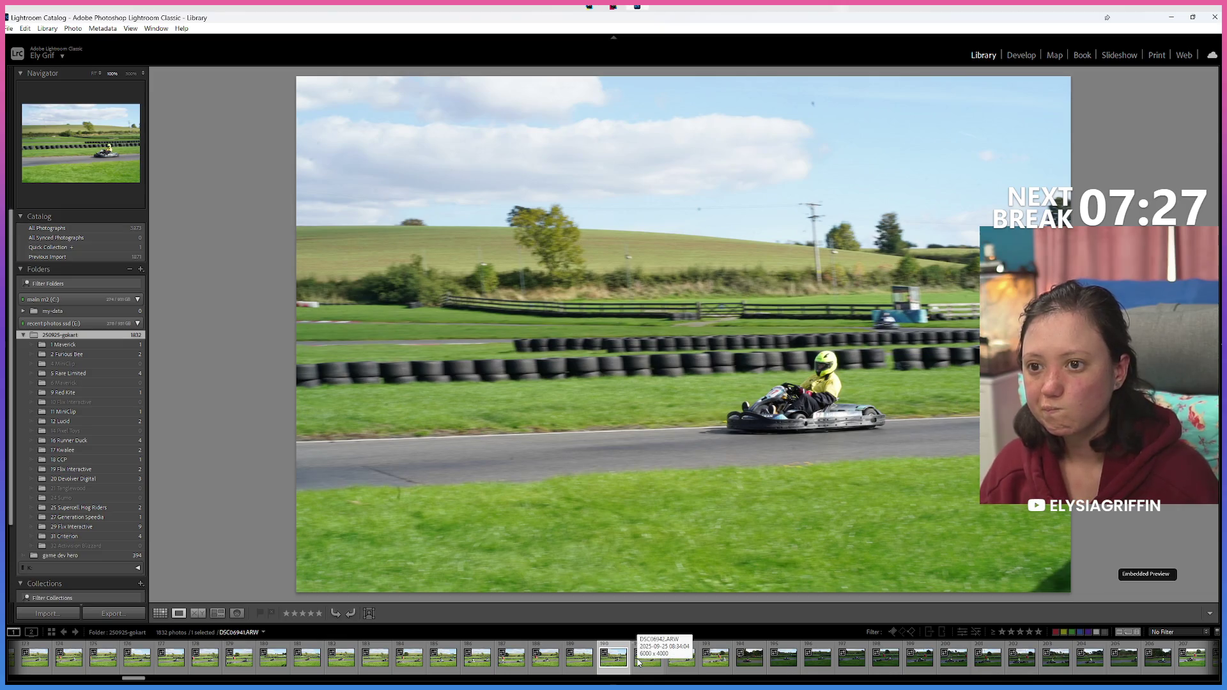
pyautogui.press('Right')
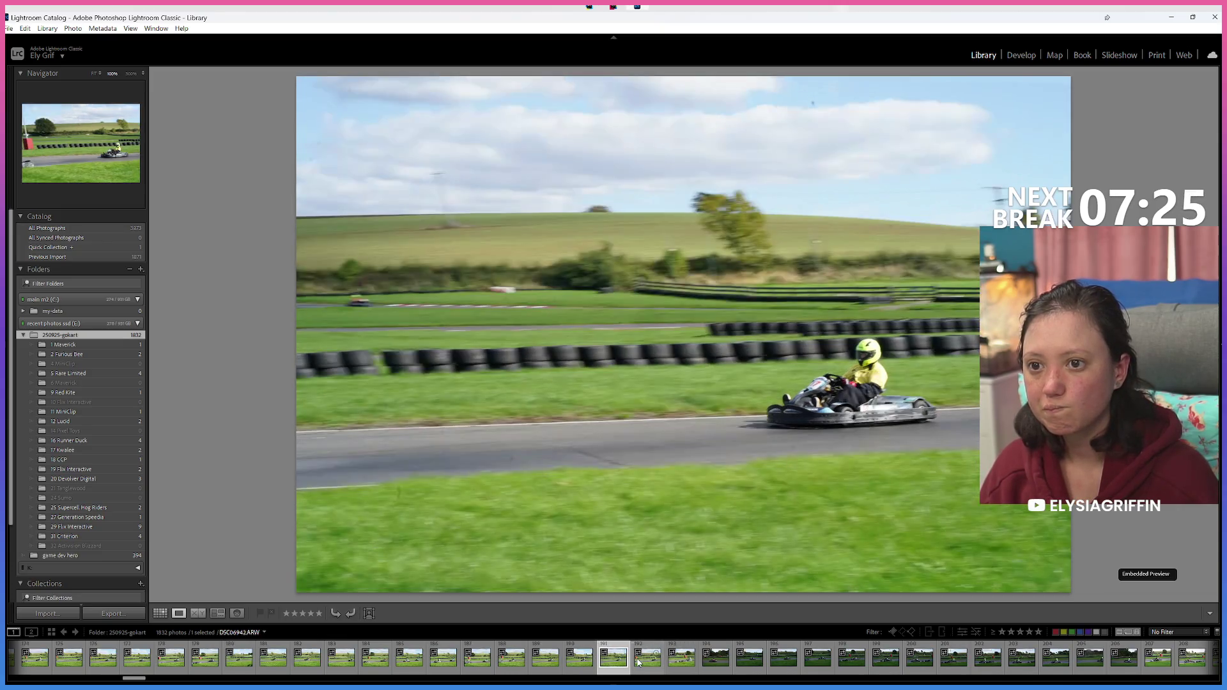
pyautogui.press('Right')
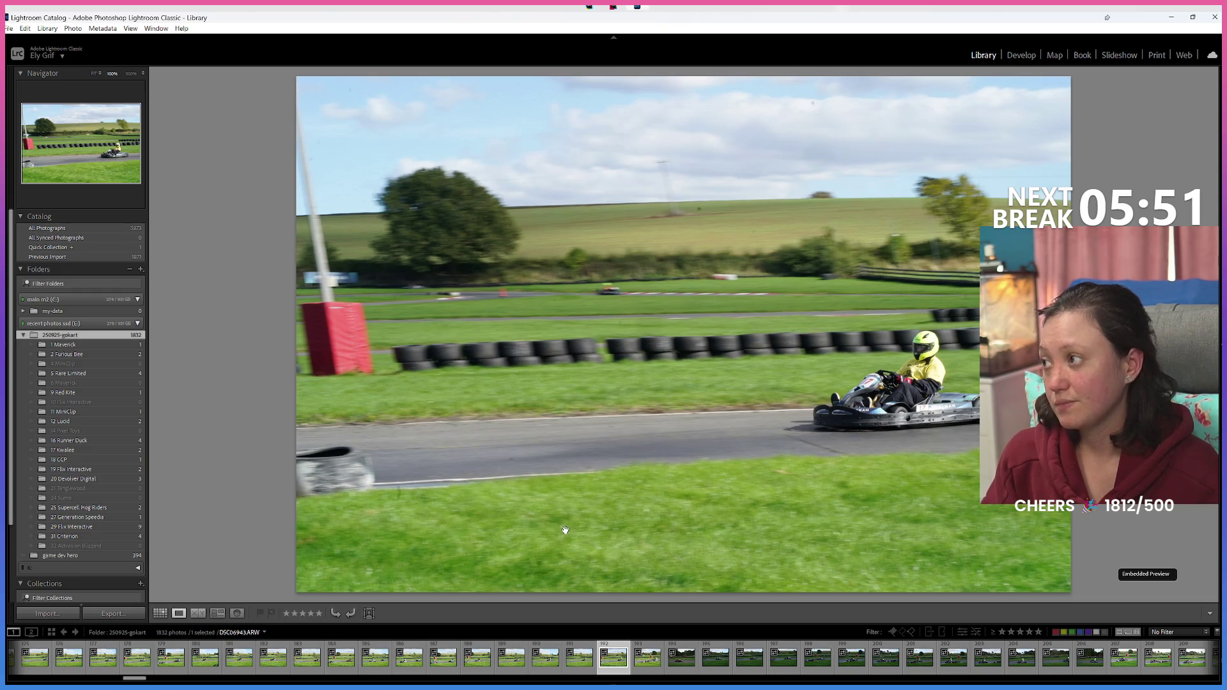
# Step: Try the green label filter, then filter the library to the 683 red-labelled photos
pyautogui.click(1071, 632)
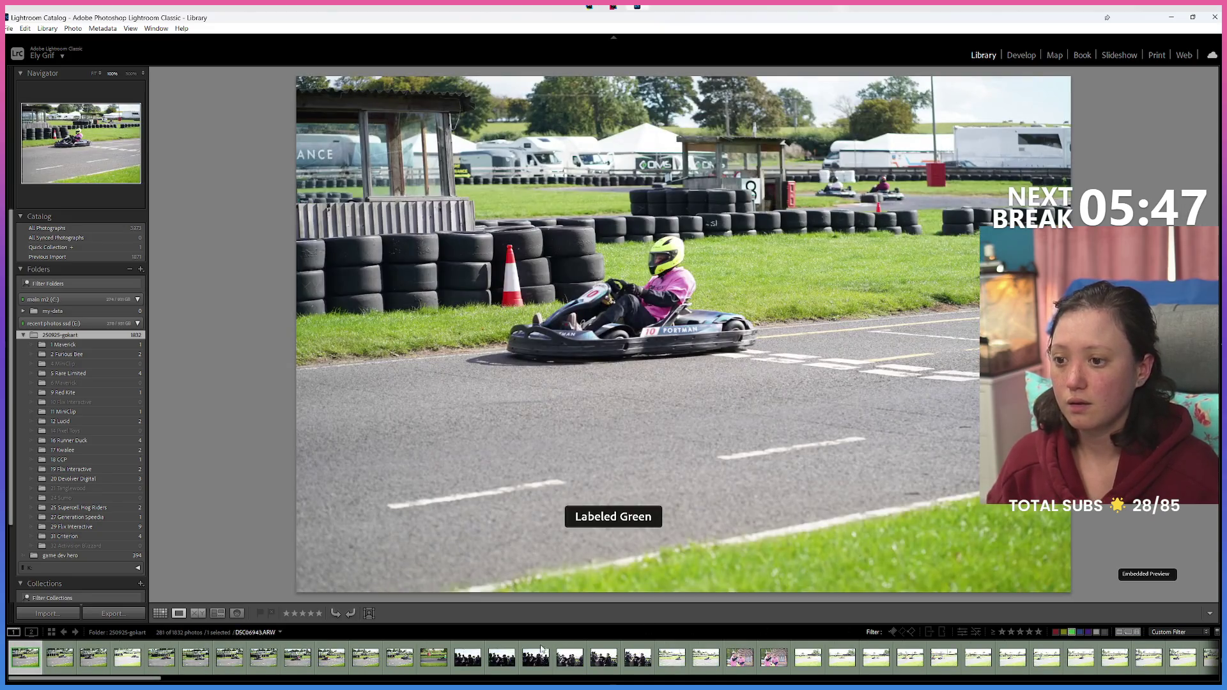
pyautogui.hotkey('ctrl', 'a')
pyautogui.rightClick(638, 665)
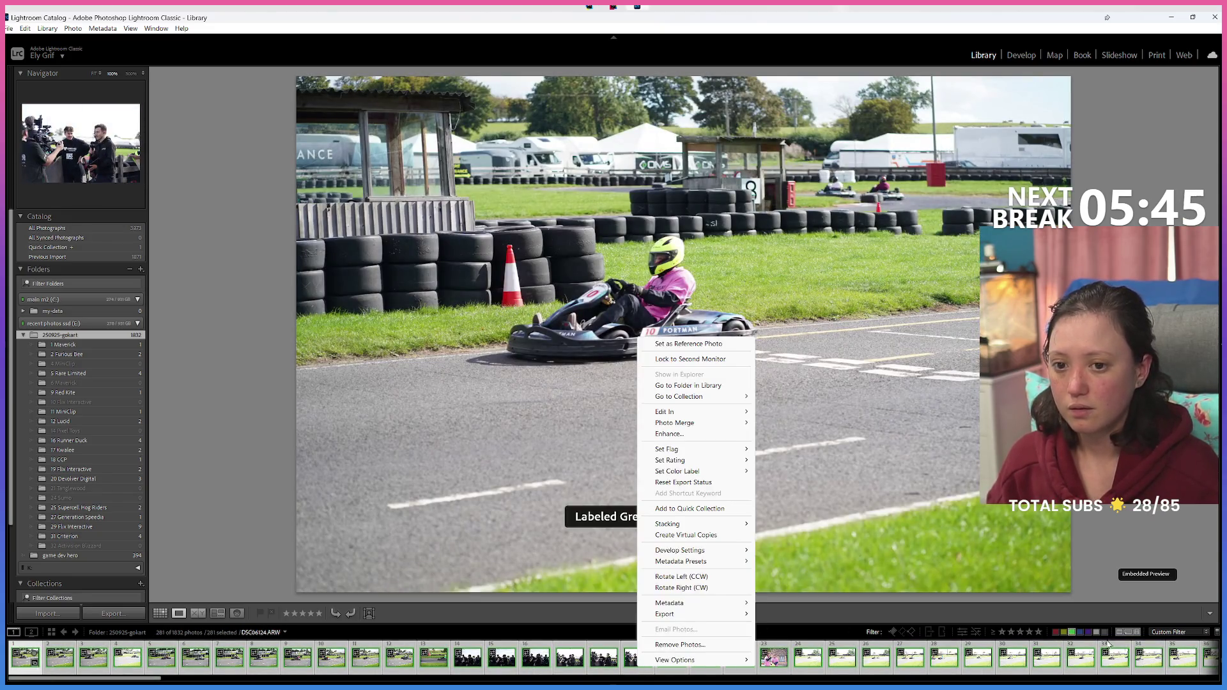
pyautogui.click(1071, 634)
pyautogui.click(1071, 633)
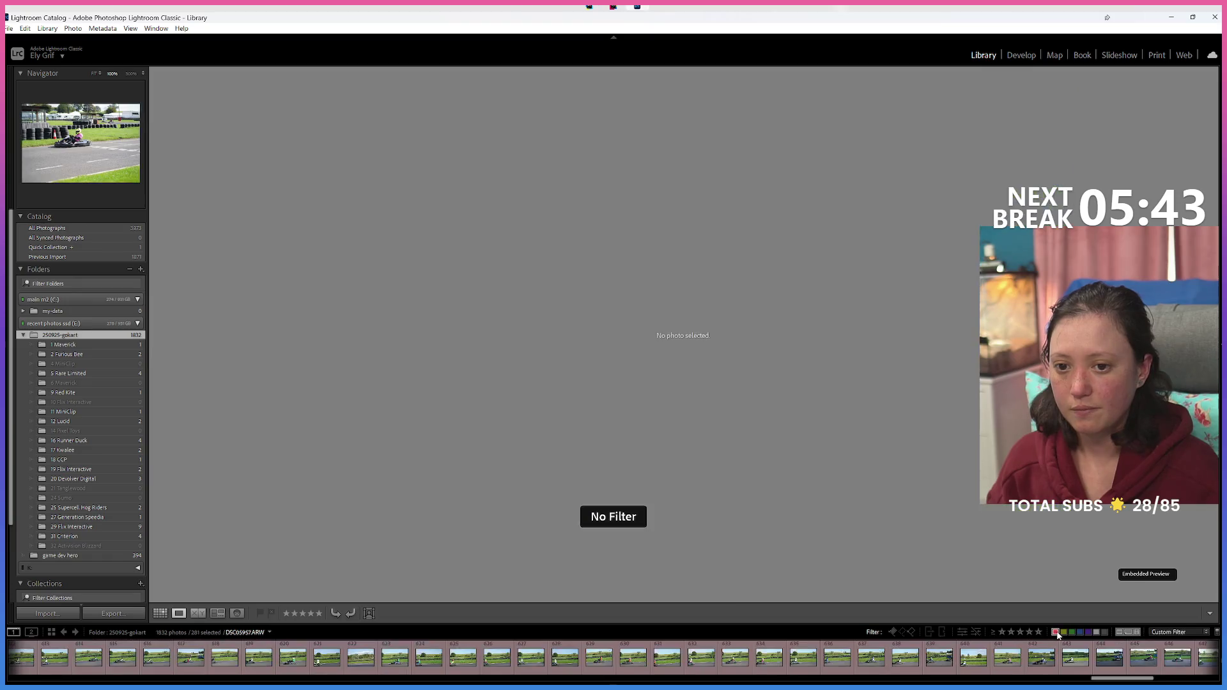
pyautogui.click(1056, 633)
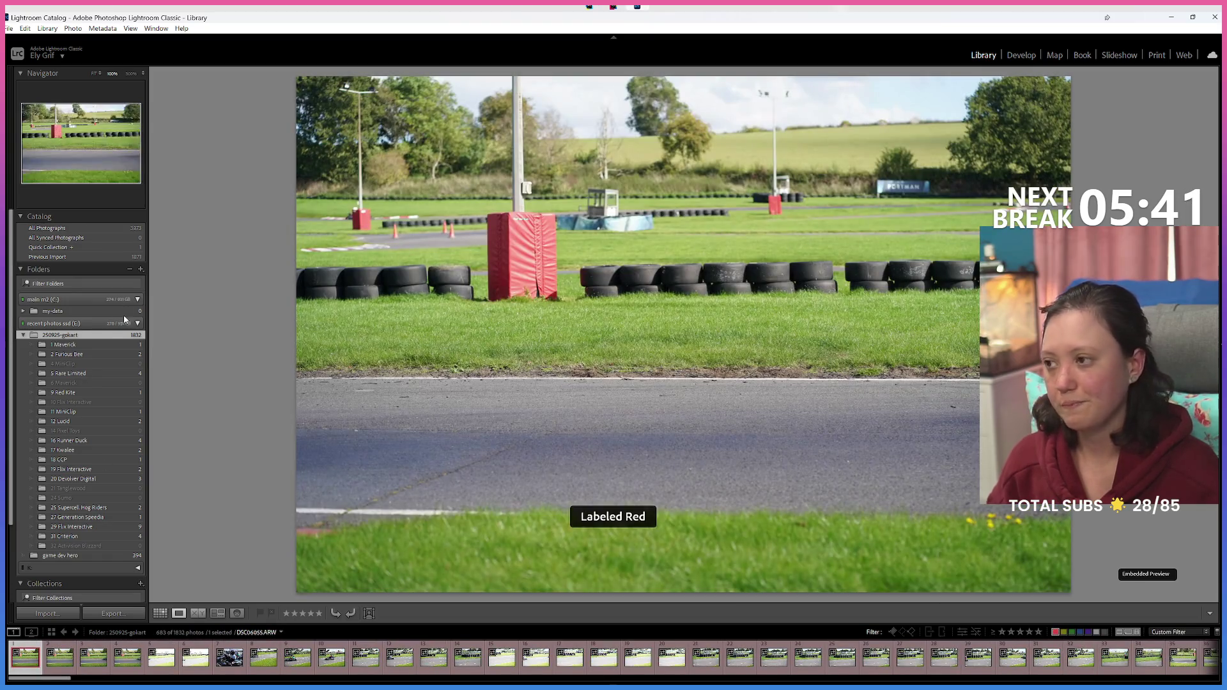
# Step: Create a 'dud' subfolder in 250925-gokart and move all red-labelled photos into it
pyautogui.rightClick(85, 335)
pyautogui.click(116, 345)
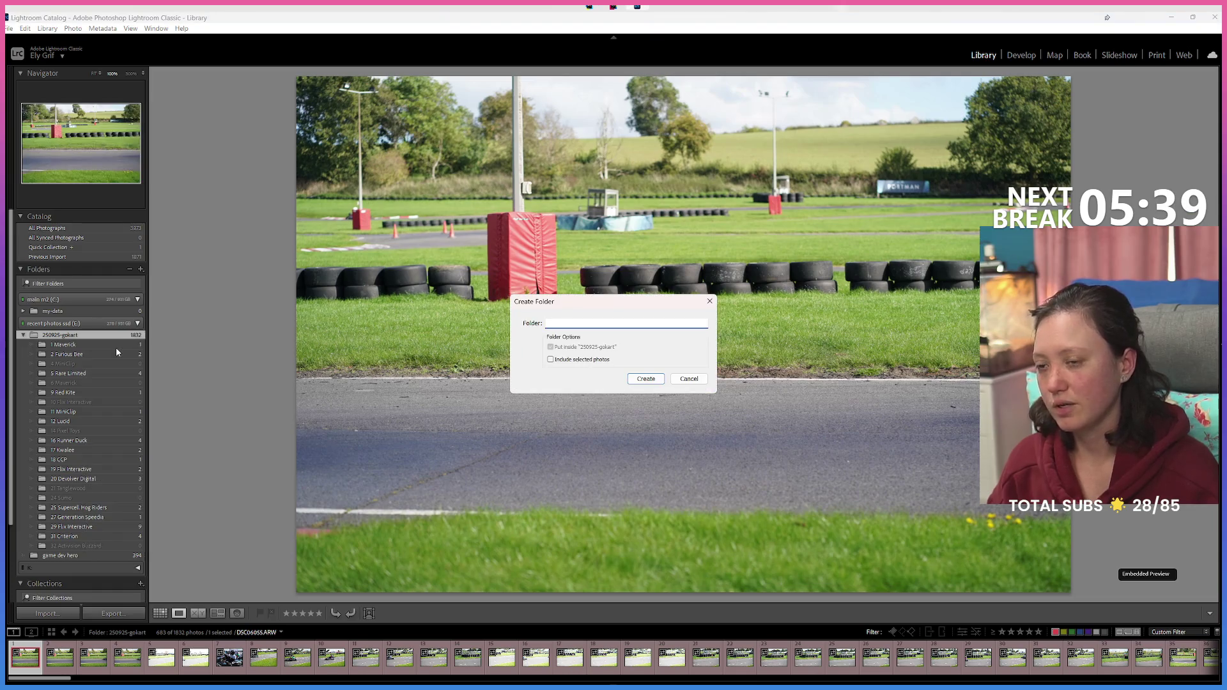
pyautogui.write('dud')
pyautogui.press('Return')
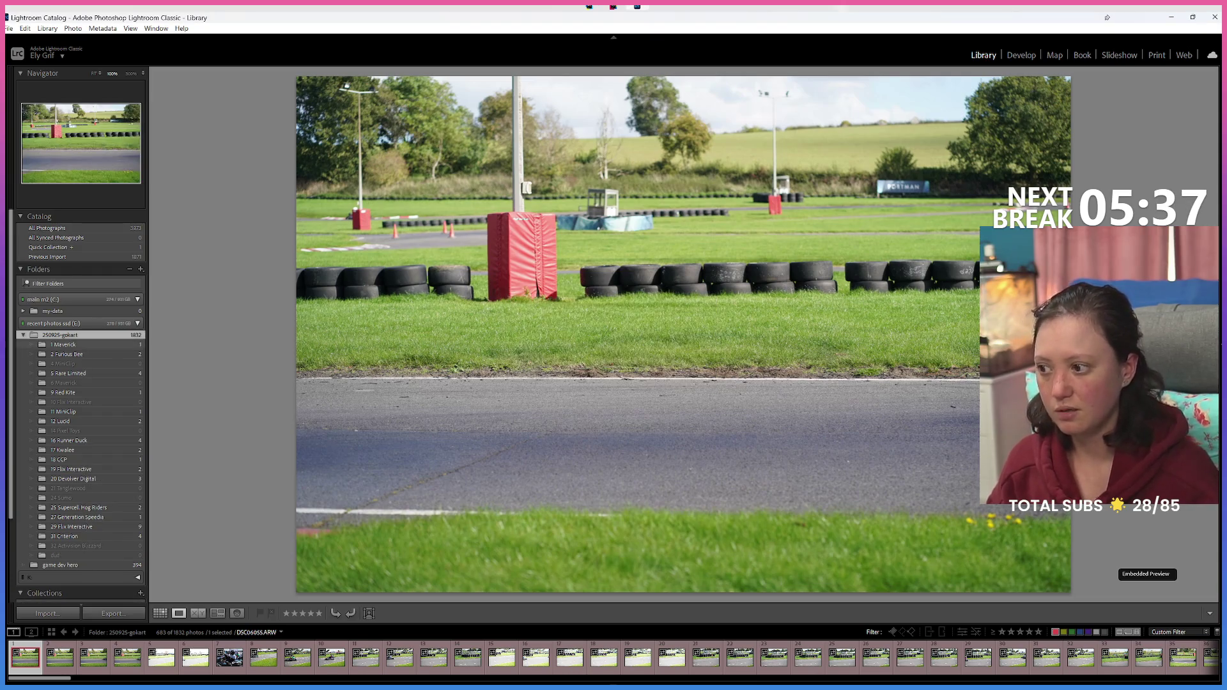
pyautogui.hotkey('ctrl', 'a')
pyautogui.moveTo(229, 657); pyautogui.dragTo(71, 557)
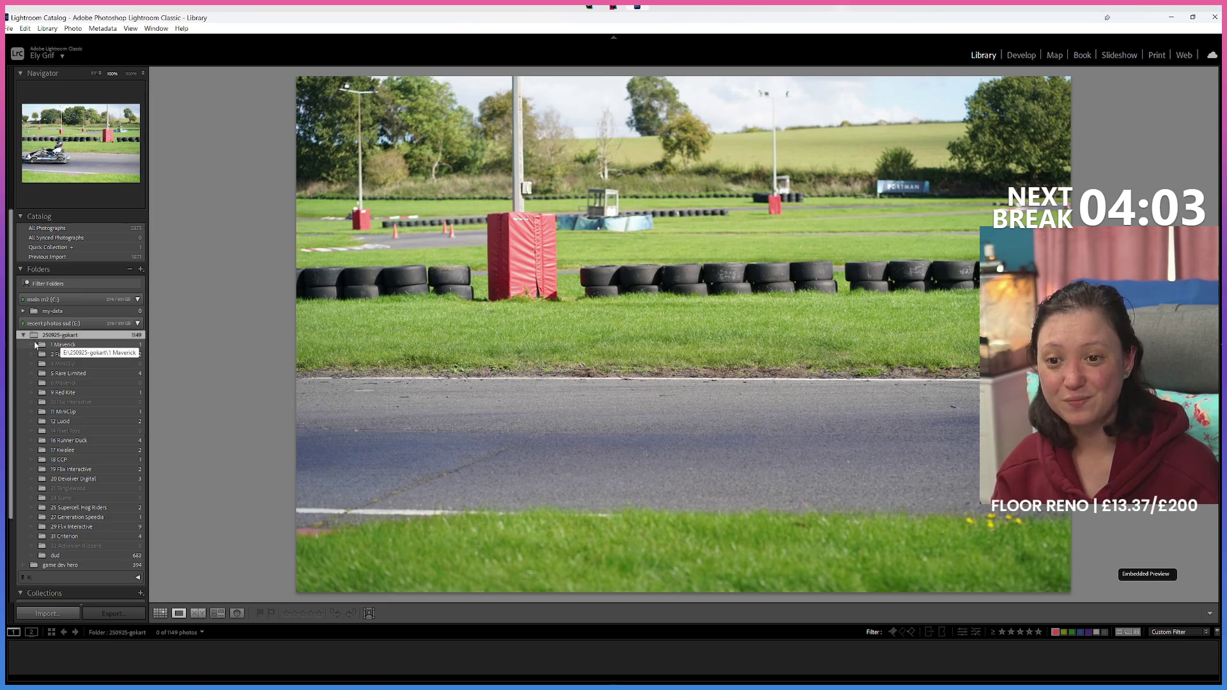
# Step: Switch off the red label filter to show all 1149 photos again
pyautogui.click(1055, 632)
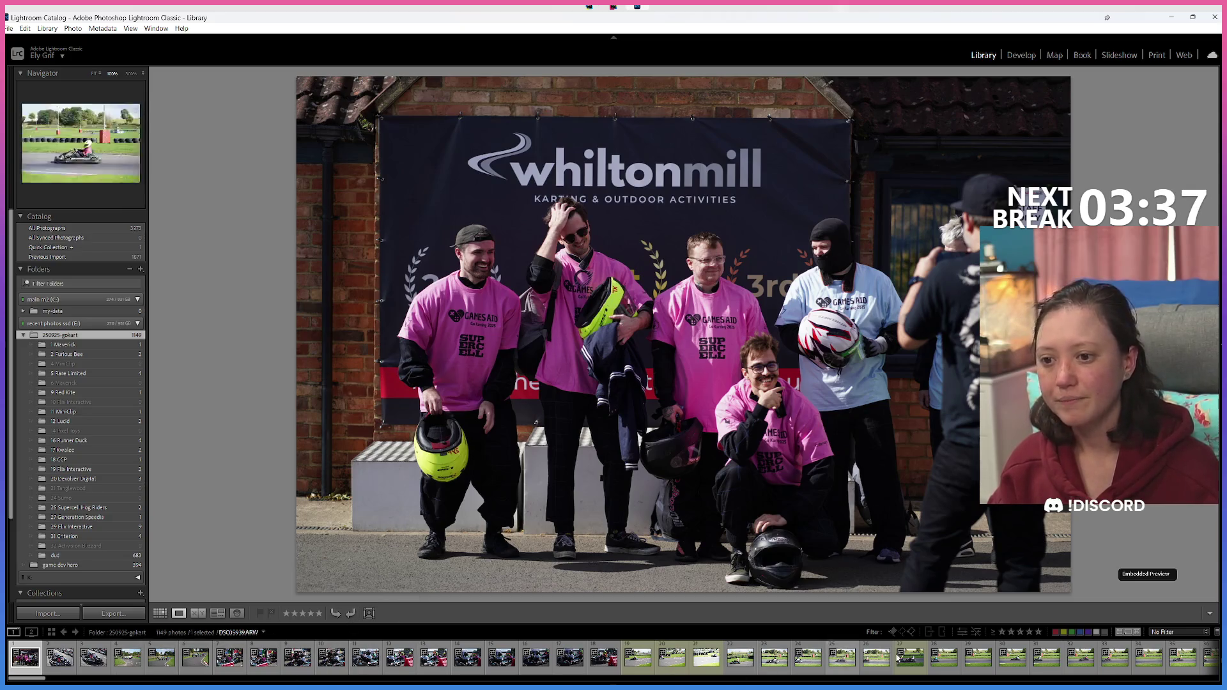
# Step: Filter to the yellow-labelled photos and remove their yellow label
pyautogui.click(1062, 632)
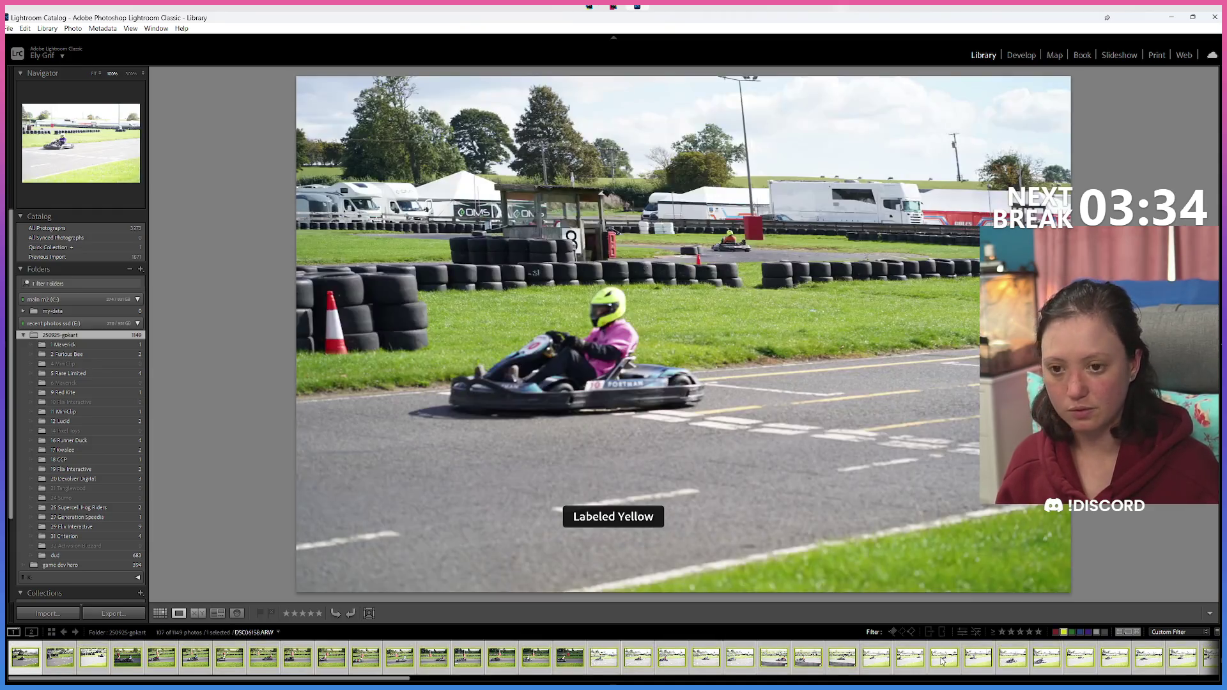
pyautogui.hotkey('ctrl', 'a')
pyautogui.rightClick(941, 662)
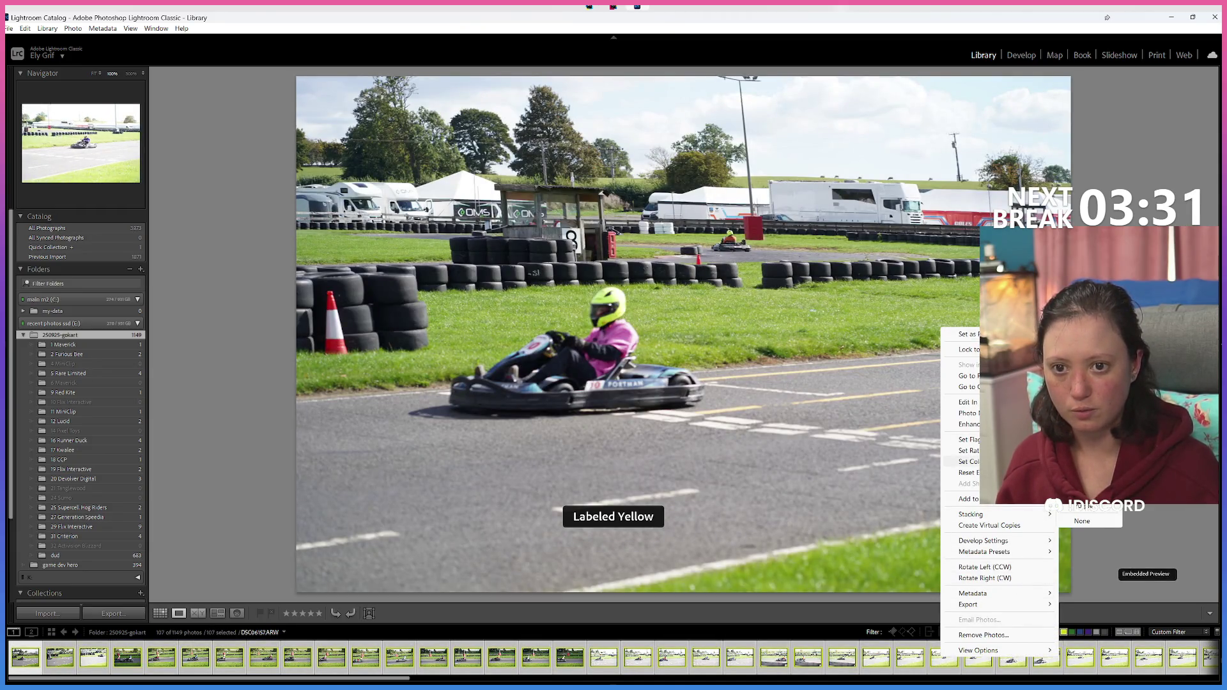
pyautogui.click(1082, 520)
pyautogui.click(1067, 632)
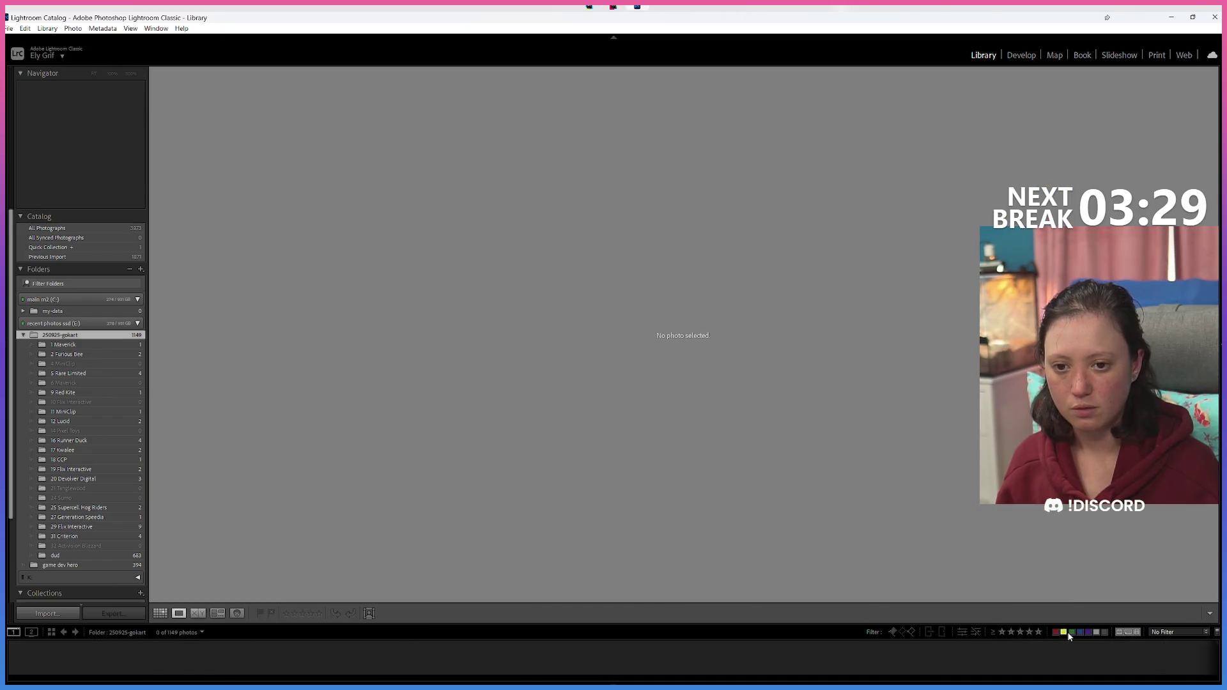
pyautogui.click(1067, 632)
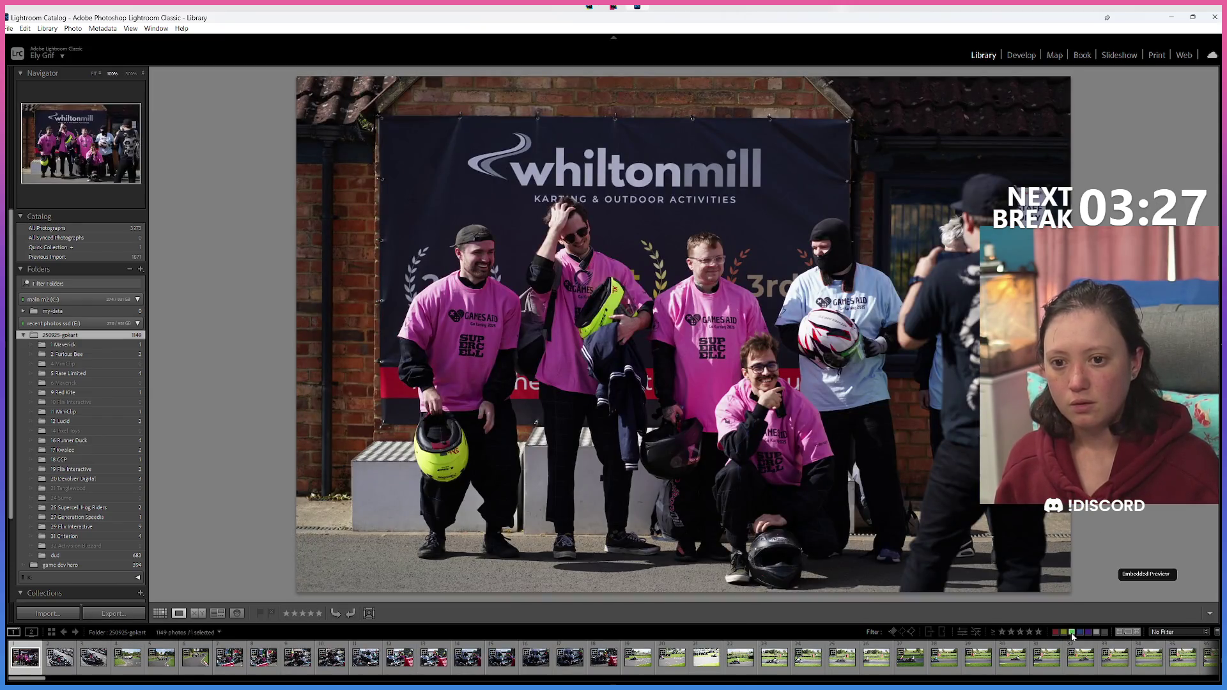
# Step: Remove the green label from all green-labelled photos and confirm none remain
pyautogui.click(1073, 633)
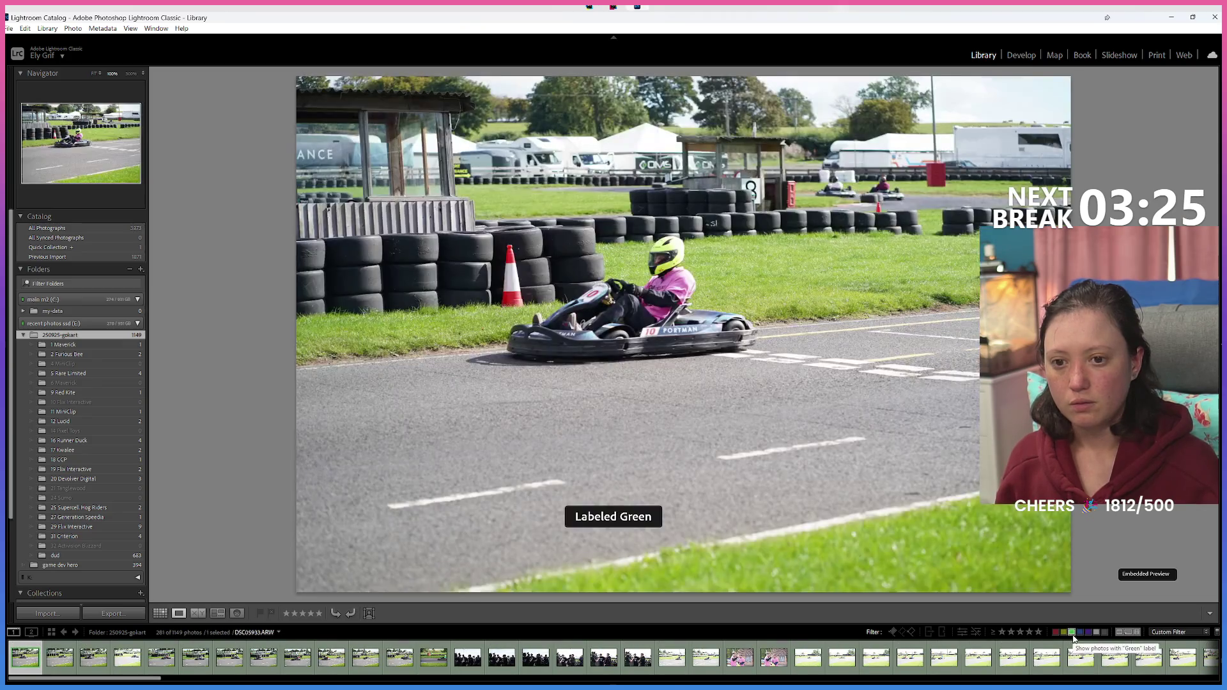
pyautogui.hotkey('ctrl', 'a')
pyautogui.rightClick(828, 658)
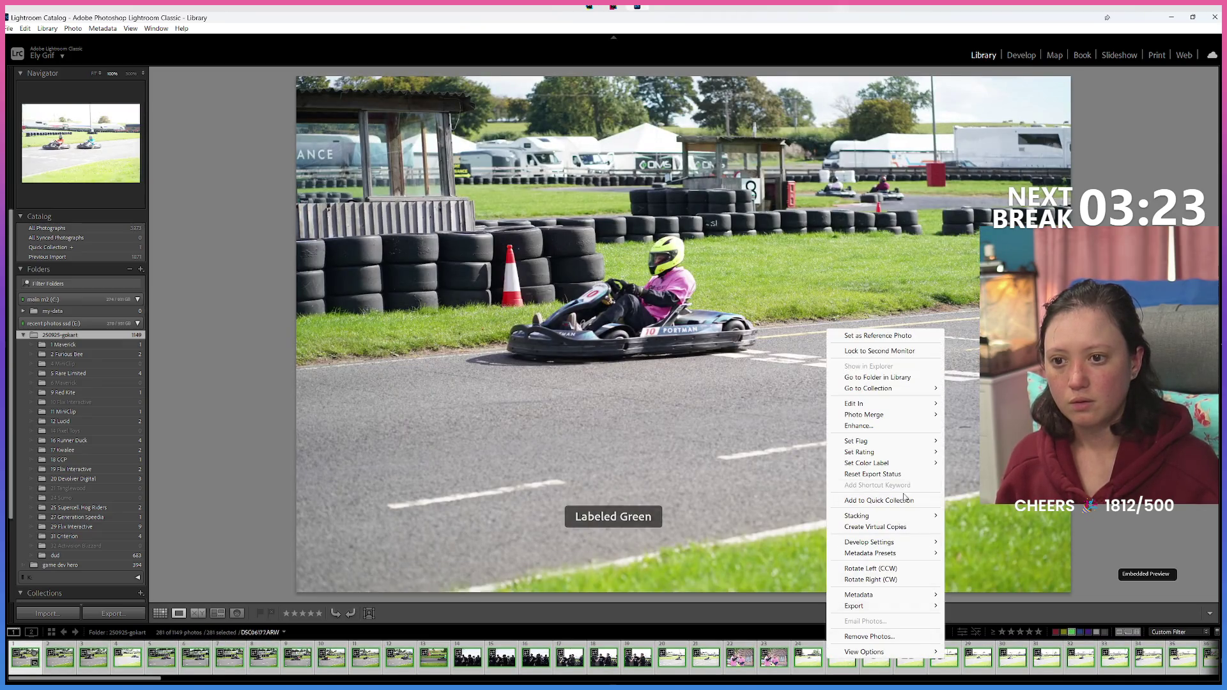
pyautogui.moveTo(867, 462)
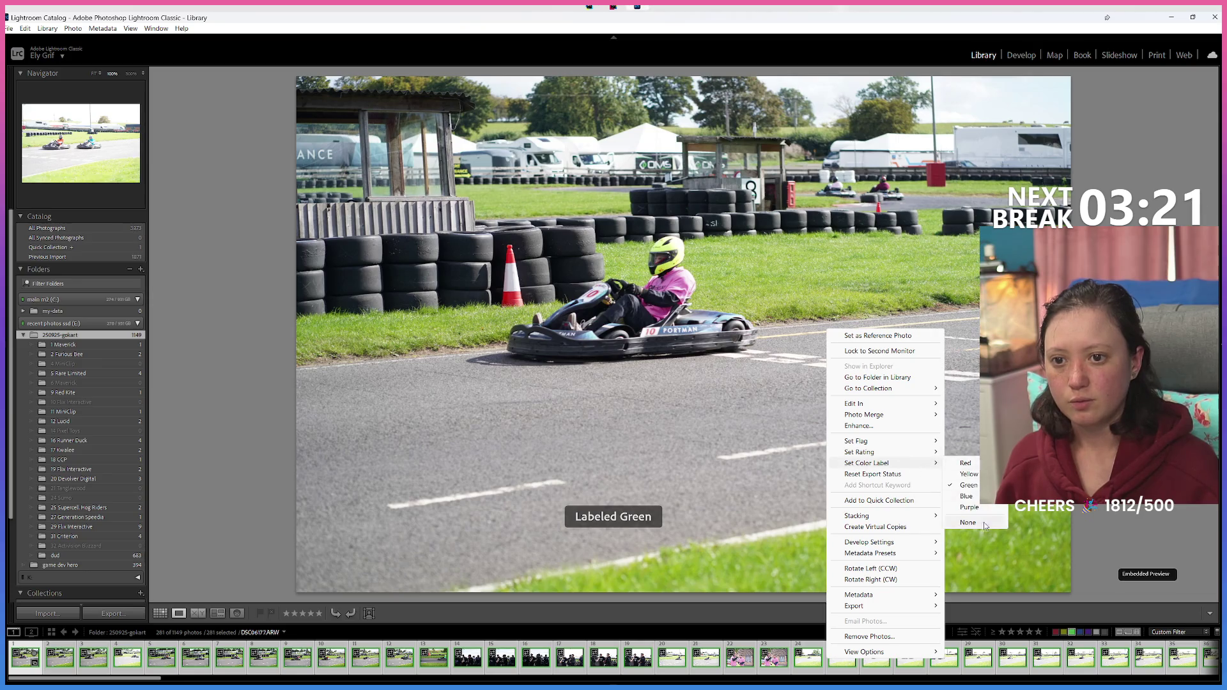
pyautogui.click(985, 523)
pyautogui.click(1076, 633)
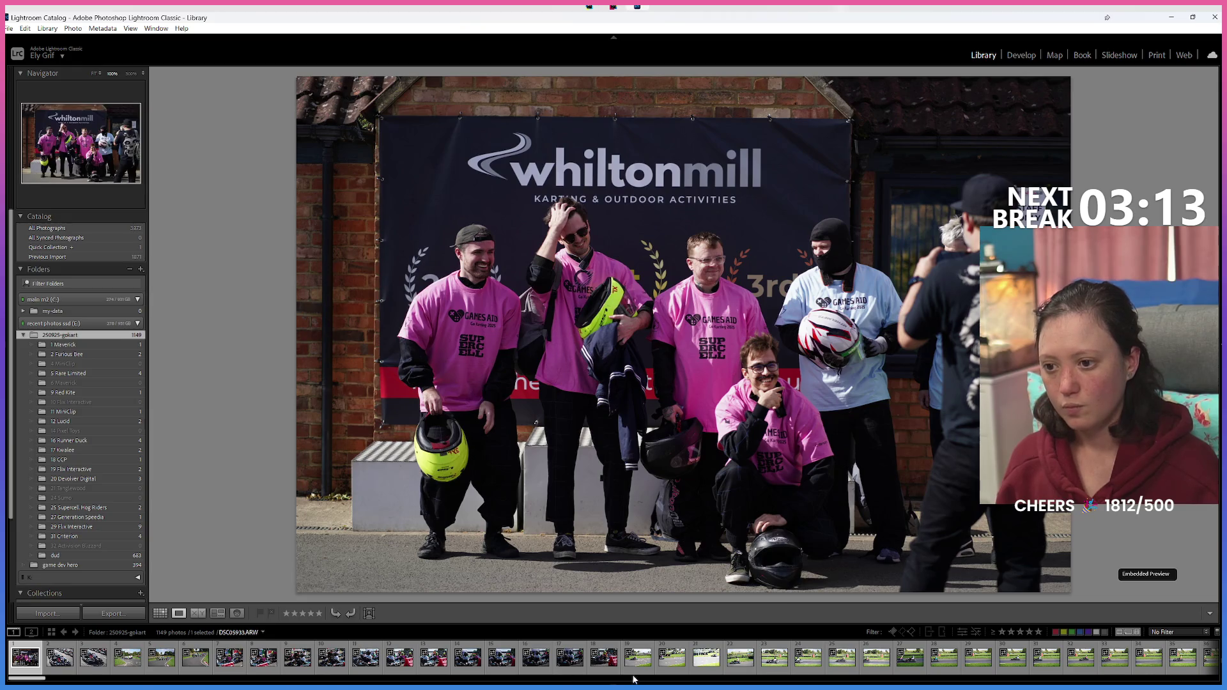
pyautogui.click(1072, 633)
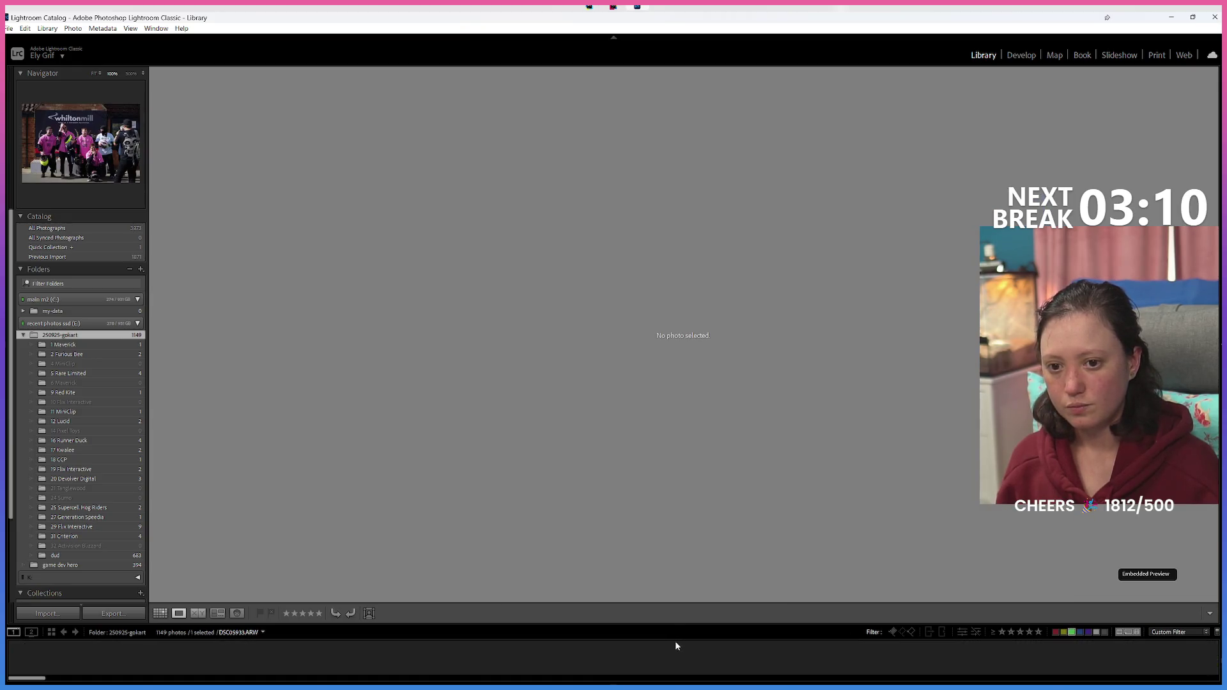
pyautogui.click(1104, 632)
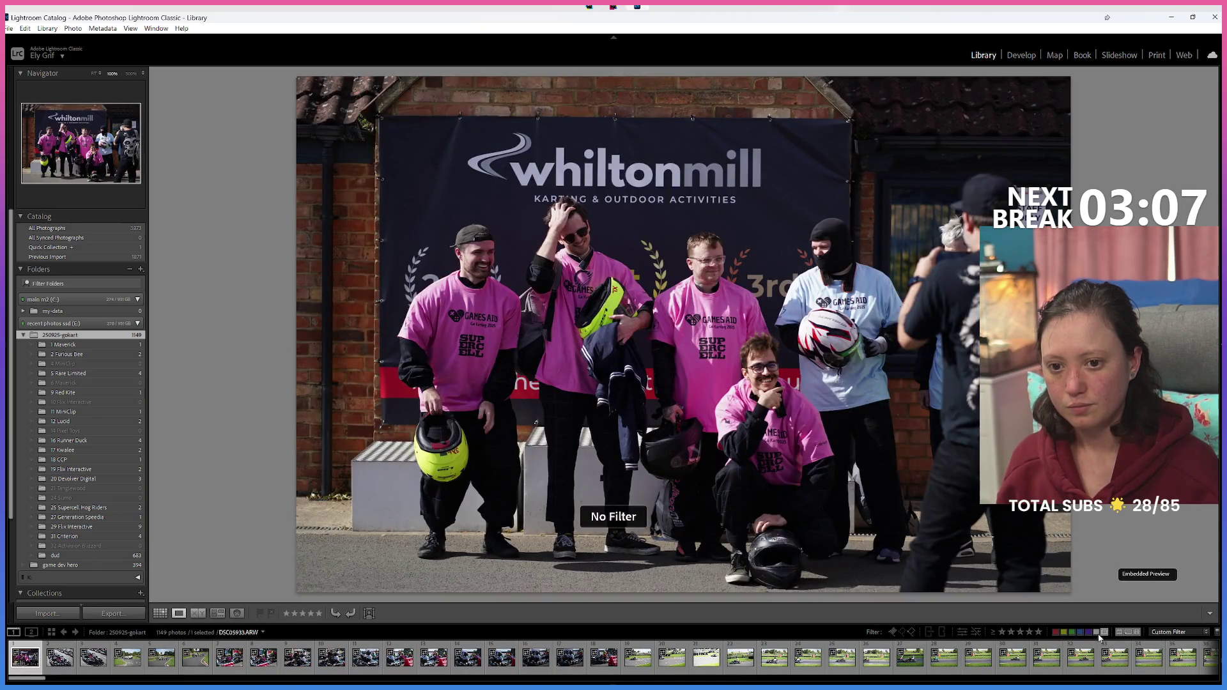
# Step: Cycle through the colour-label filter swatches, ending on the Unlabeled filter
pyautogui.click(1095, 633)
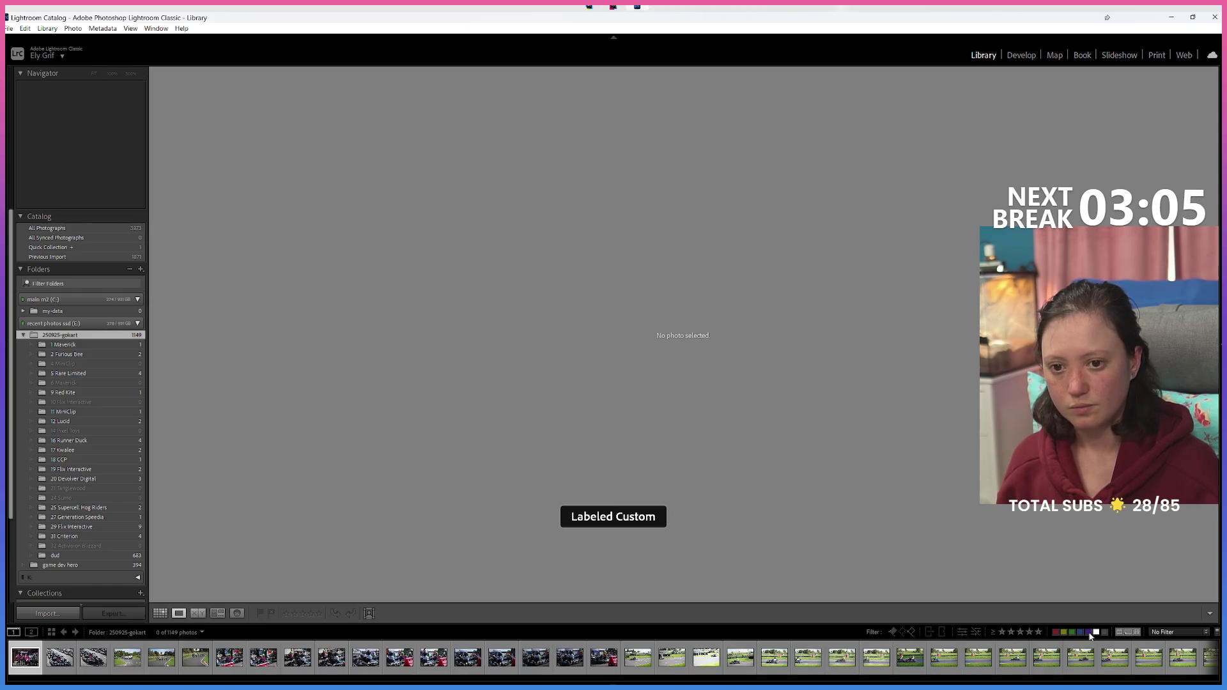
pyautogui.click(1092, 633)
pyautogui.click(1064, 632)
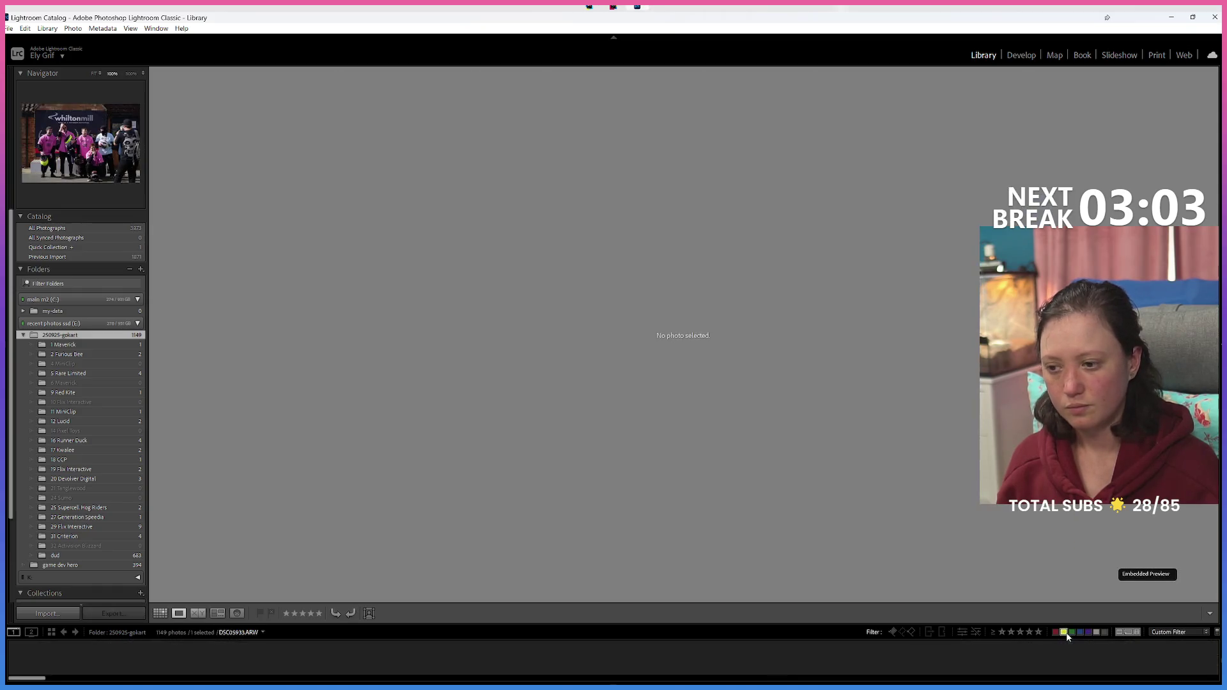
pyautogui.click(1055, 633)
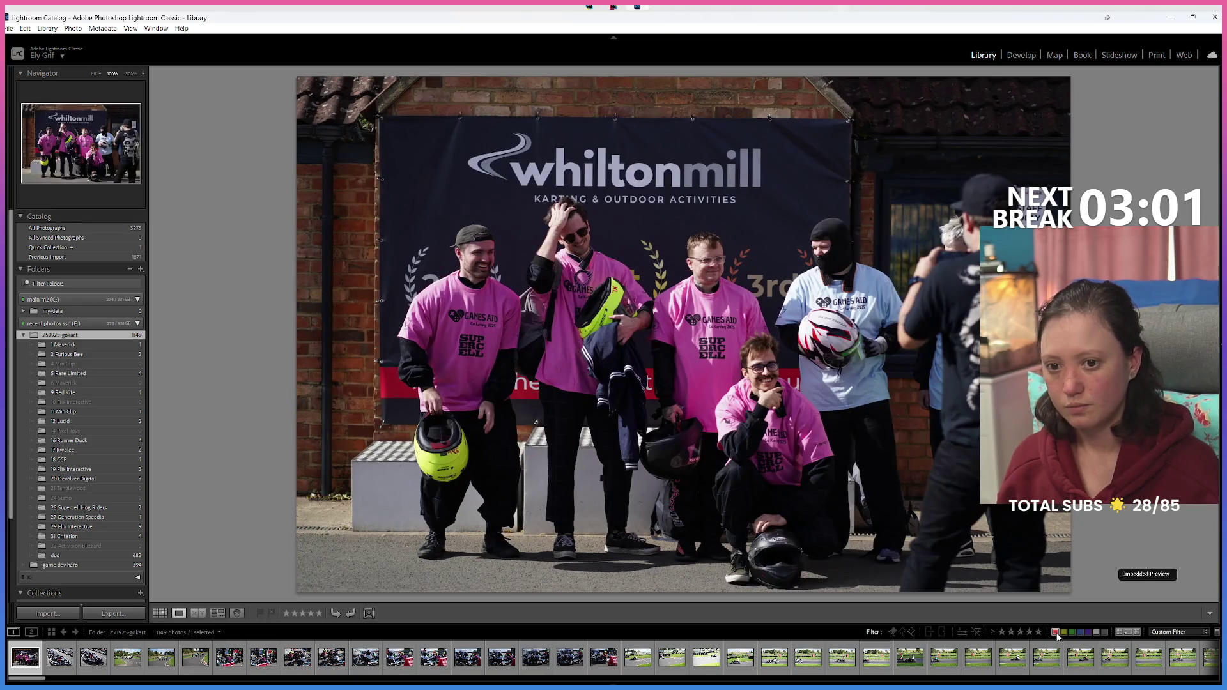
pyautogui.click(1055, 632)
pyautogui.click(1095, 633)
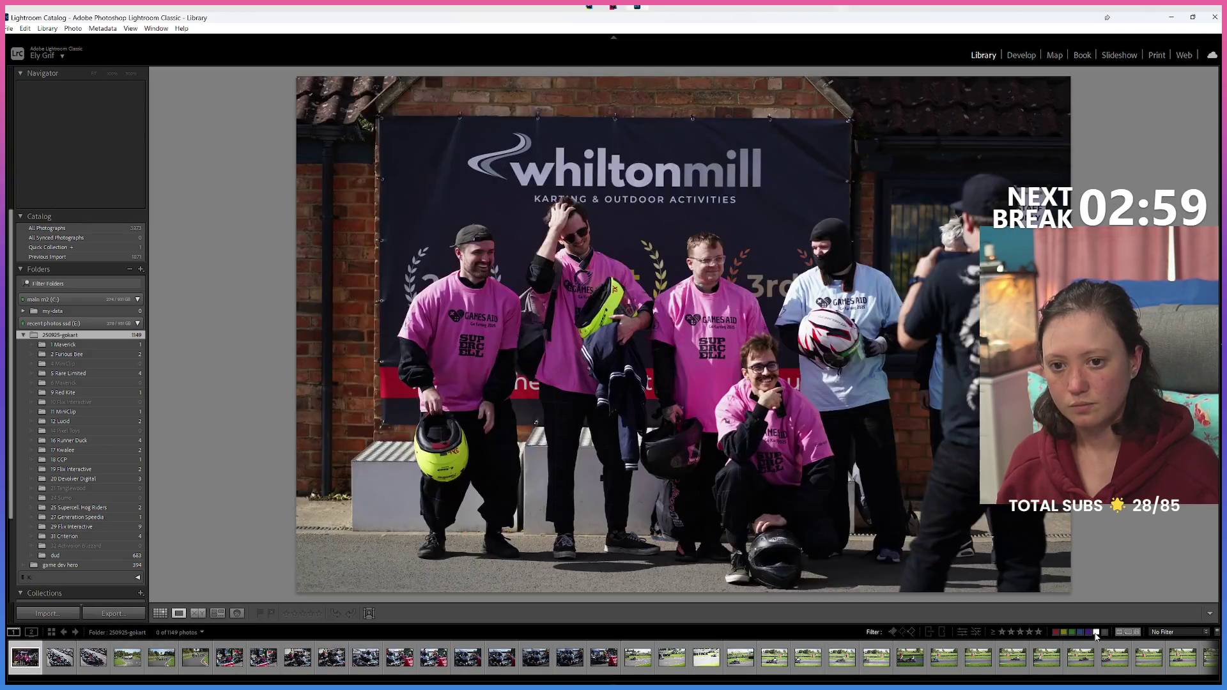
pyautogui.click(1095, 632)
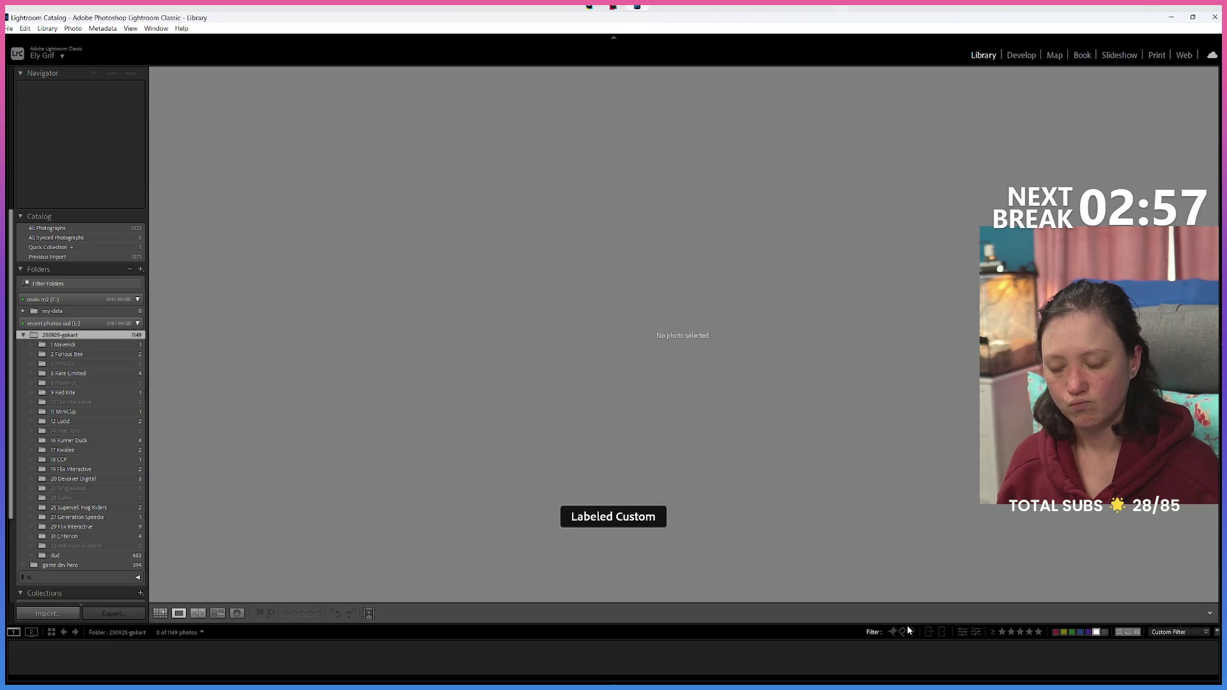
pyautogui.click(1106, 633)
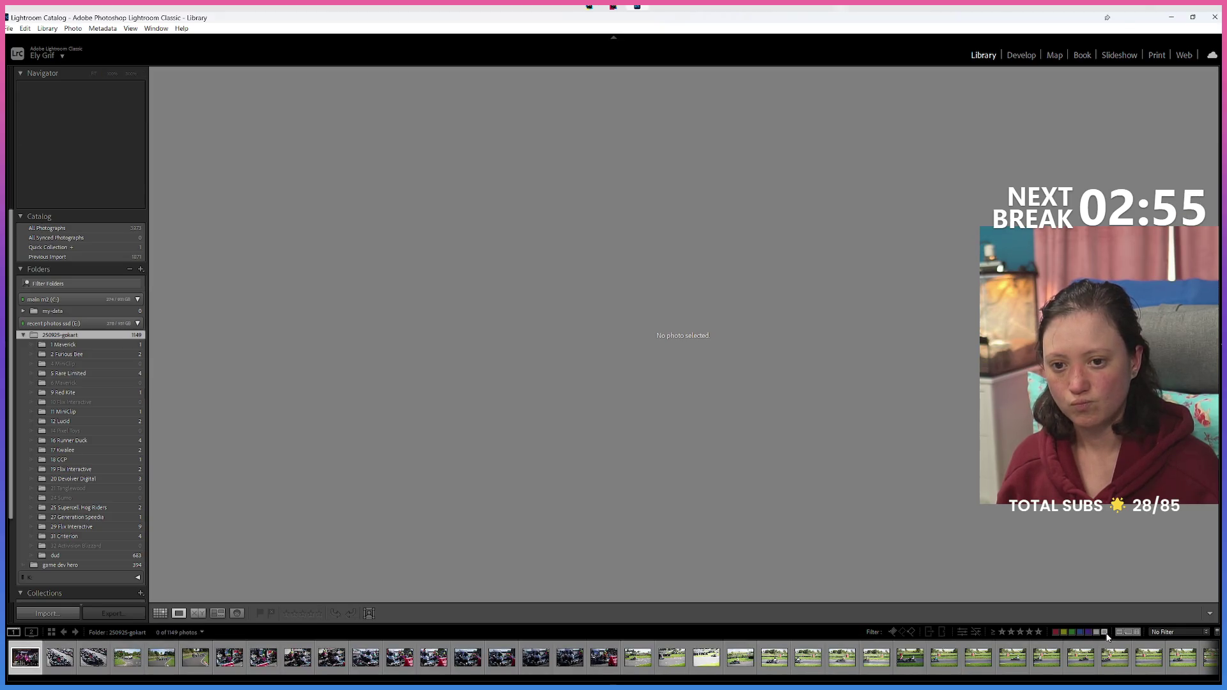
pyautogui.click(1103, 633)
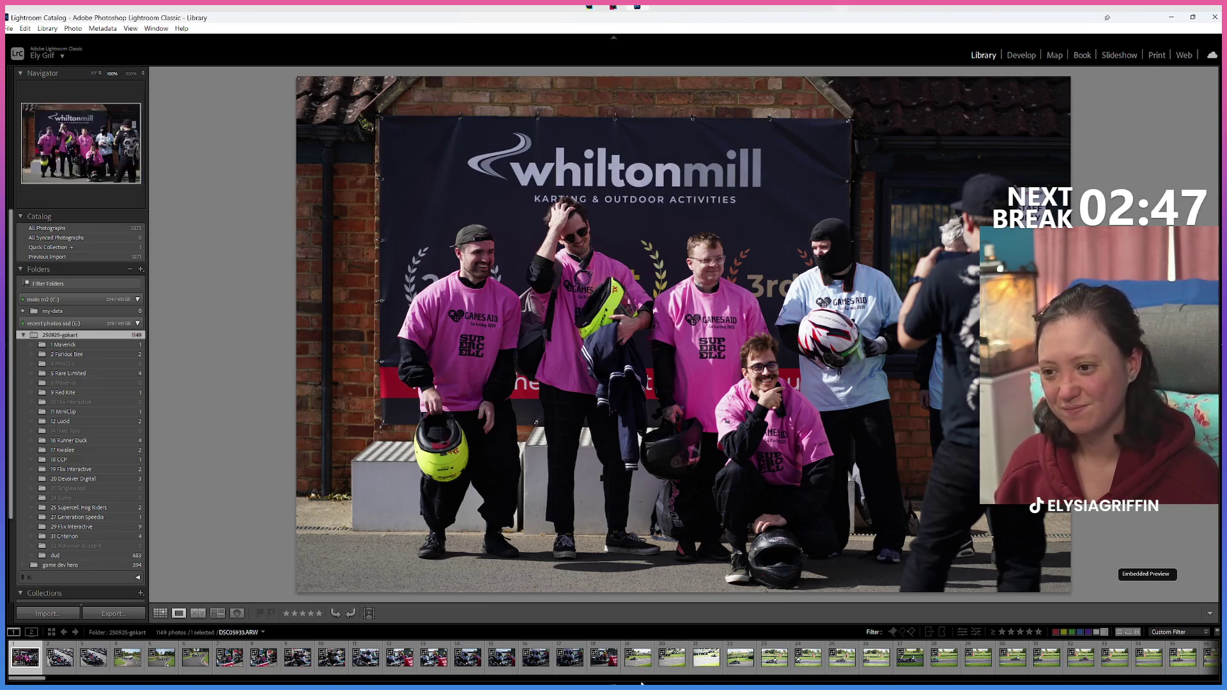
# Step: Open DSC05958 and DSC05972, checking sharpness at 100% zoom before returning to Fit
pyautogui.click(637, 657)
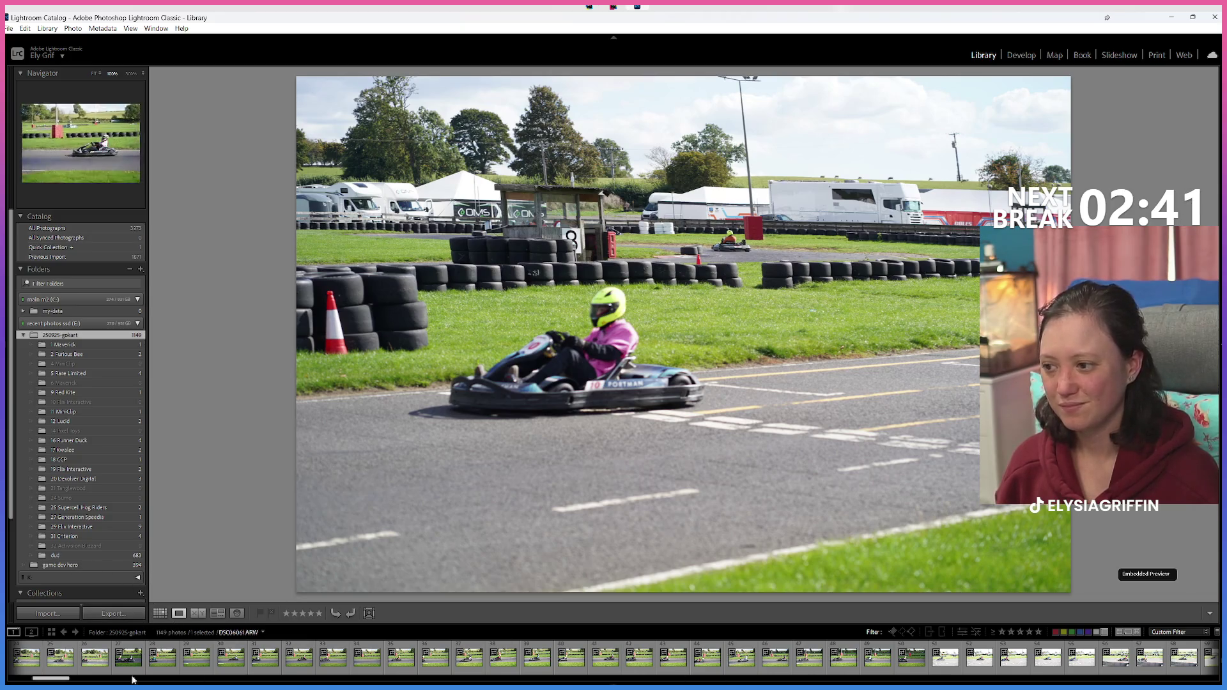
pyautogui.scroll(2, 333, 658)
pyautogui.scroll(3, 358, 661)
pyautogui.scroll(-3, 364, 662)
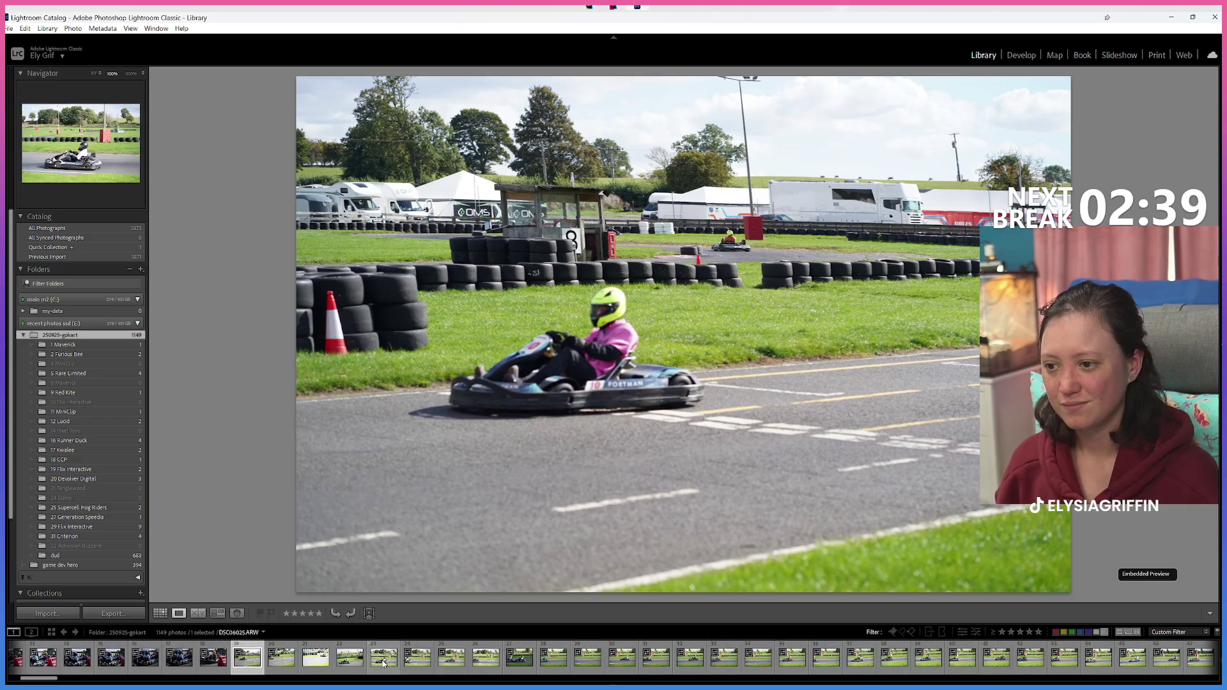
pyautogui.click(272, 668)
pyautogui.click(313, 668)
pyautogui.press('z')
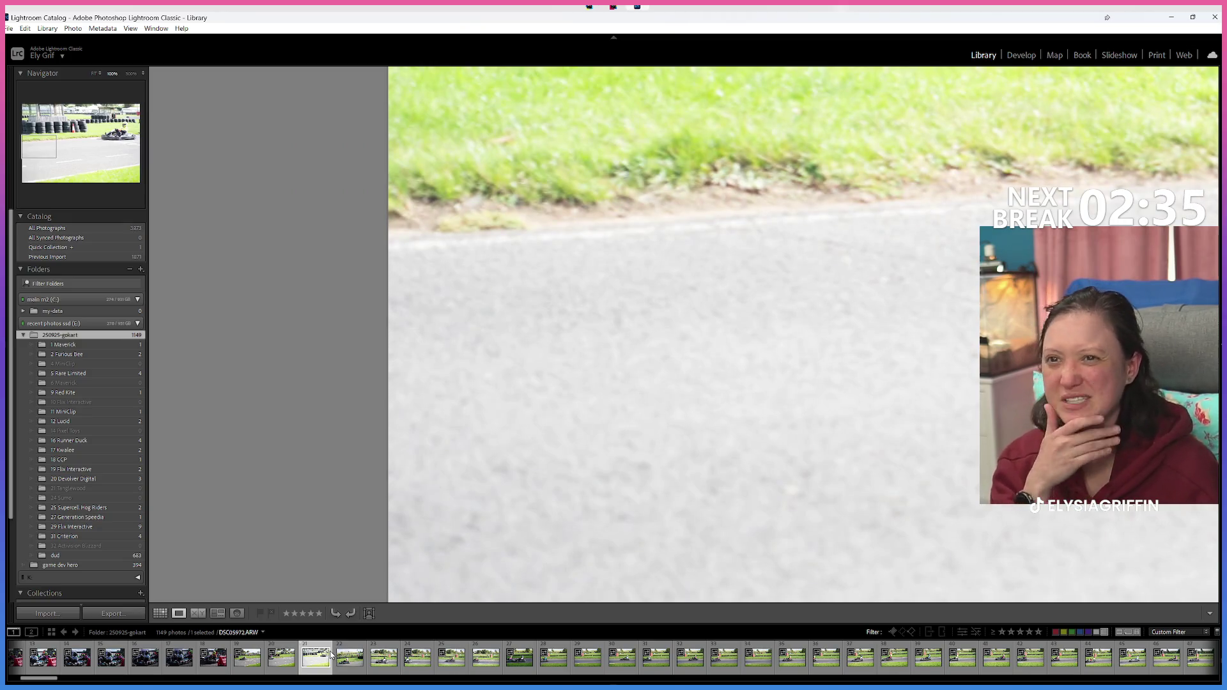
pyautogui.click(603, 465)
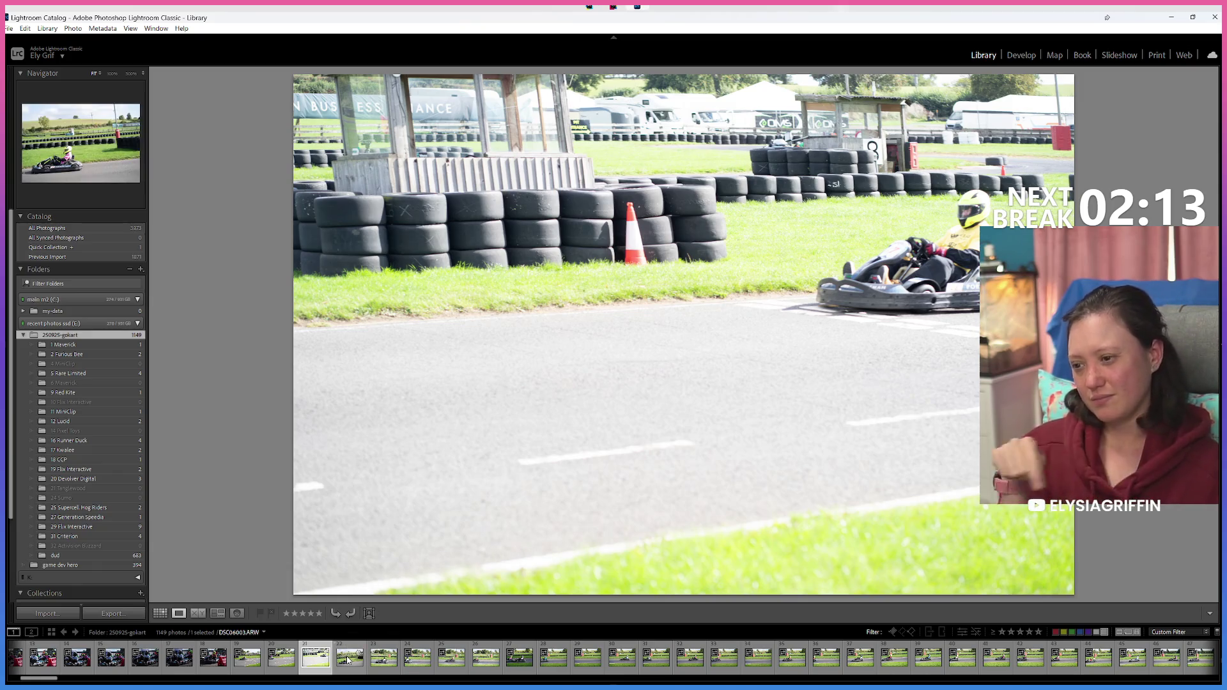
pyautogui.moveTo(349, 657)
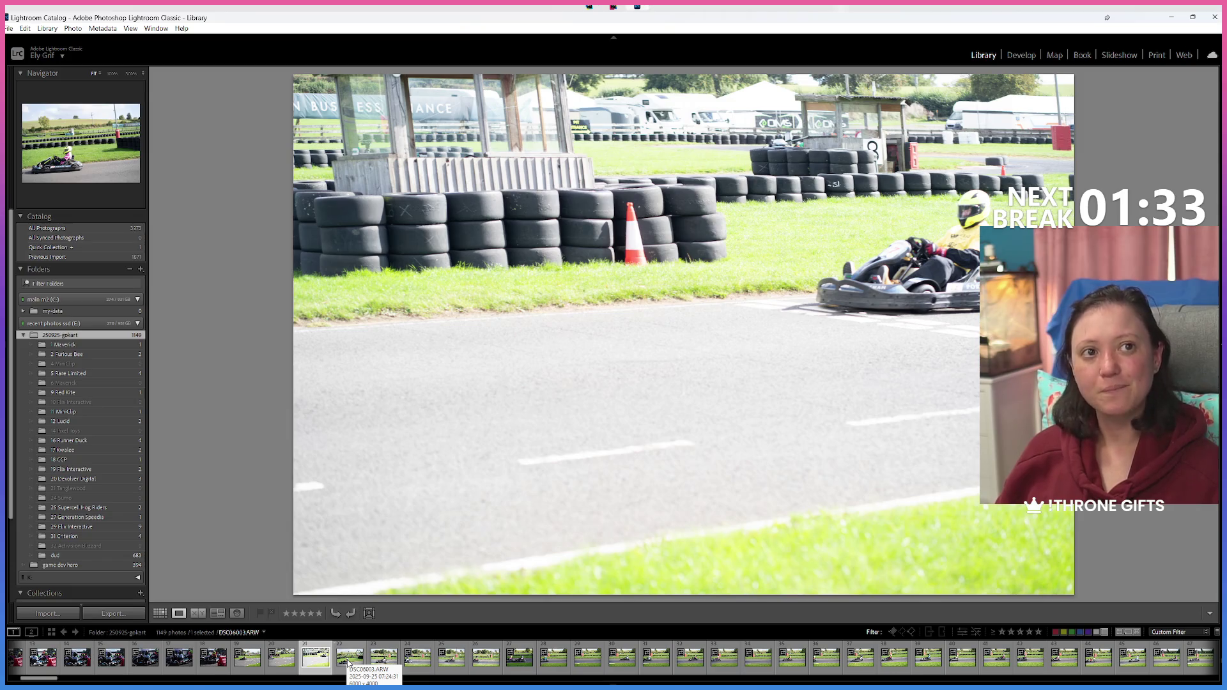
# Step: Open a kart photo and step forward through the track shots to kart 28
pyautogui.click(349, 659)
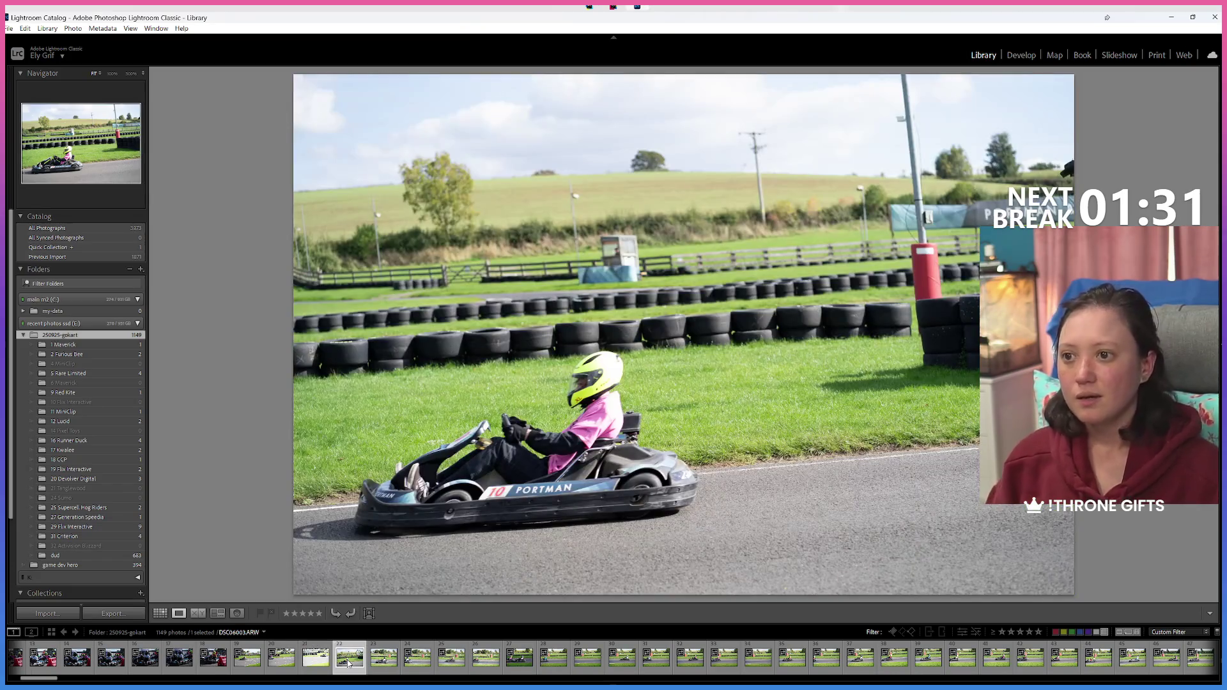
pyautogui.press('Right')
pyautogui.press('Right')
pyautogui.press('Right')
pyautogui.press('Right')
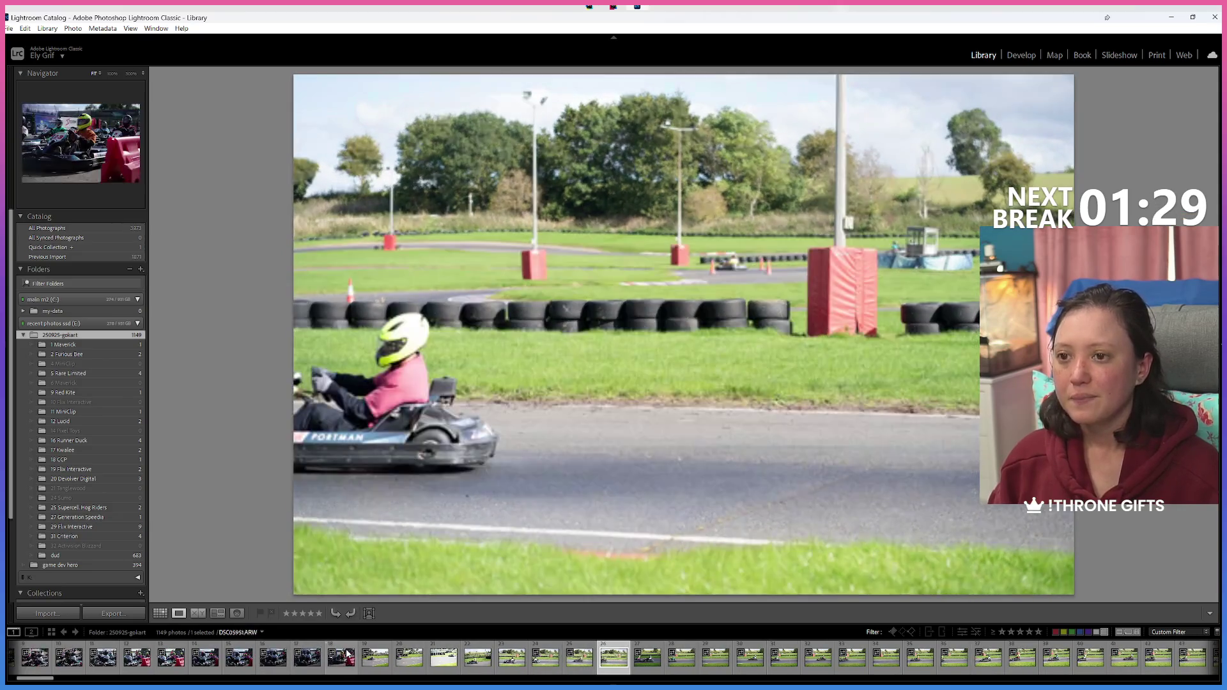
pyautogui.press('Right')
pyautogui.press('Right')
pyautogui.press('Right')
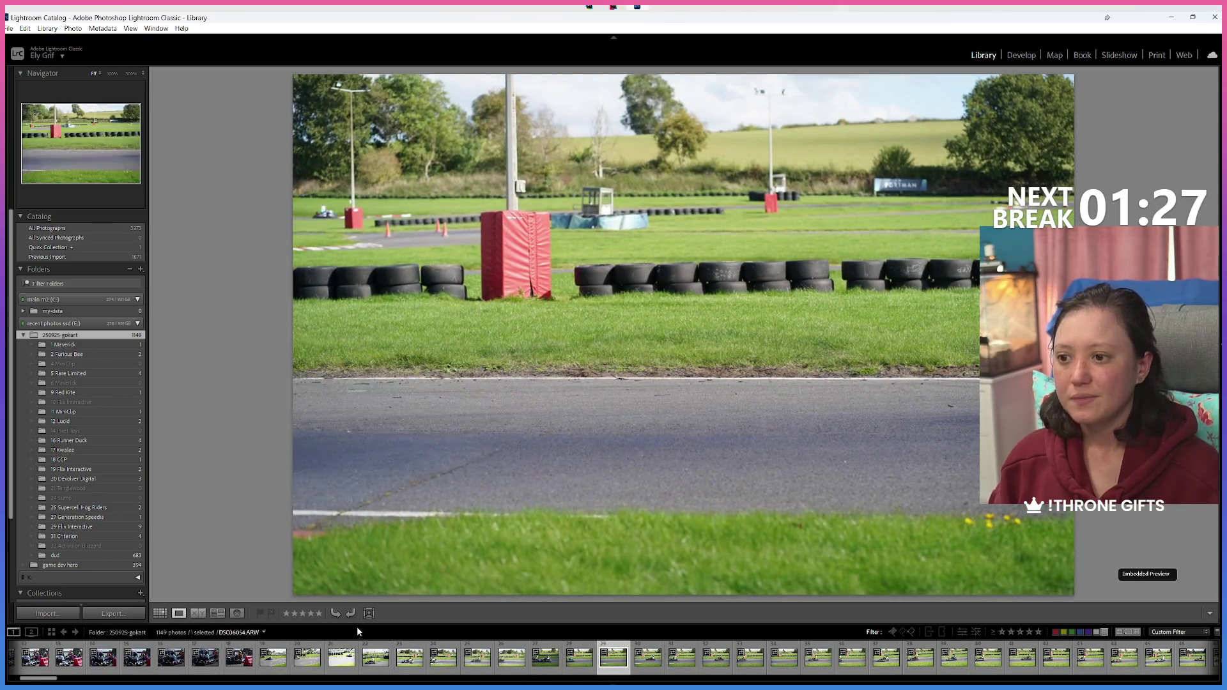
pyautogui.press('Right')
pyautogui.press('Right')
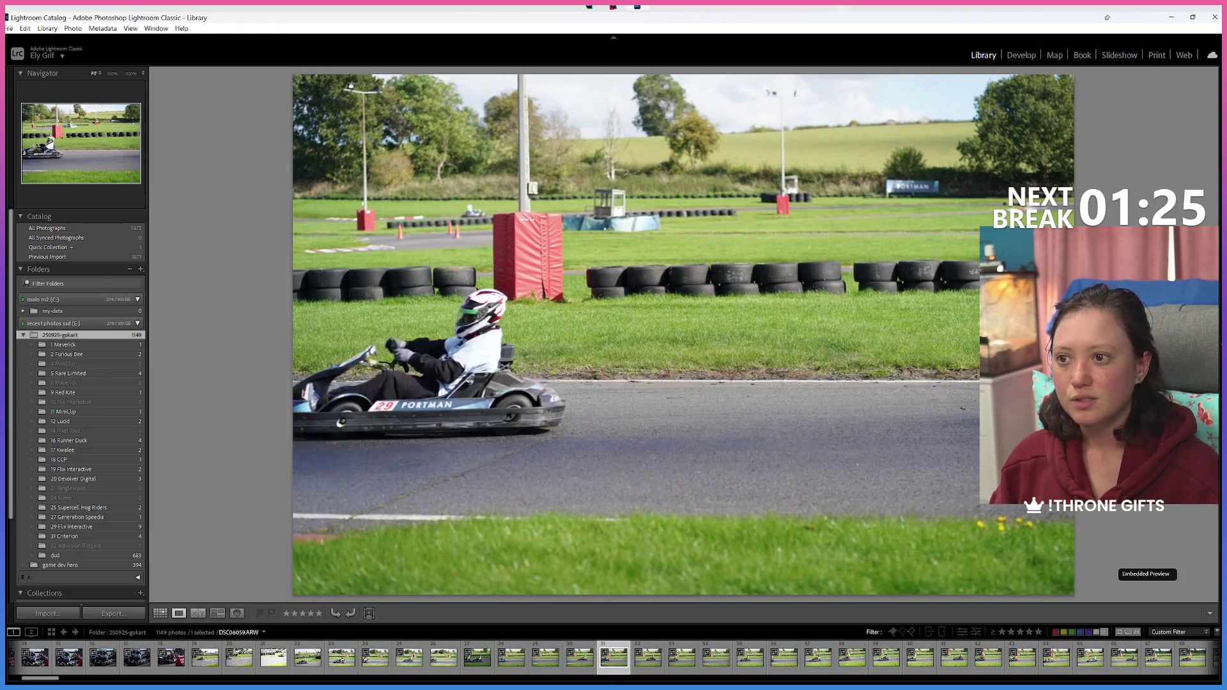
pyautogui.press('Right')
pyautogui.press('Right')
pyautogui.press('Right')
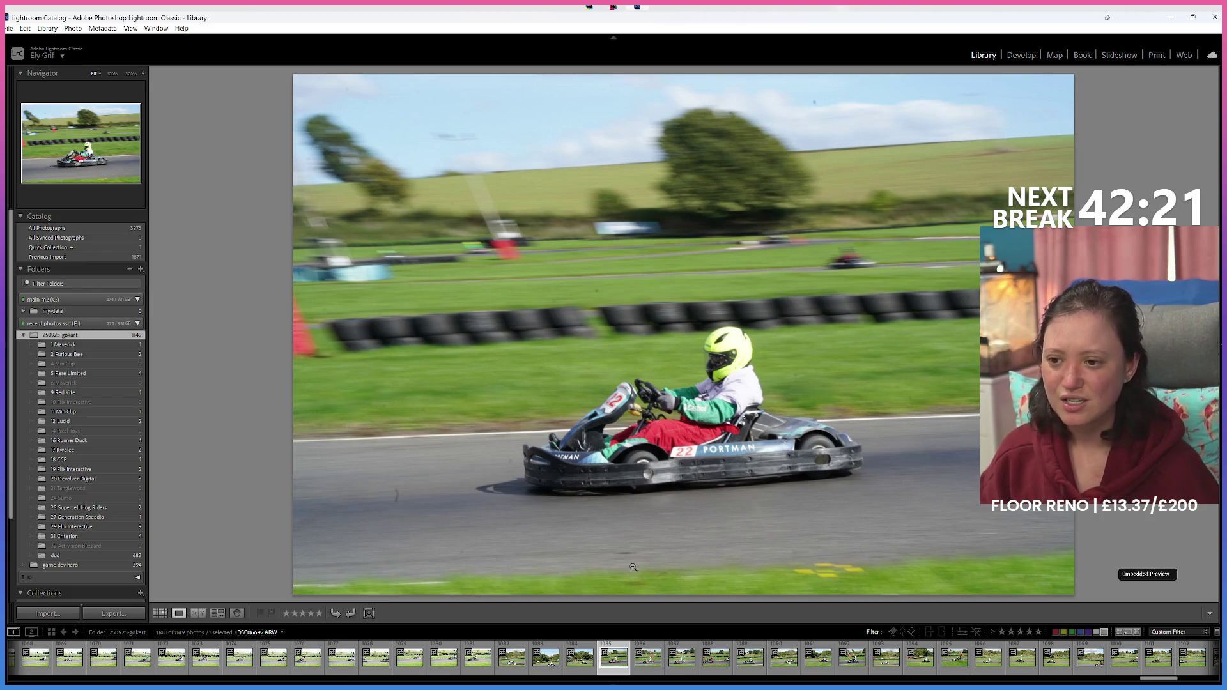
# Step: After checking the previous frame, give the current kart photo the Green label
pyautogui.press('Left')
pyautogui.press('Right')
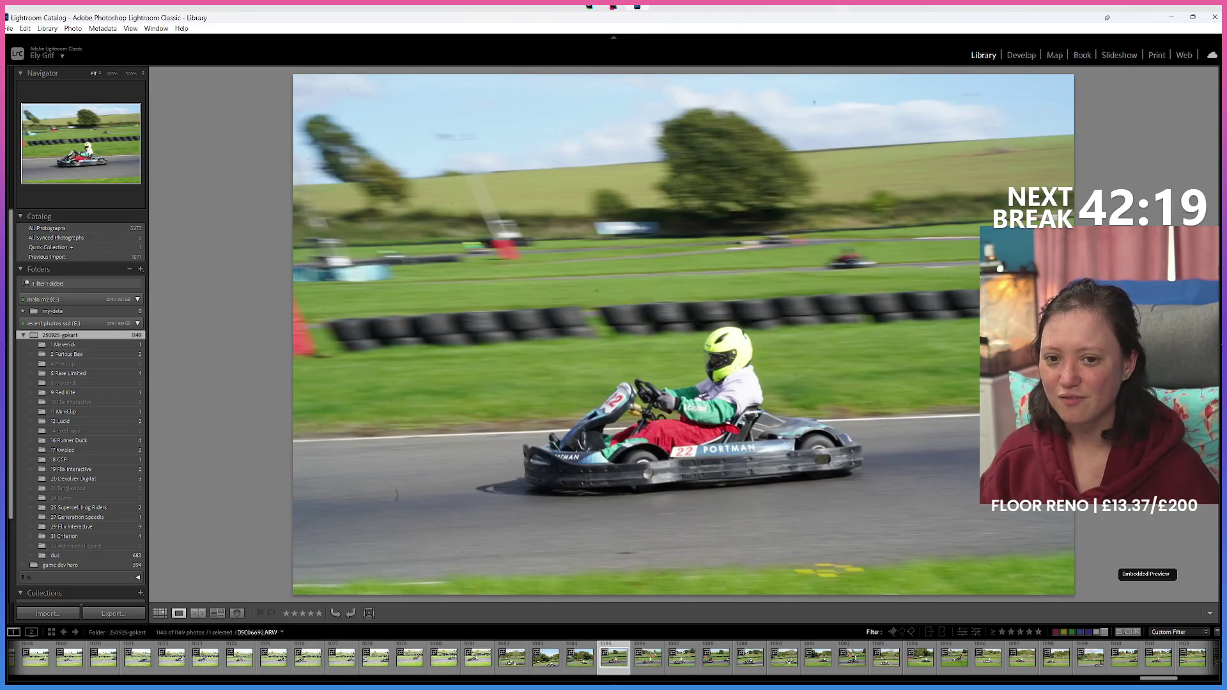
pyautogui.press('8')
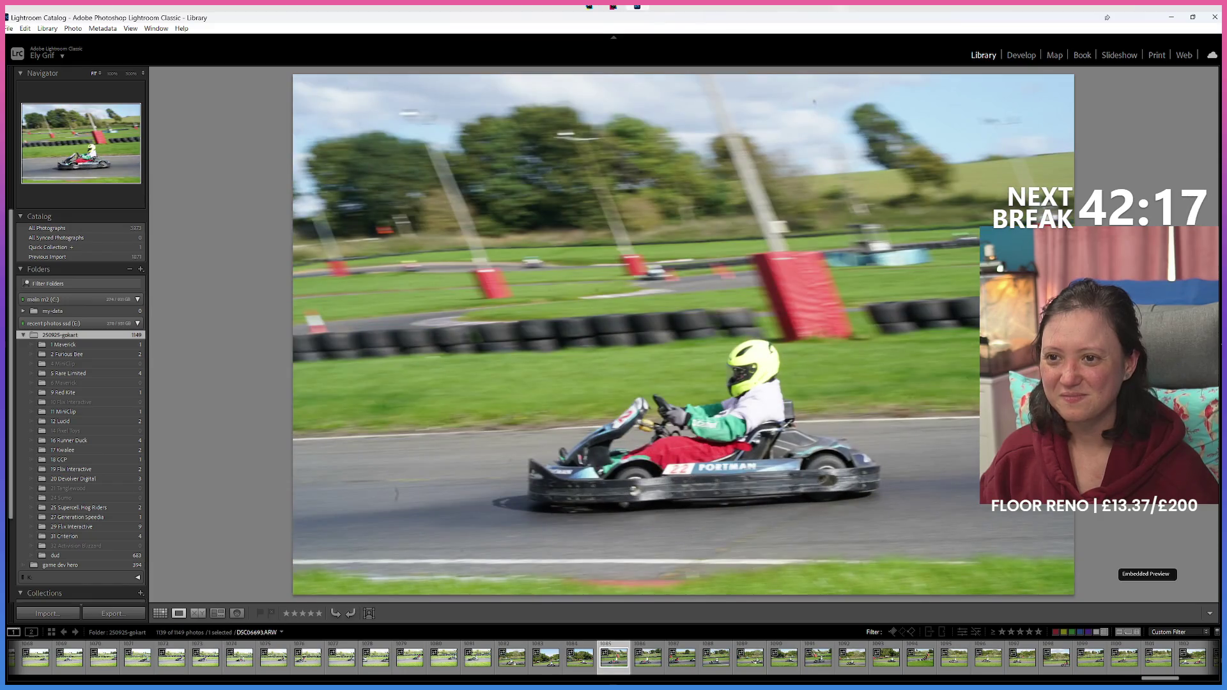
# Step: Compare neighbouring frames of the kart burst to pick the best keeper
pyautogui.press('Left')
pyautogui.press('Left')
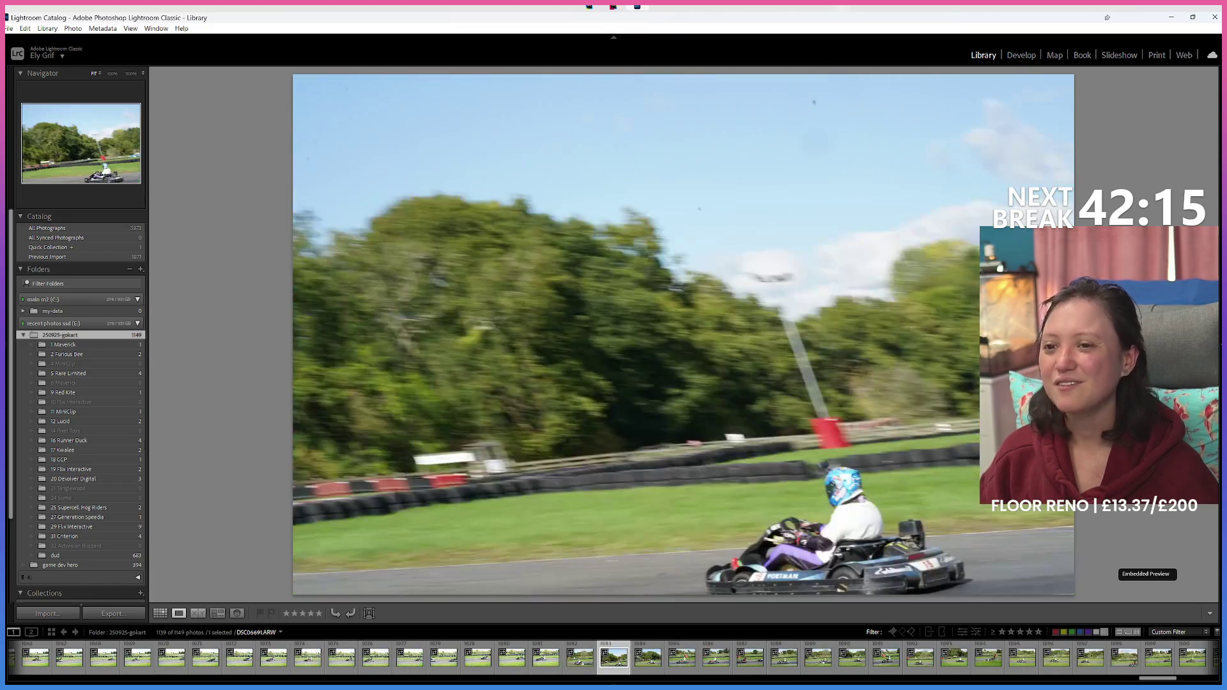
pyautogui.press('Left')
pyautogui.press('Left')
pyautogui.press('Left')
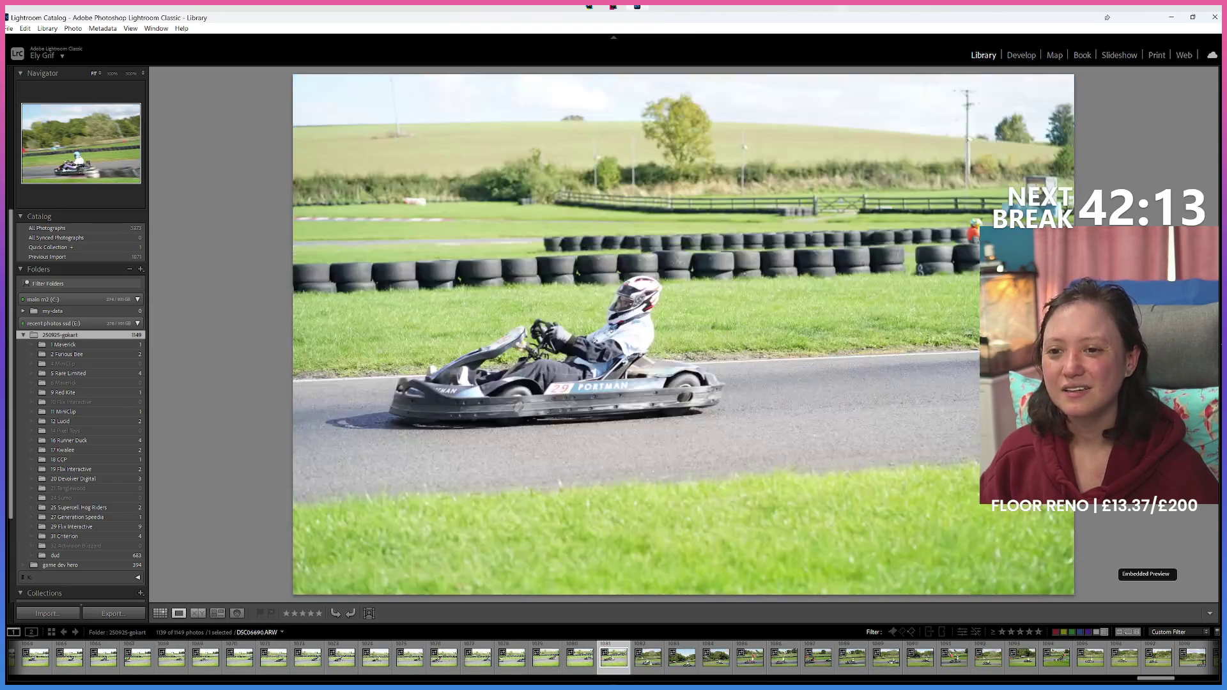
pyautogui.press('Left')
pyautogui.press('Left')
pyautogui.press('Left')
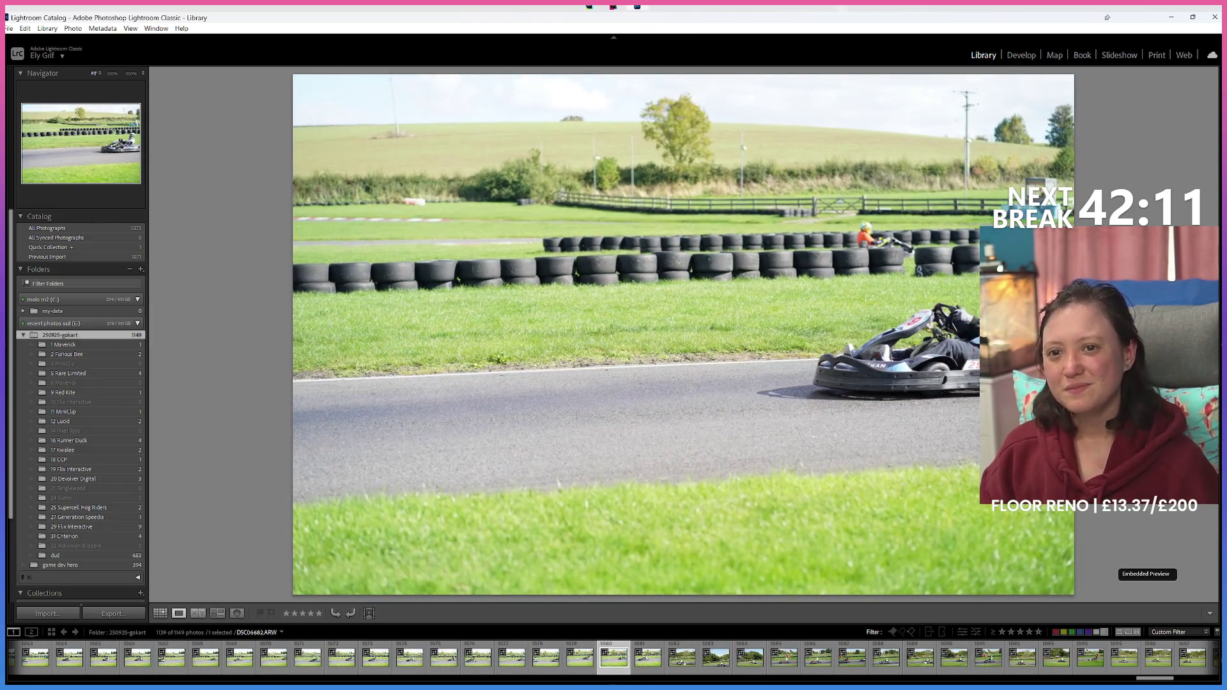
pyautogui.press('Left')
pyautogui.press('Left')
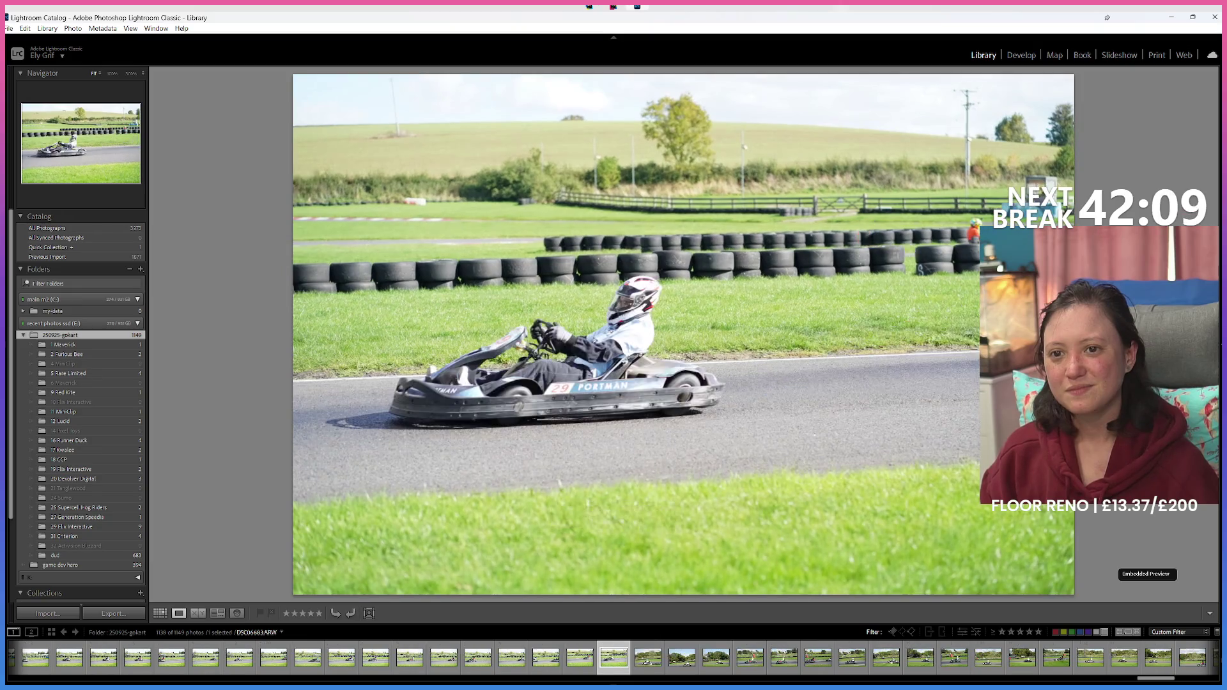
pyautogui.press('Left')
pyautogui.press('Left')
pyautogui.press('Left')
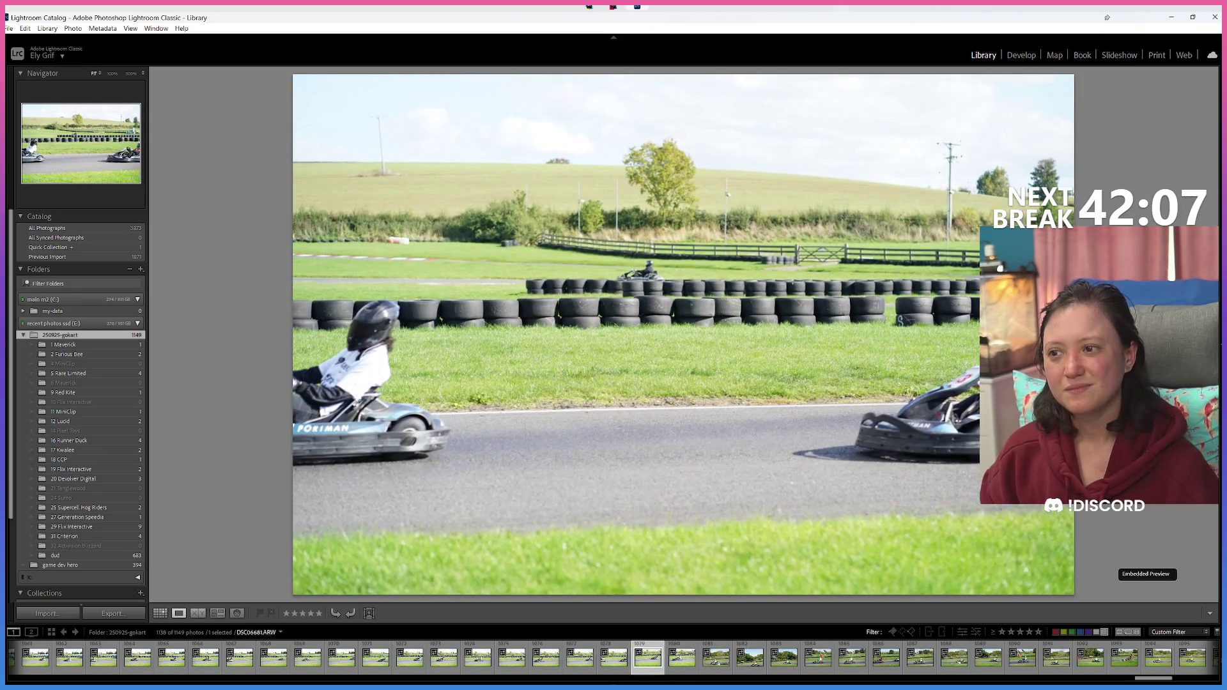
pyautogui.press('Left')
pyautogui.press('Left')
pyautogui.press('Right')
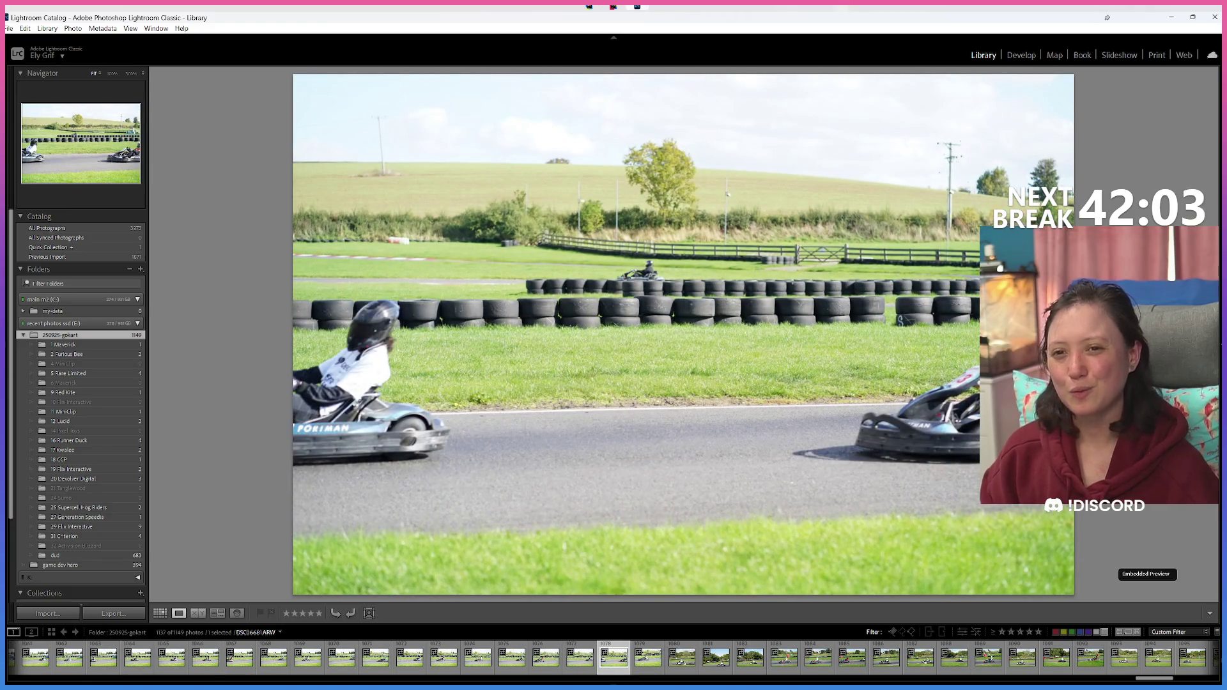
pyautogui.press('Left')
pyautogui.press('Left')
pyautogui.press('Left')
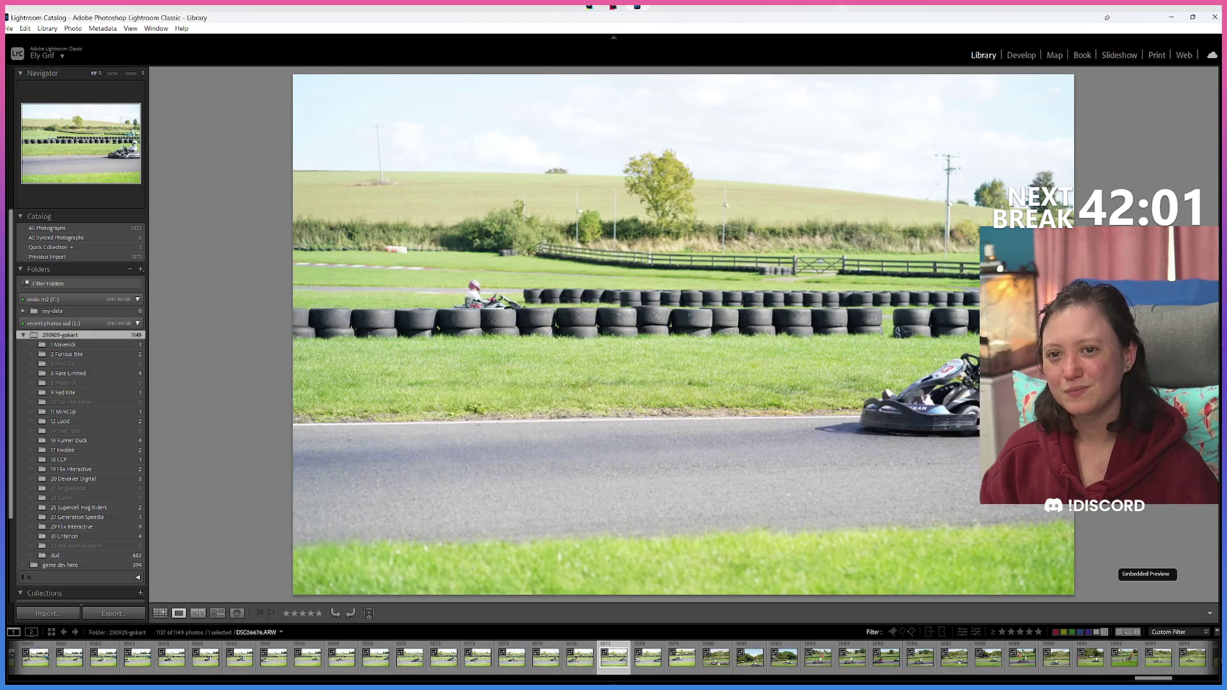
pyautogui.press('Left')
pyautogui.press('Right')
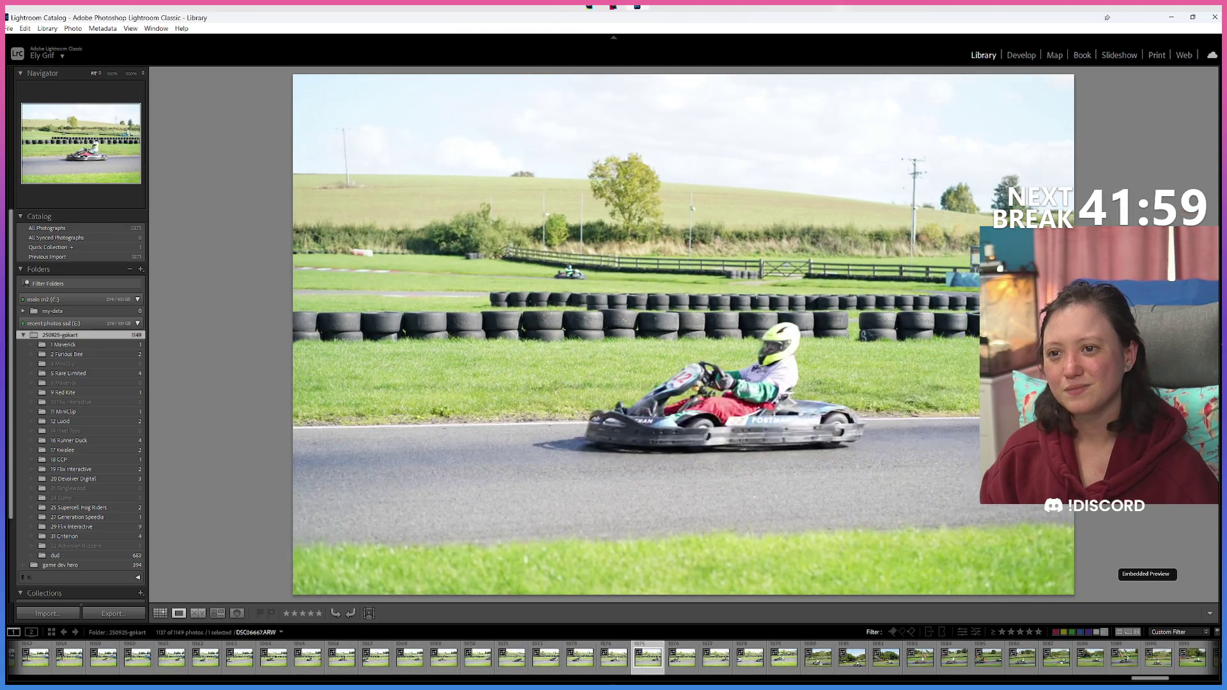
pyautogui.press('Left')
pyautogui.press('Left')
pyautogui.press('Right')
pyautogui.press('Right')
pyautogui.press('Right')
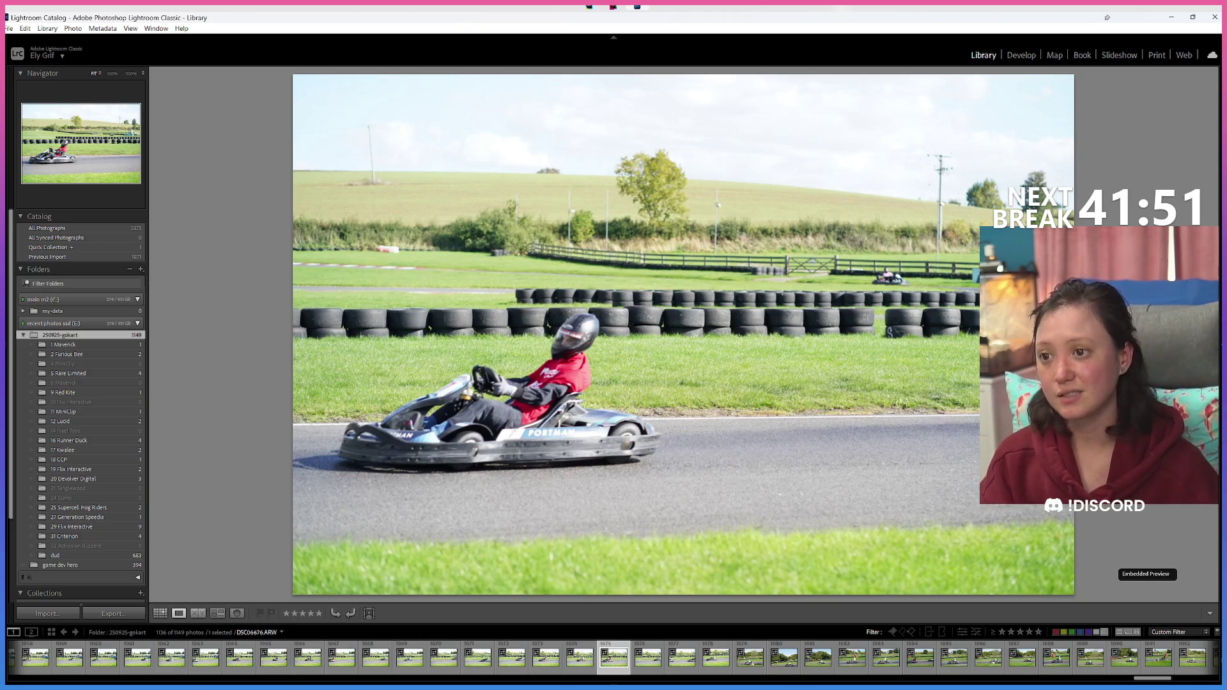
# Step: Label earlier keeper kart photos green, including the white-suited driver's shot
pyautogui.press('Left')
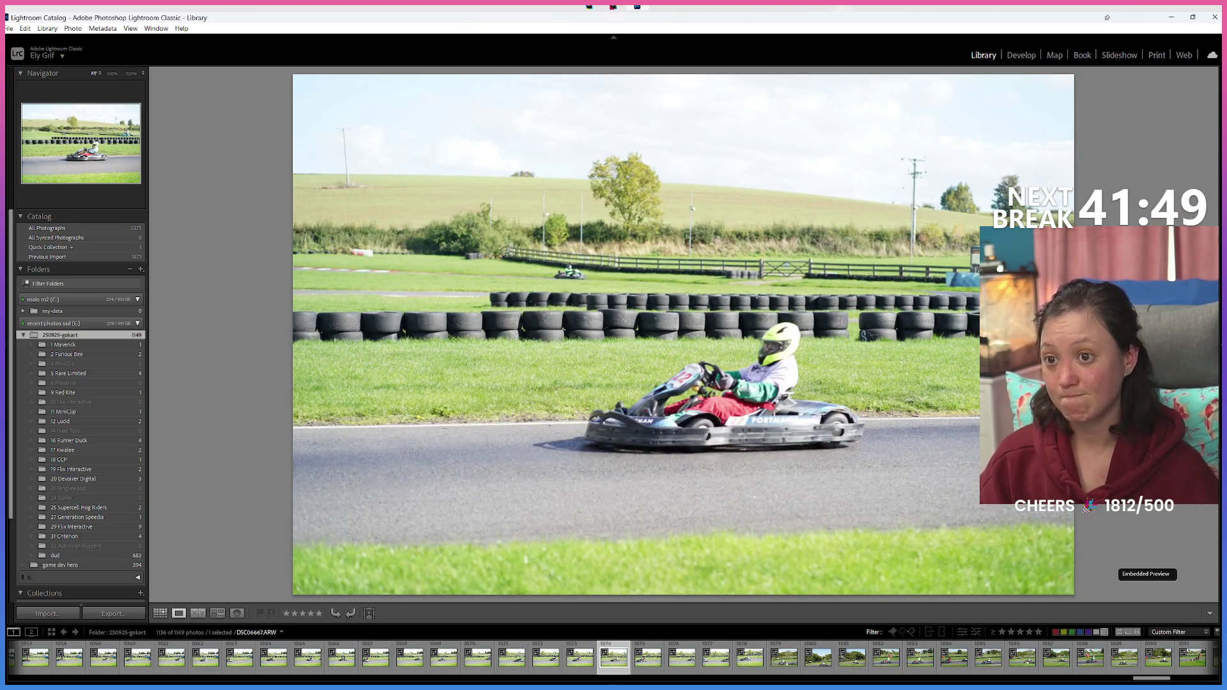
pyautogui.press('Left')
pyautogui.press('Left')
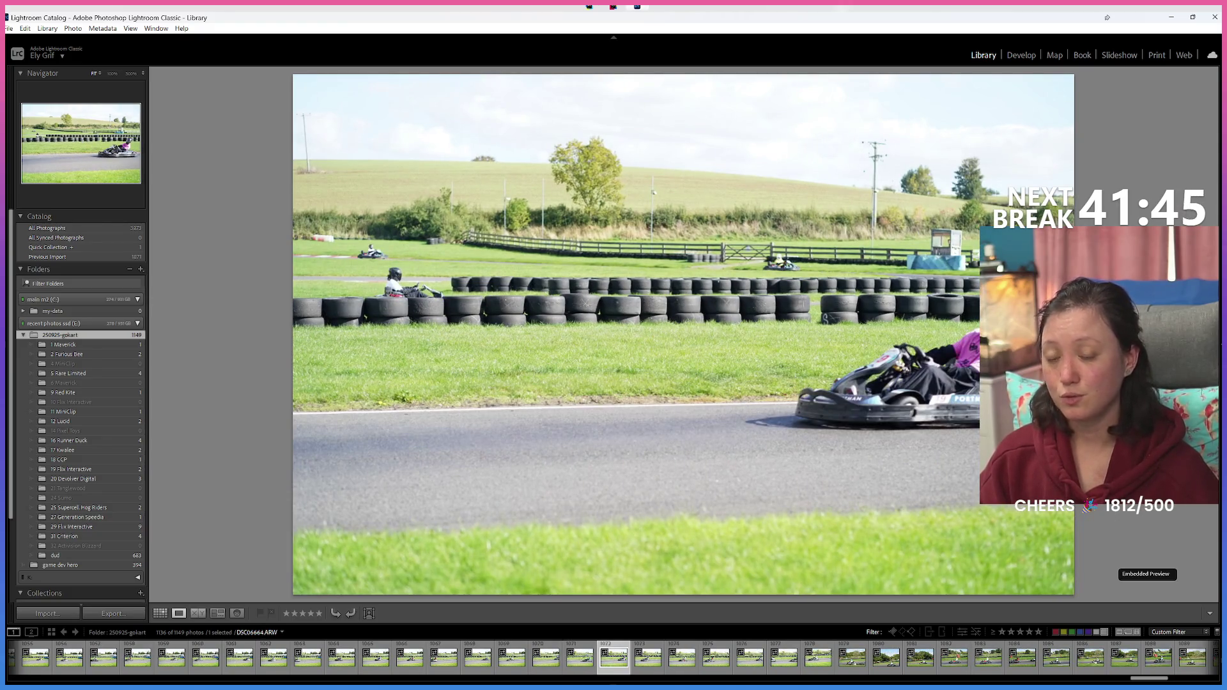
pyautogui.press('Left')
pyautogui.press('8')
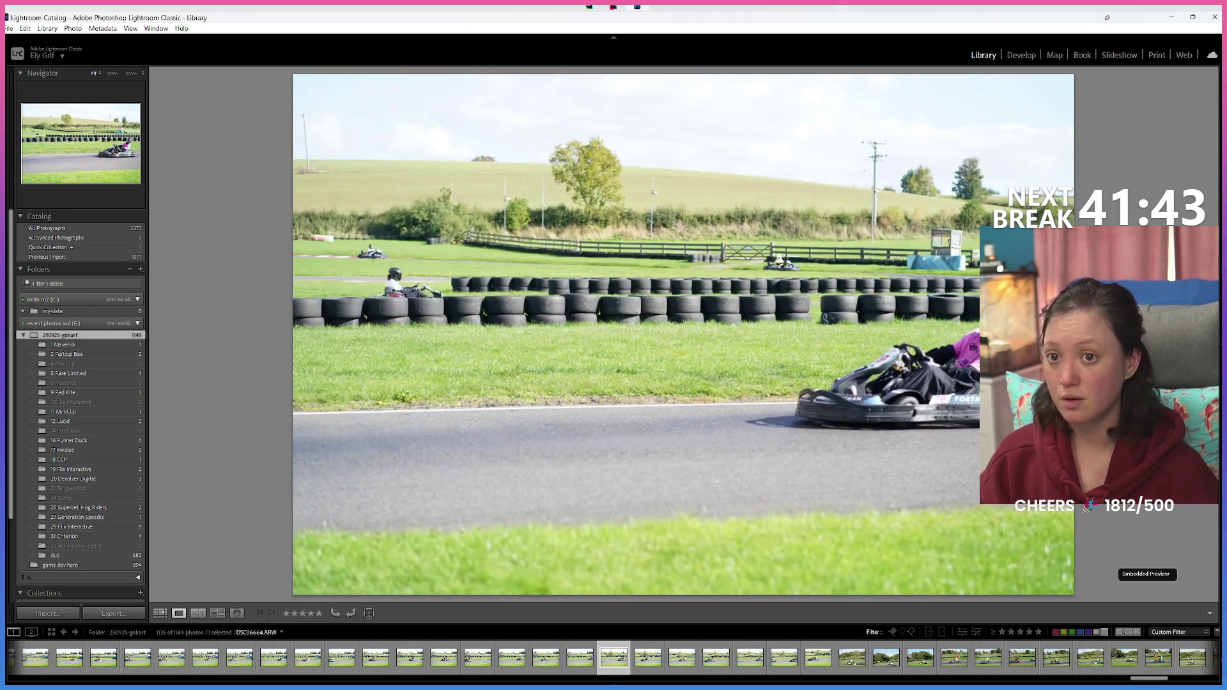
pyautogui.press('Left')
pyautogui.press('8')
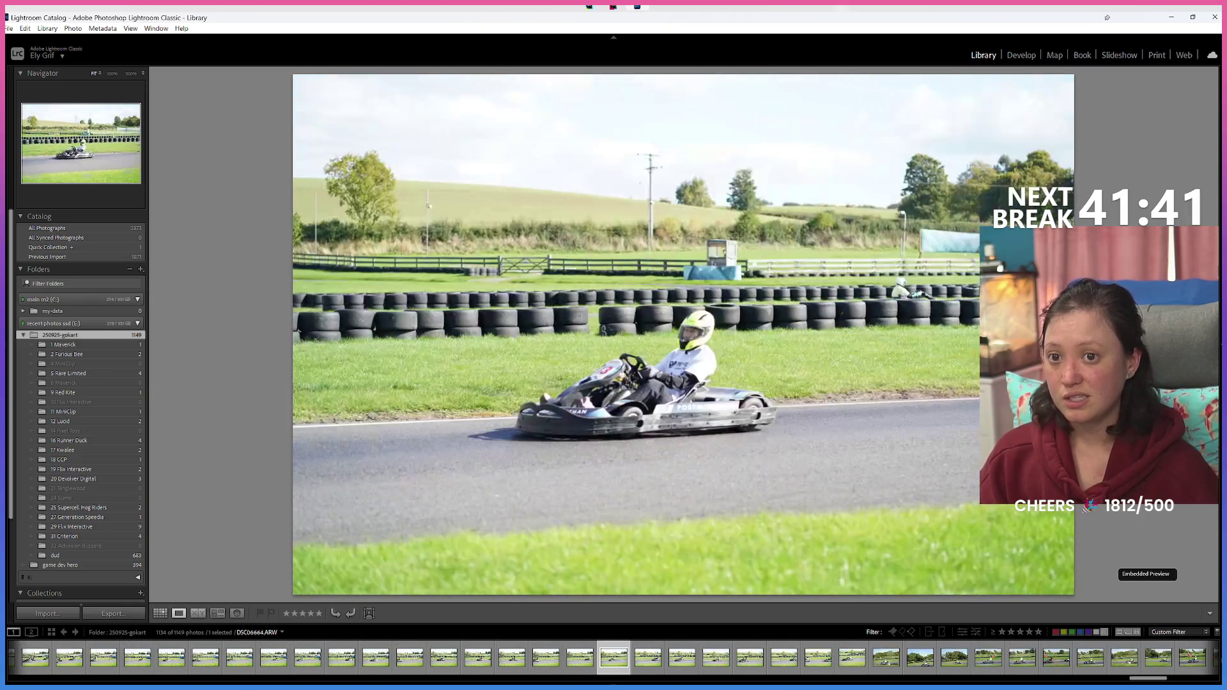
pyautogui.press('Left')
pyautogui.press('8')
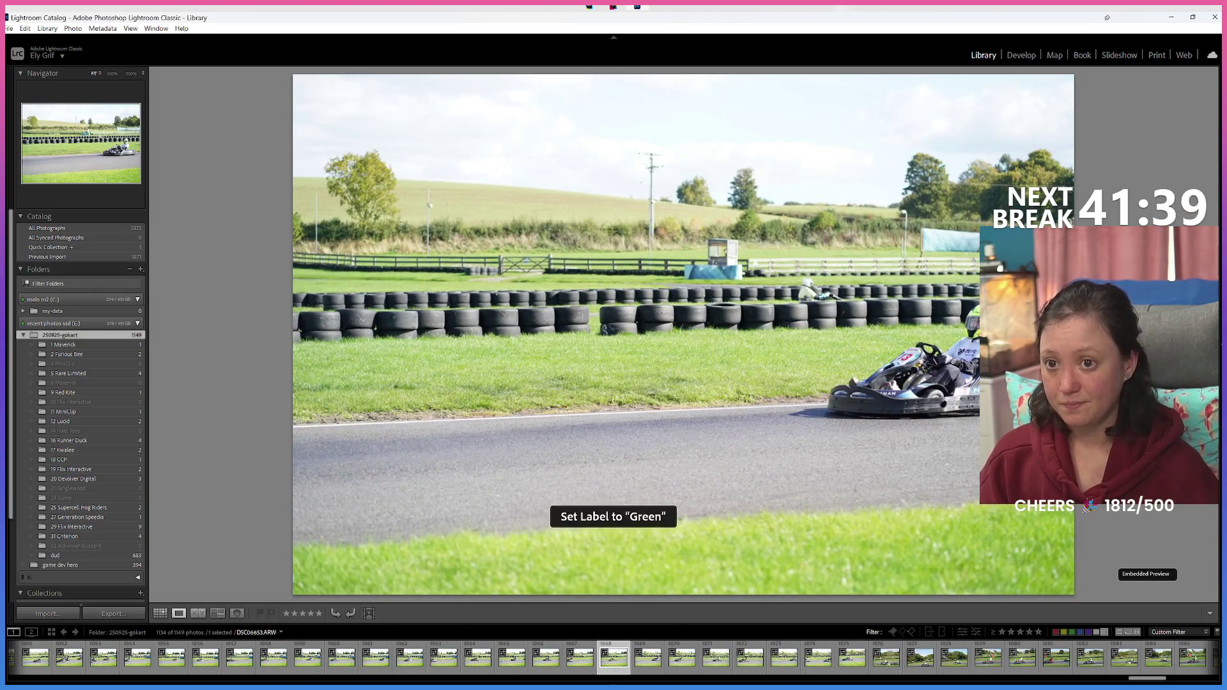
pyautogui.press('Left')
pyautogui.press('Right')
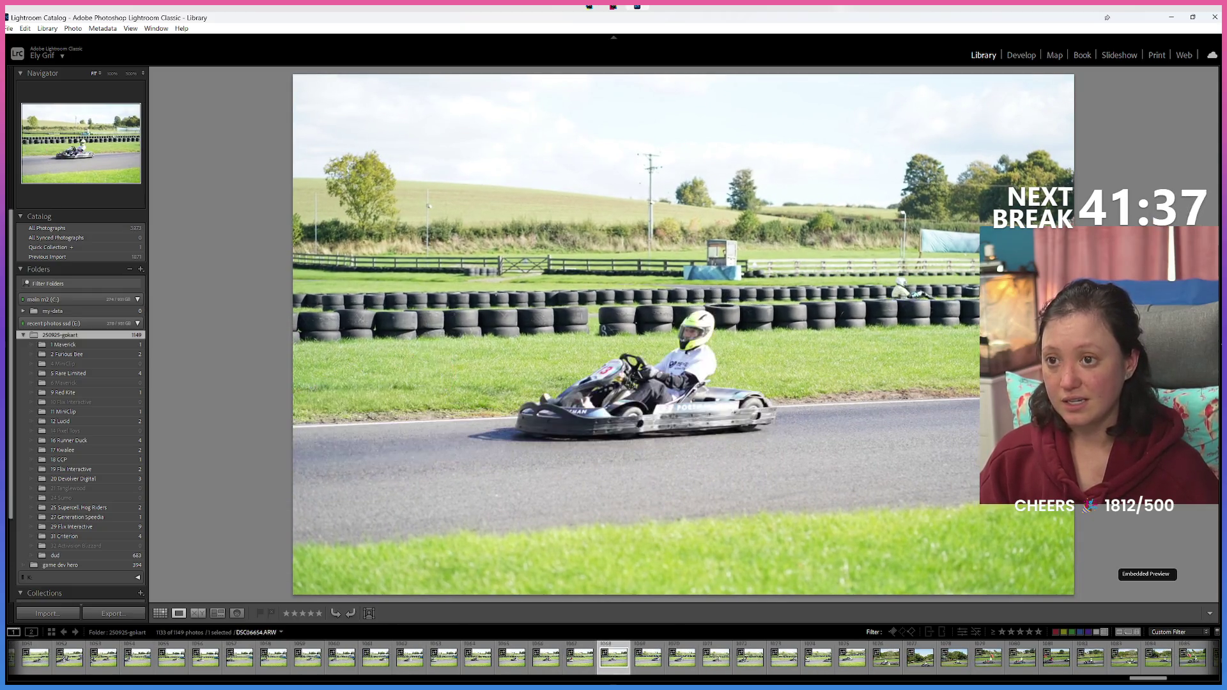
pyautogui.press('8')
# Step: Label the red-suited driver's photo and the next few earlier keepers green
pyautogui.press('Left')
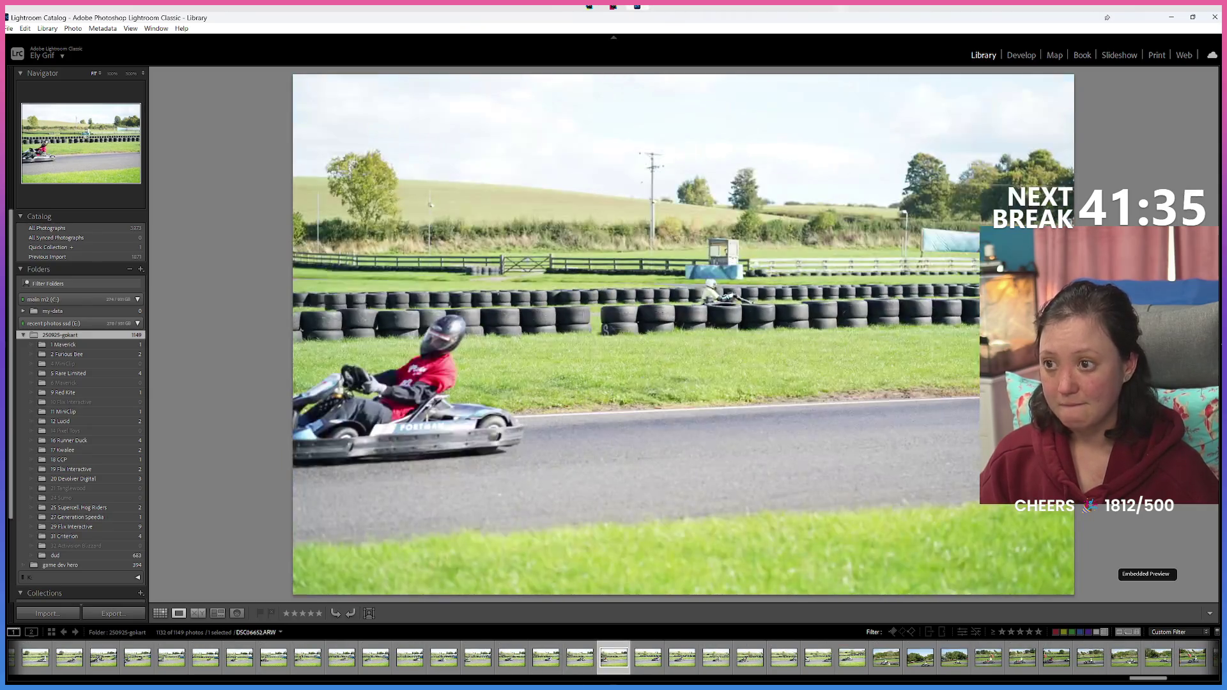
pyautogui.press('Left')
pyautogui.press('Left')
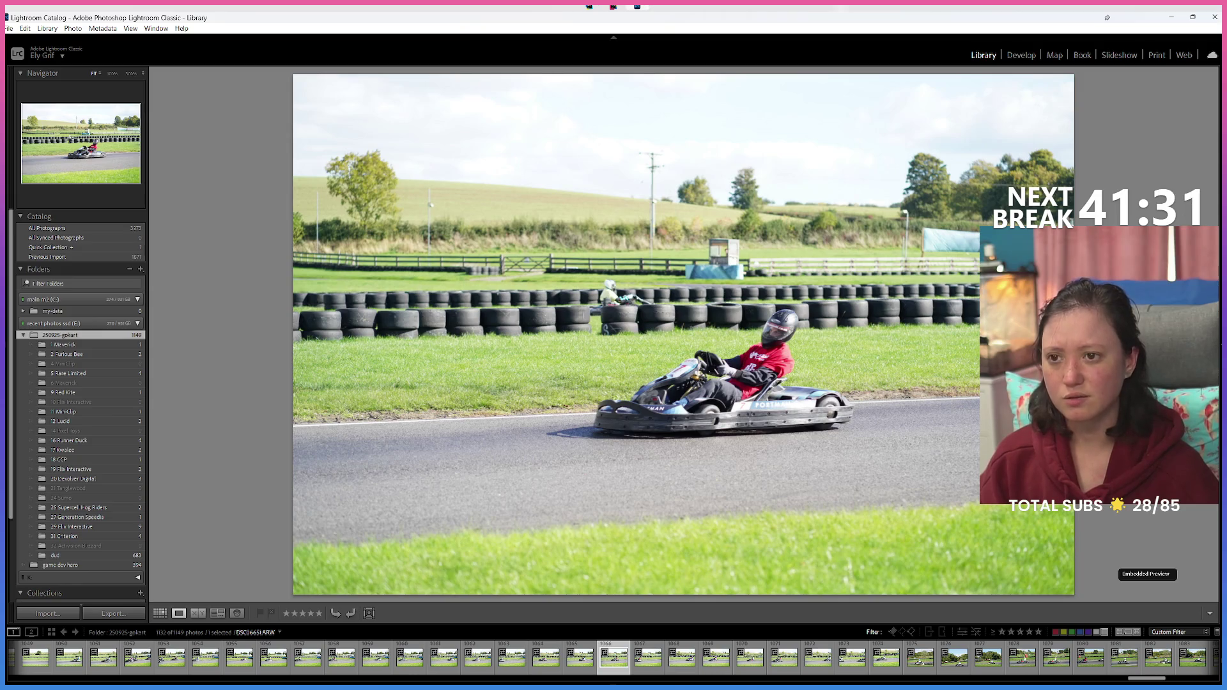
pyautogui.press('8')
pyautogui.press('Left')
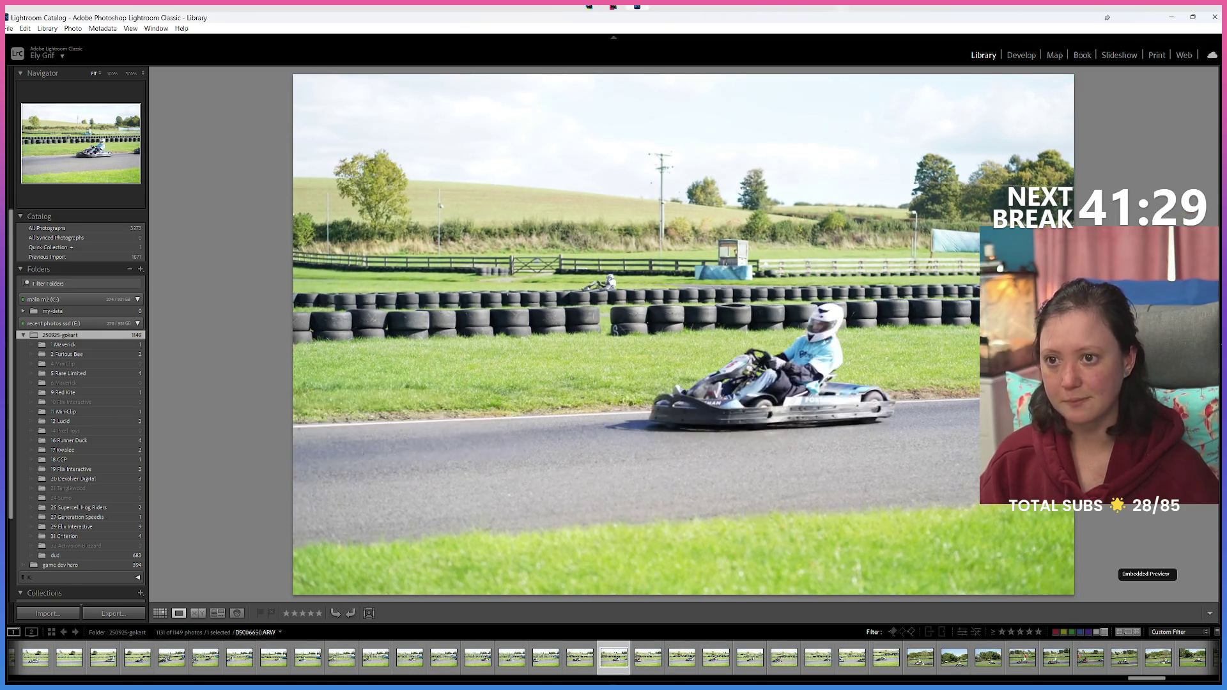
pyautogui.press('Left')
pyautogui.press('8')
pyautogui.press('Left')
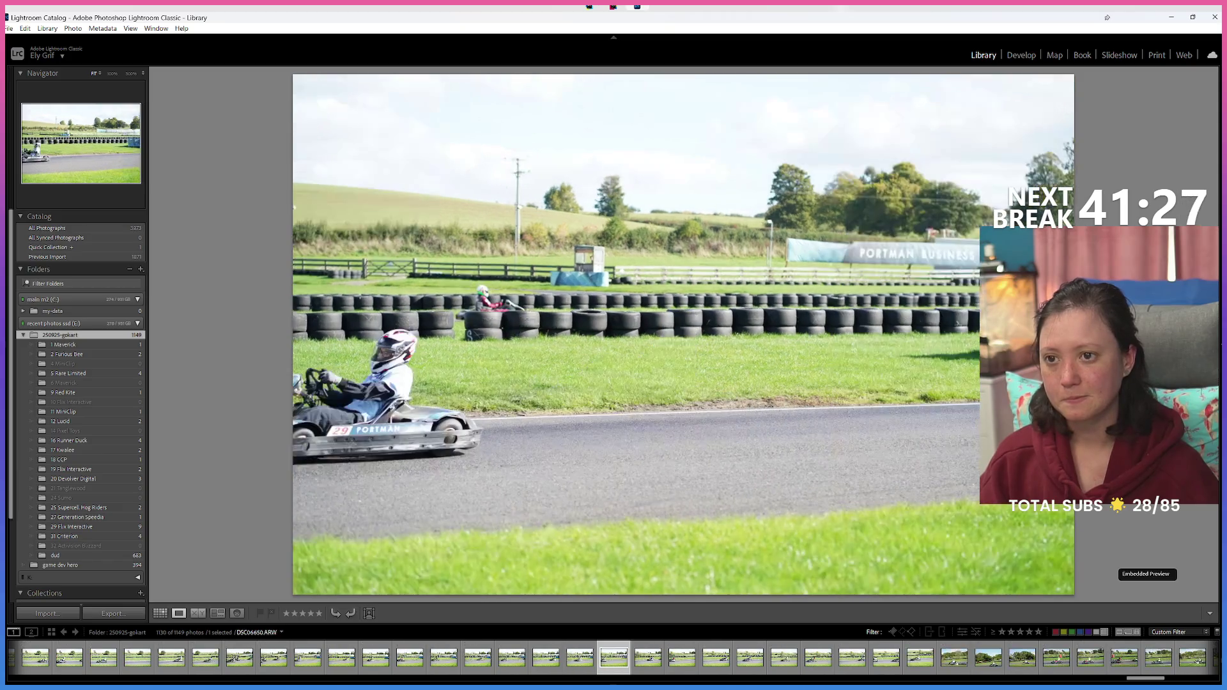
pyautogui.press('Left')
pyautogui.press('8')
pyautogui.press('Left')
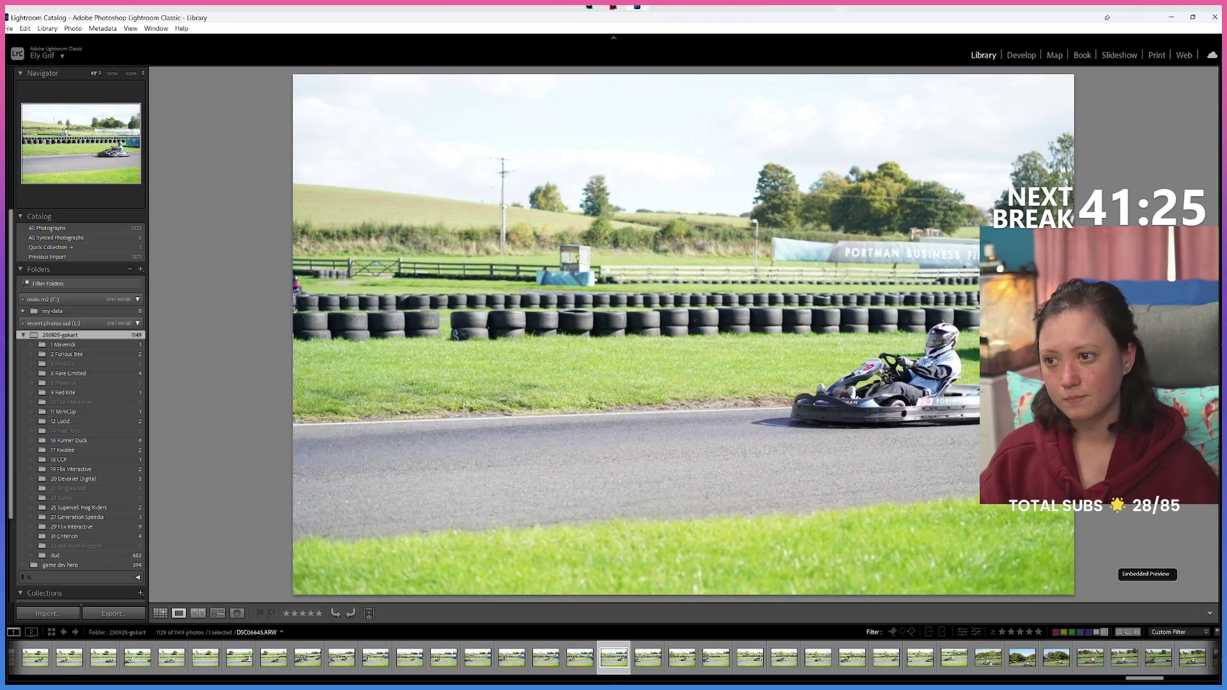
pyautogui.press('8')
# Step: Give more earlier keeper shots the Green label, including the green-suited driver's photo
pyautogui.press('Left')
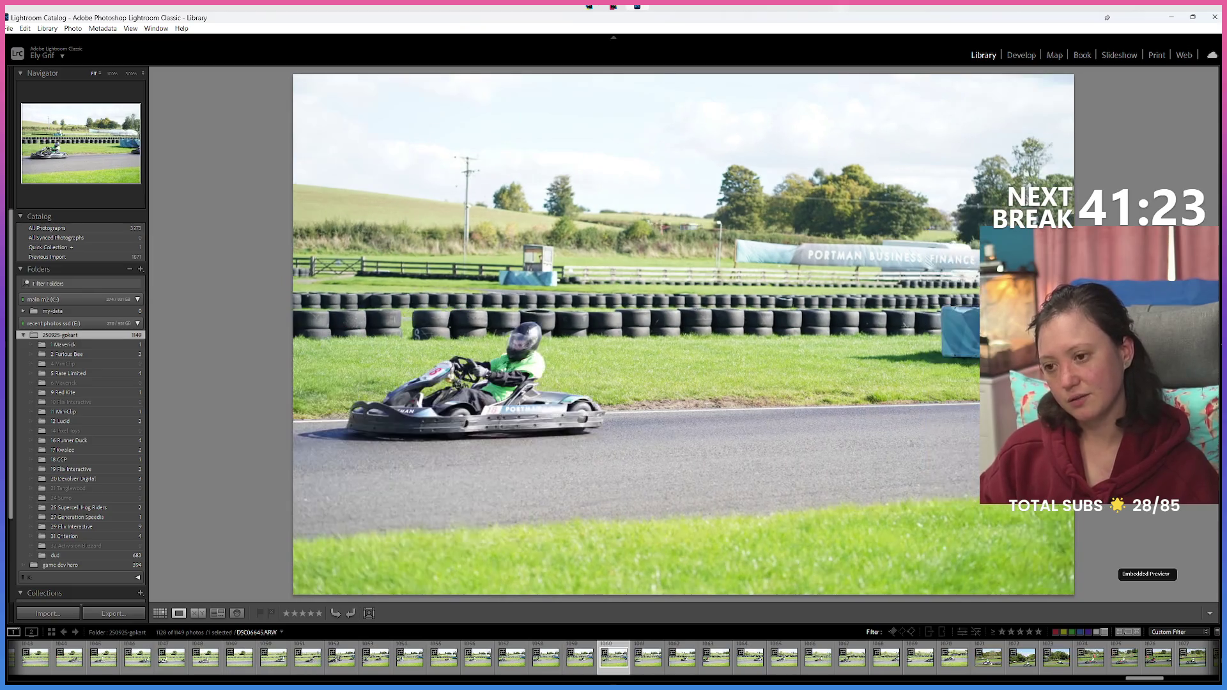
pyautogui.press('Left')
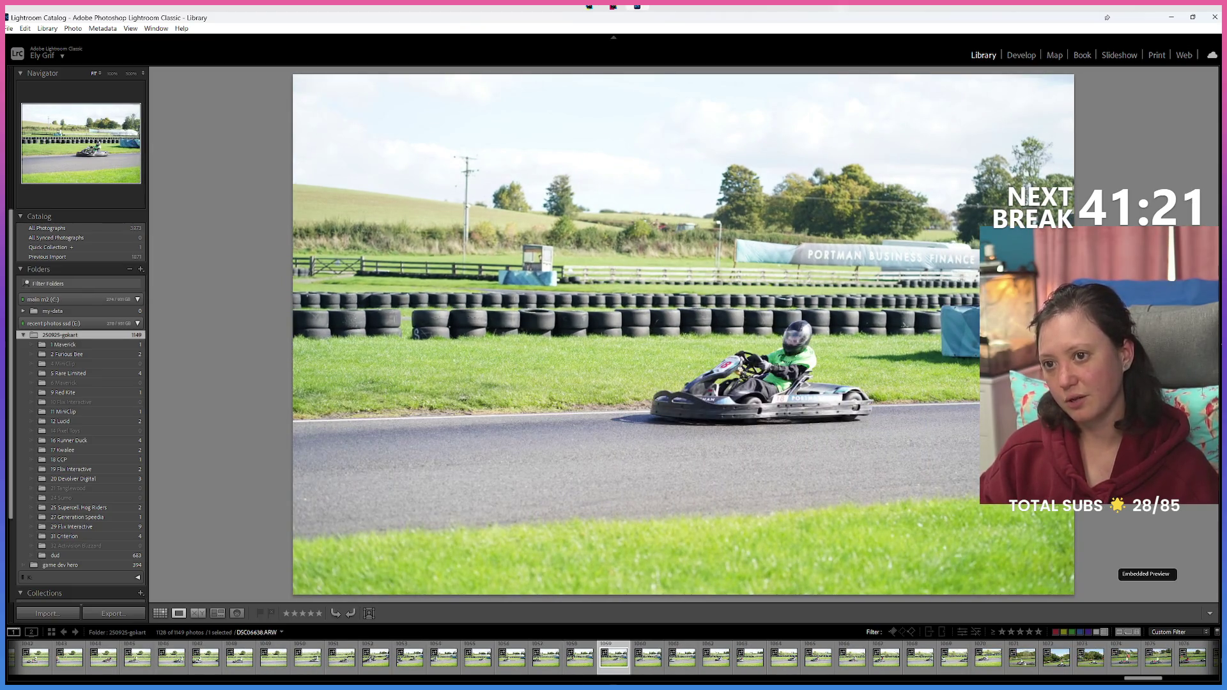
pyautogui.press('8')
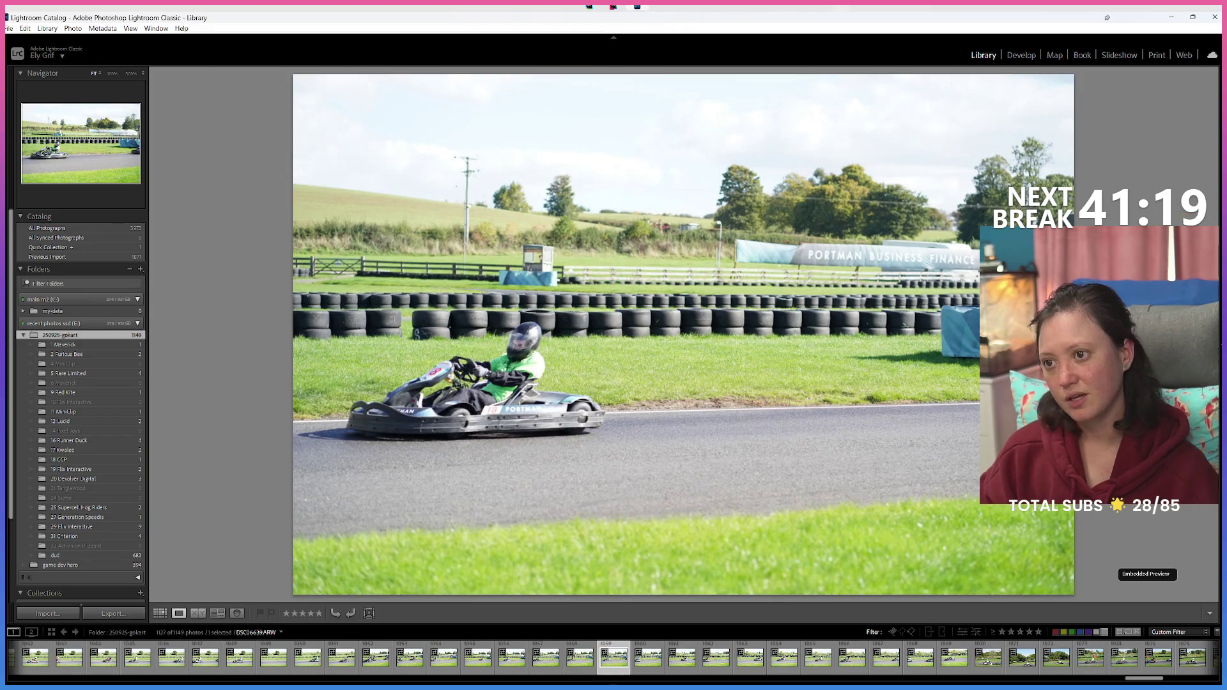
pyautogui.press('8')
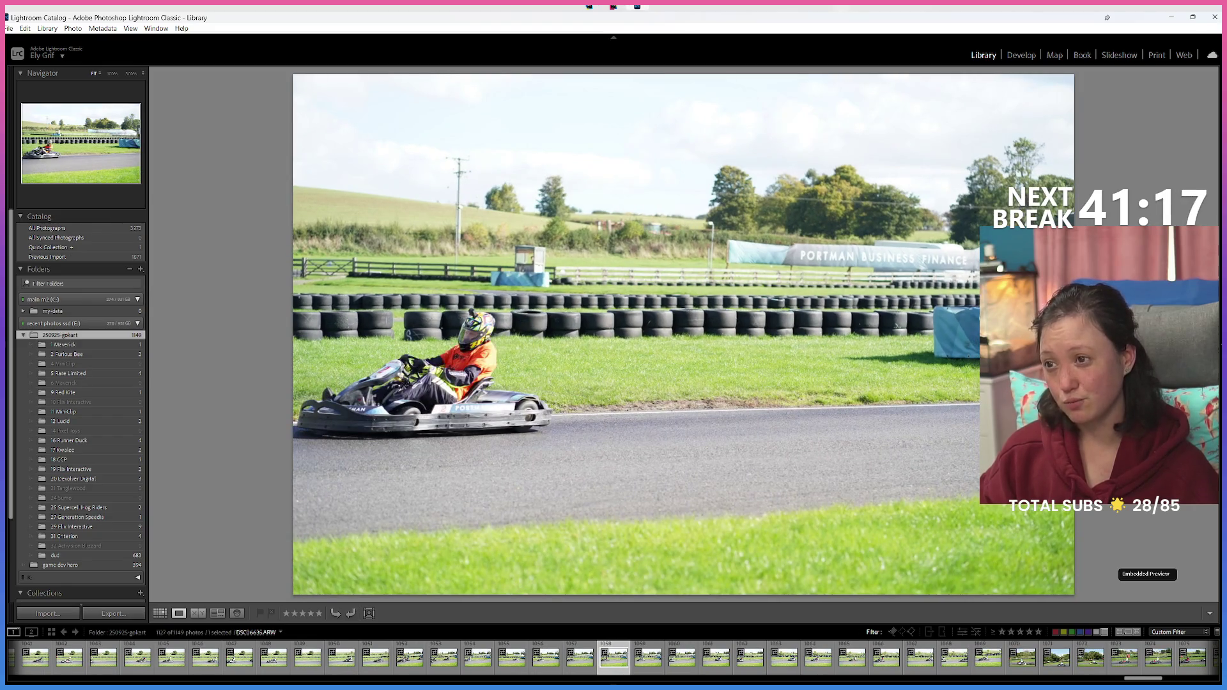
pyautogui.press('Left')
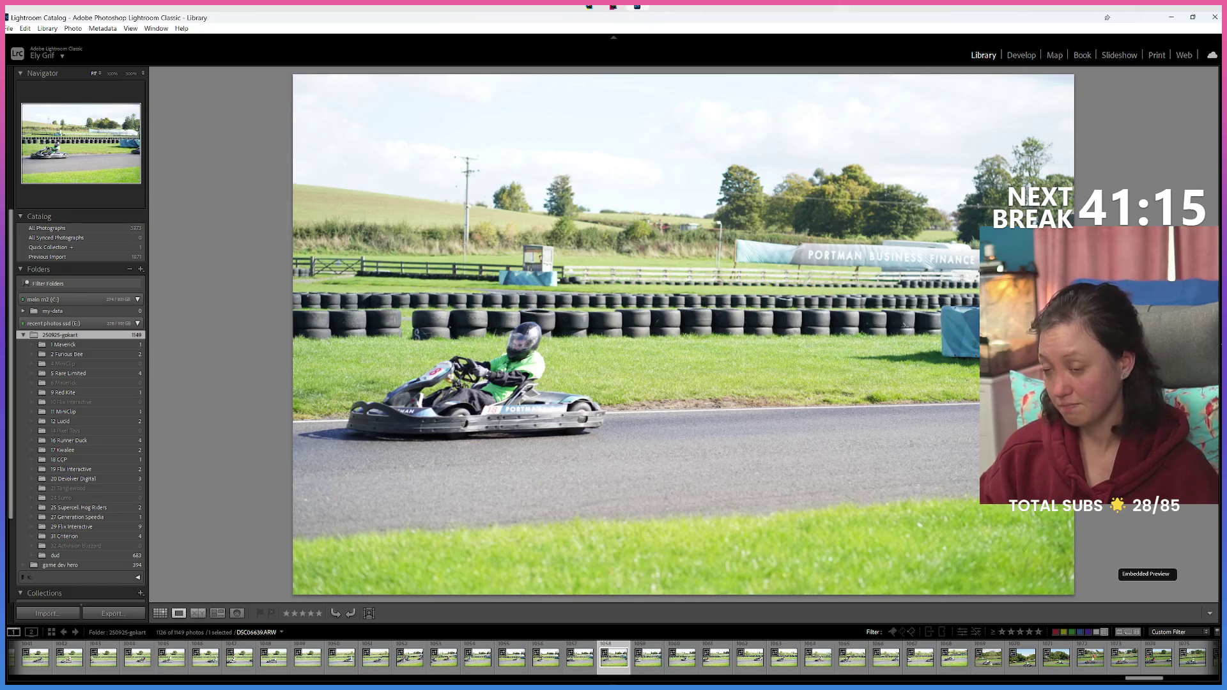
pyautogui.press('Left')
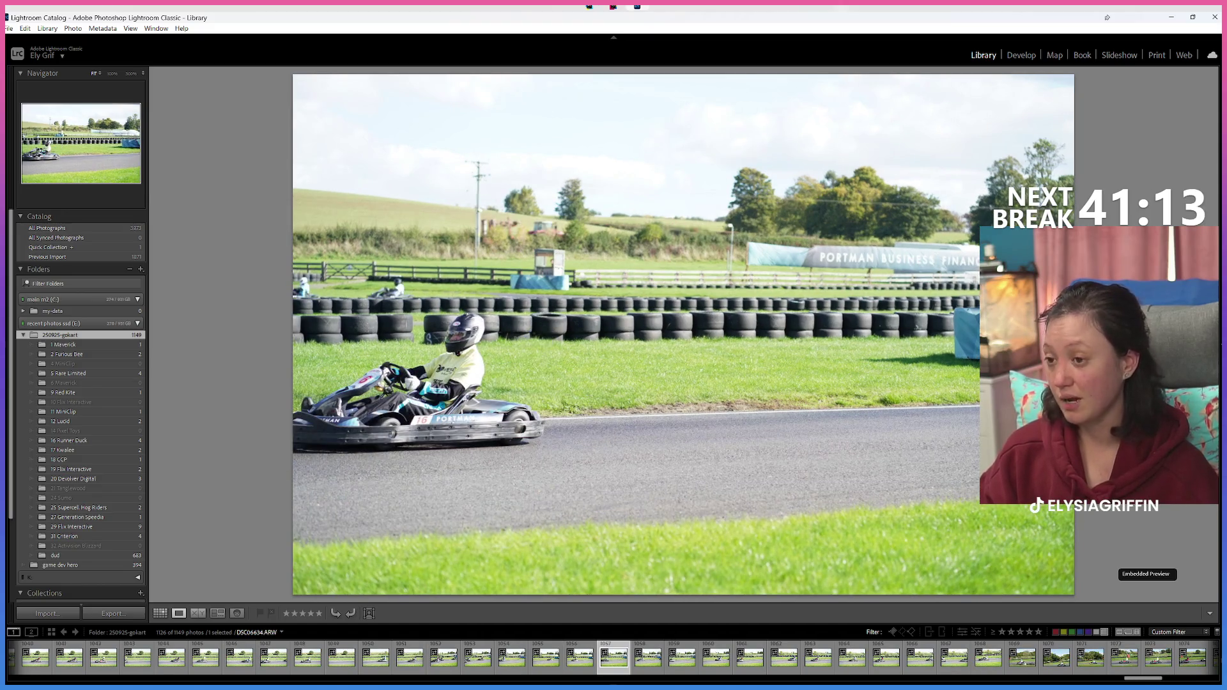
pyautogui.press('8')
# Step: Review a run of earlier kart frames without labelling any
pyautogui.press('Left')
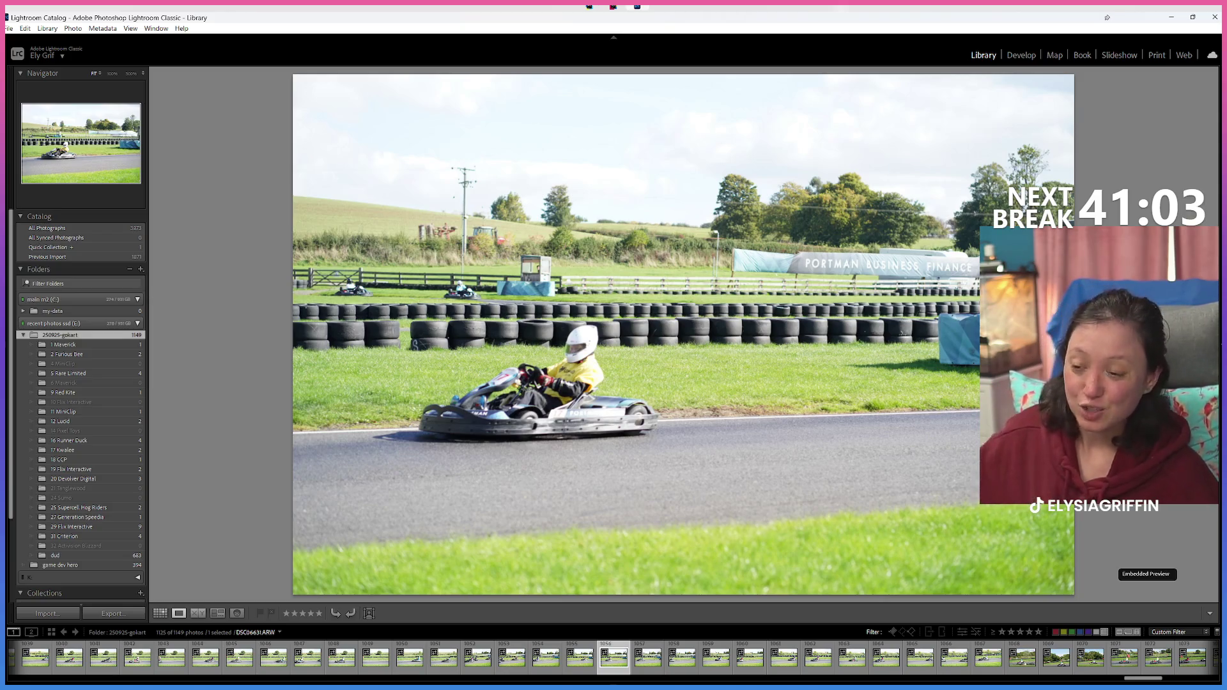
pyautogui.press('Left')
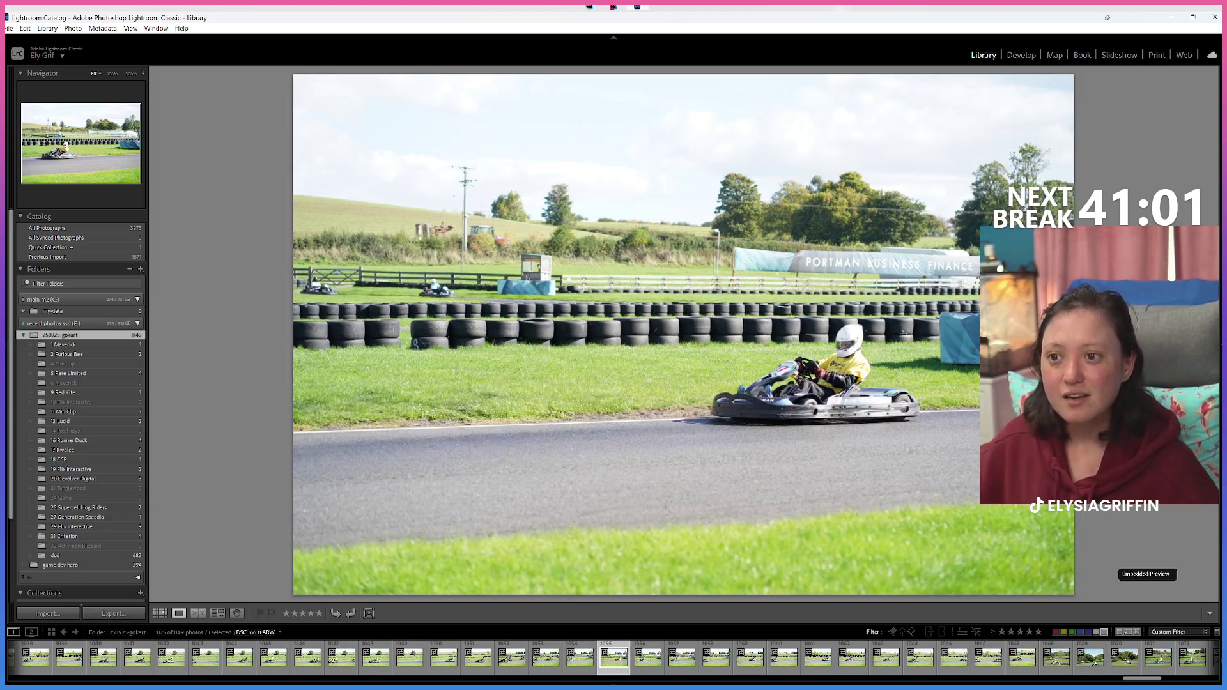
pyautogui.press('Left')
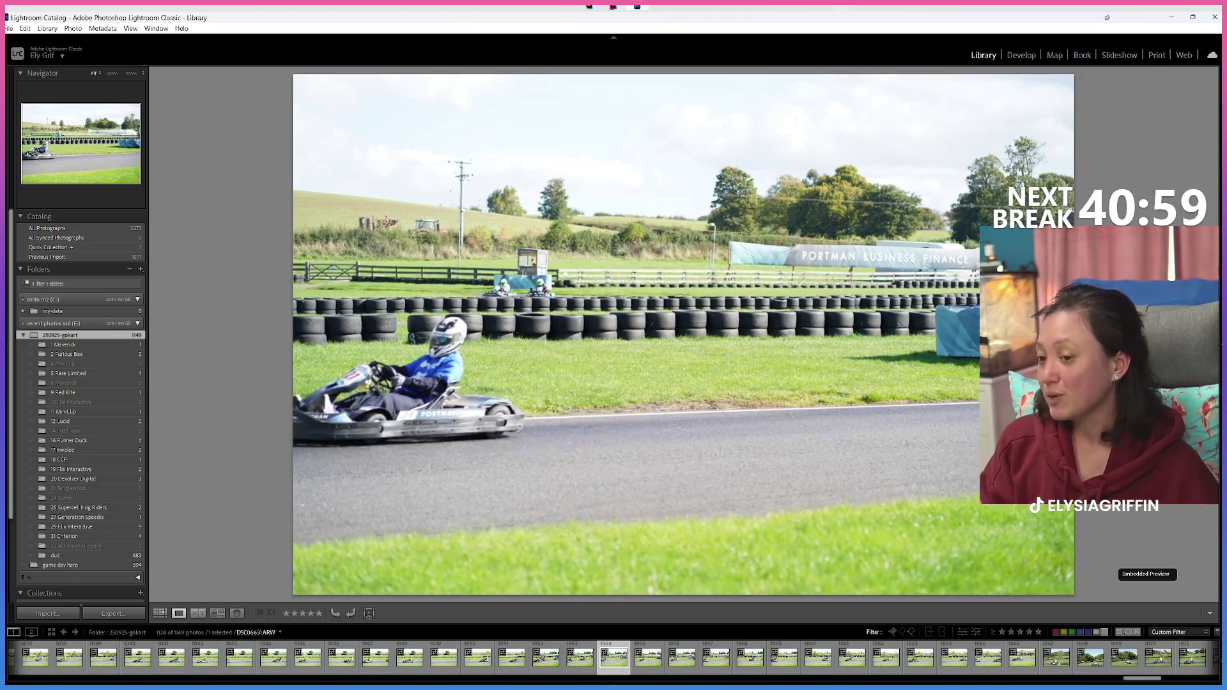
pyautogui.press('Left')
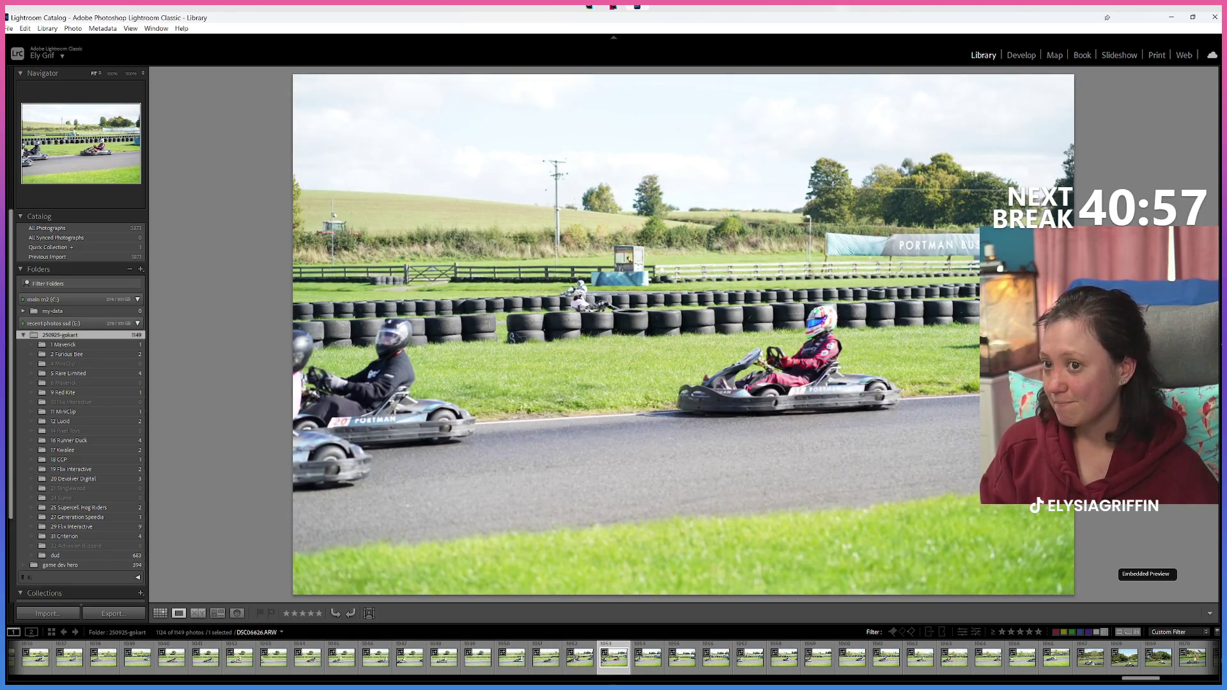
pyautogui.press('Left')
pyautogui.press('Left')
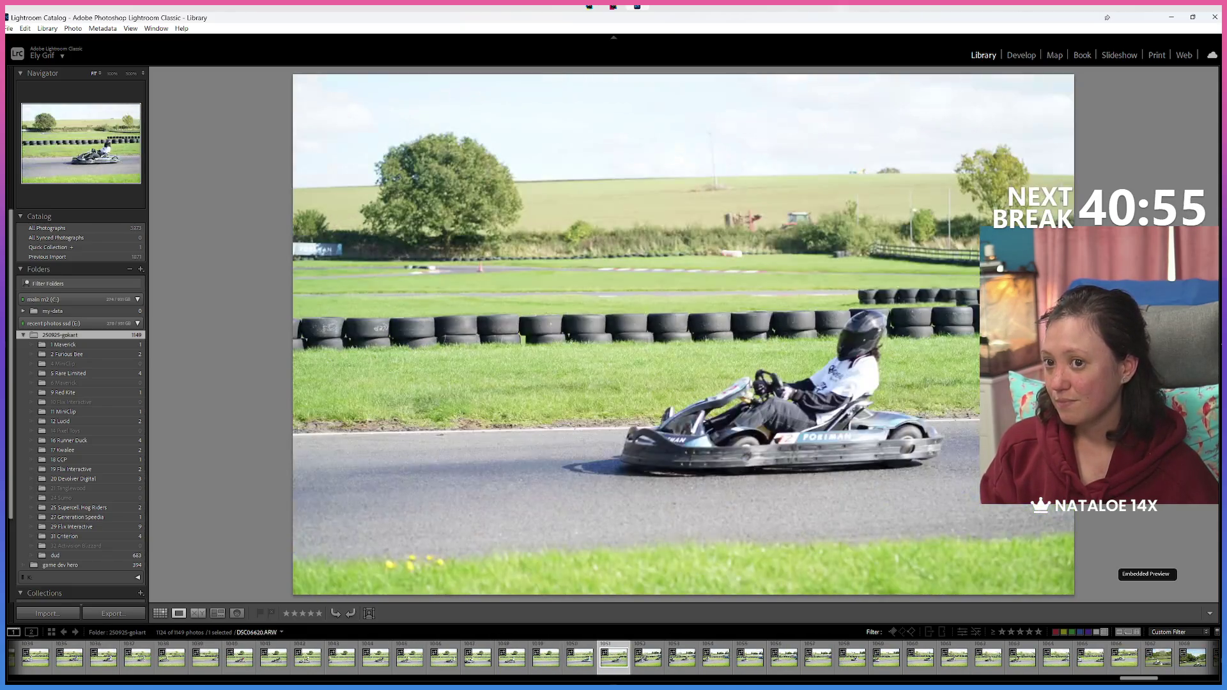
pyautogui.press('Left')
pyautogui.press('Left')
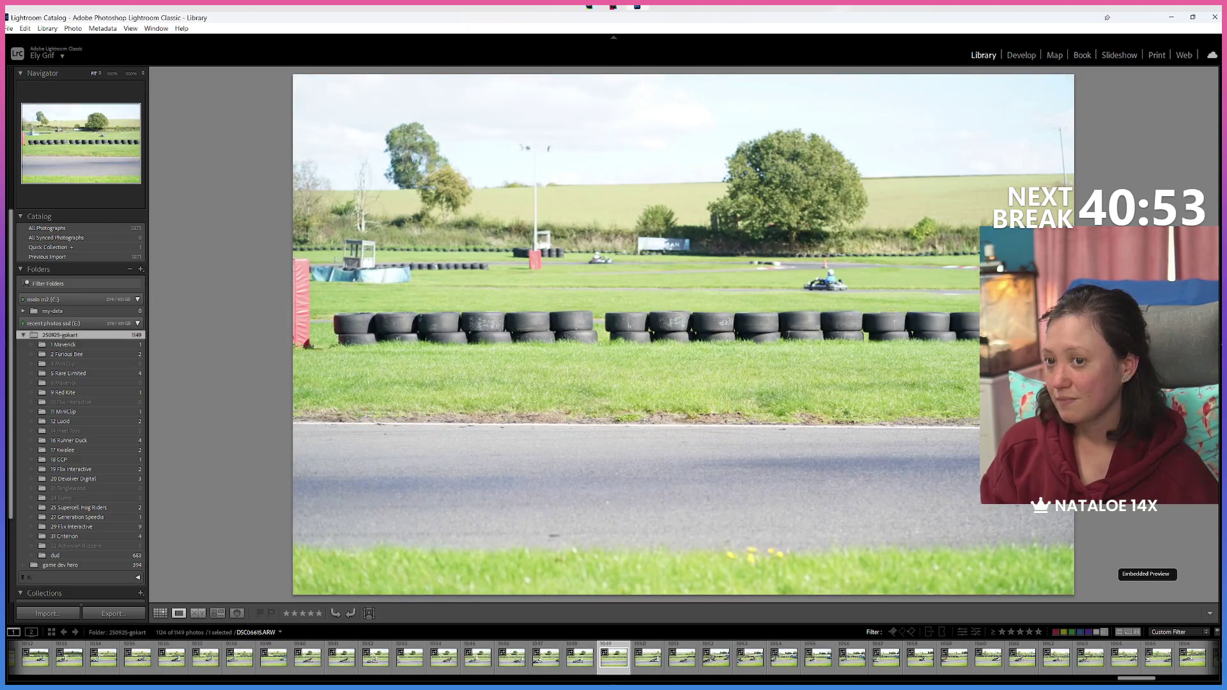
pyautogui.press('Left')
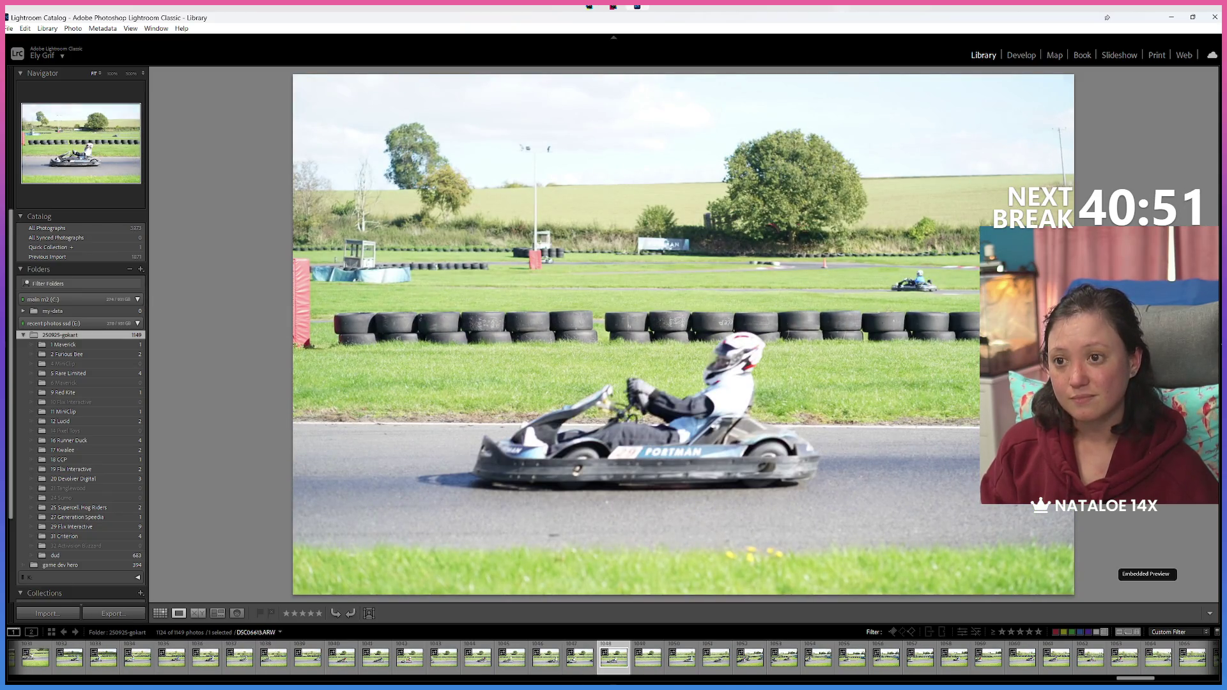
pyautogui.press('Left')
pyautogui.press('Left')
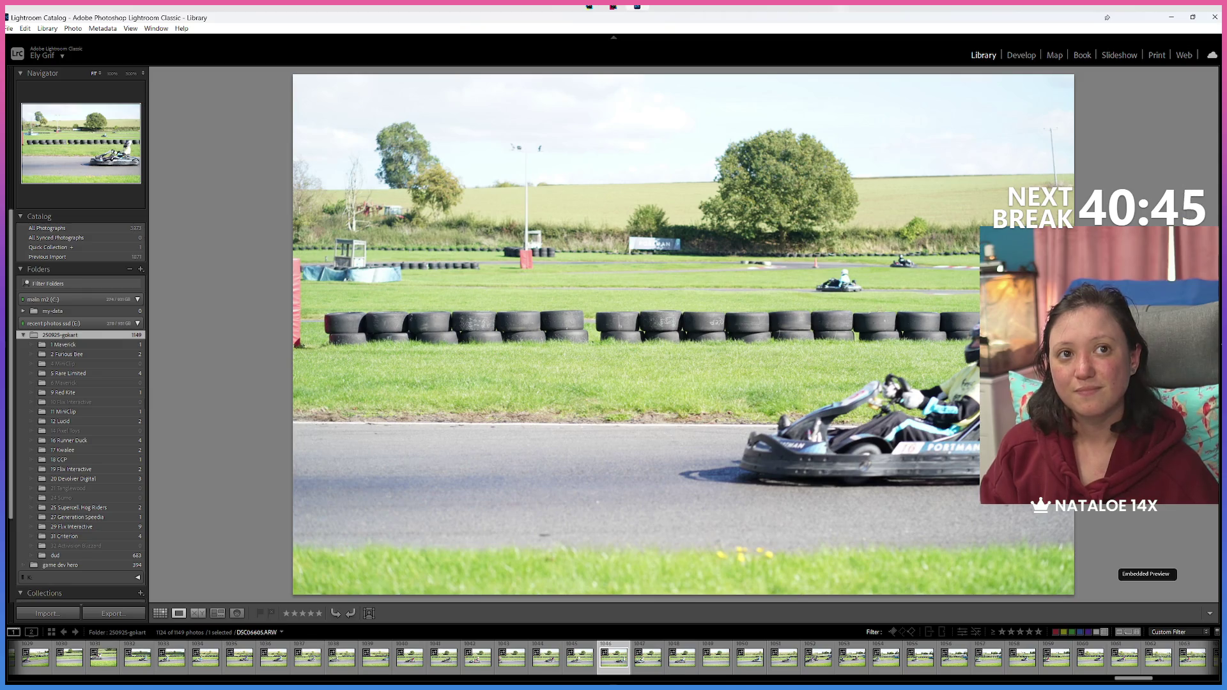
pyautogui.press('Left')
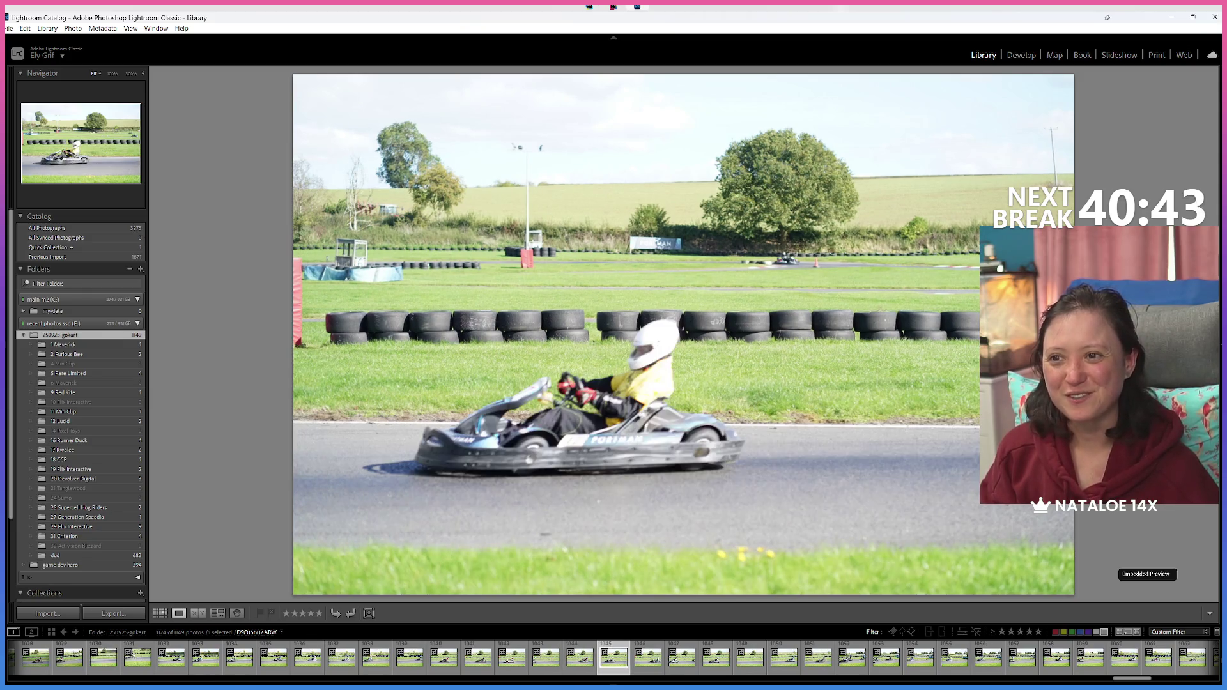
pyautogui.press('Left')
pyautogui.press('Left')
pyautogui.press('Left')
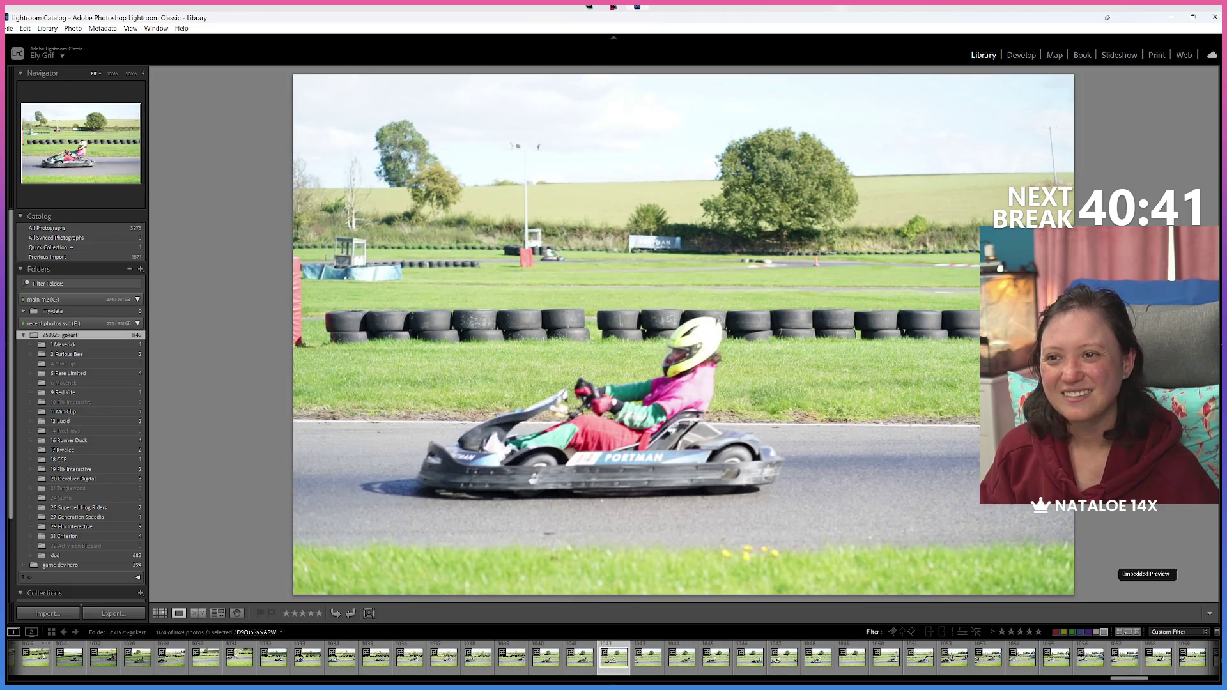
pyautogui.press('Left')
pyautogui.press('Left')
pyautogui.press('Left')
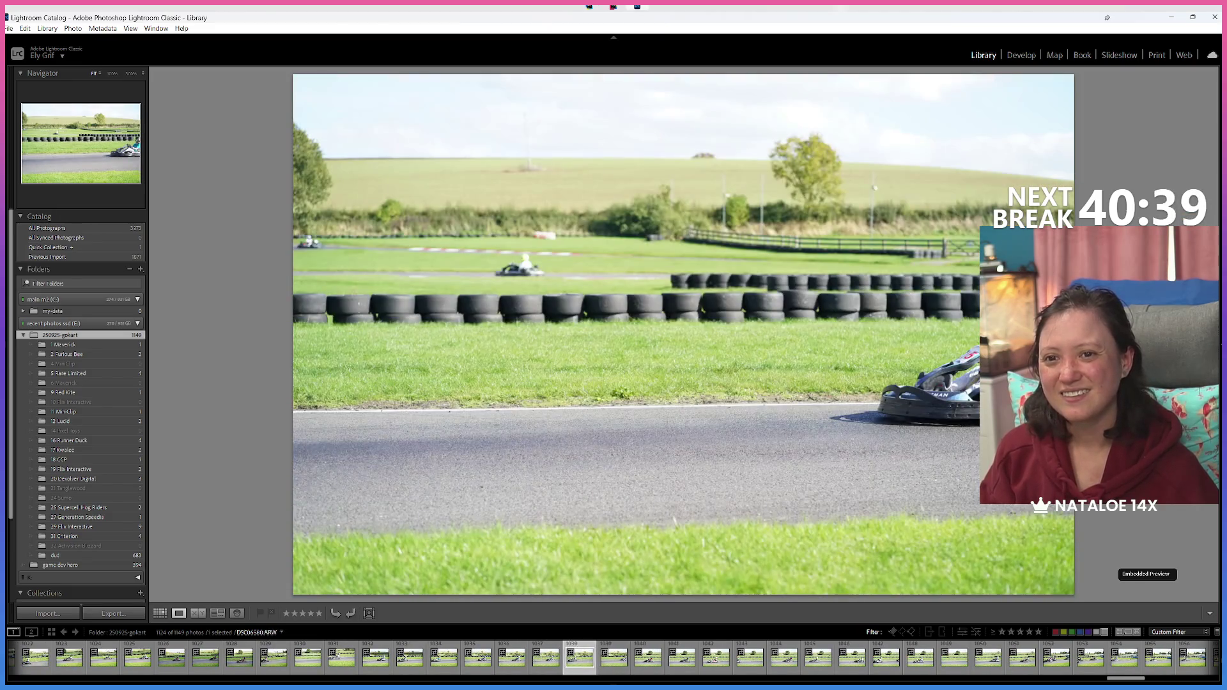
pyautogui.press('Left')
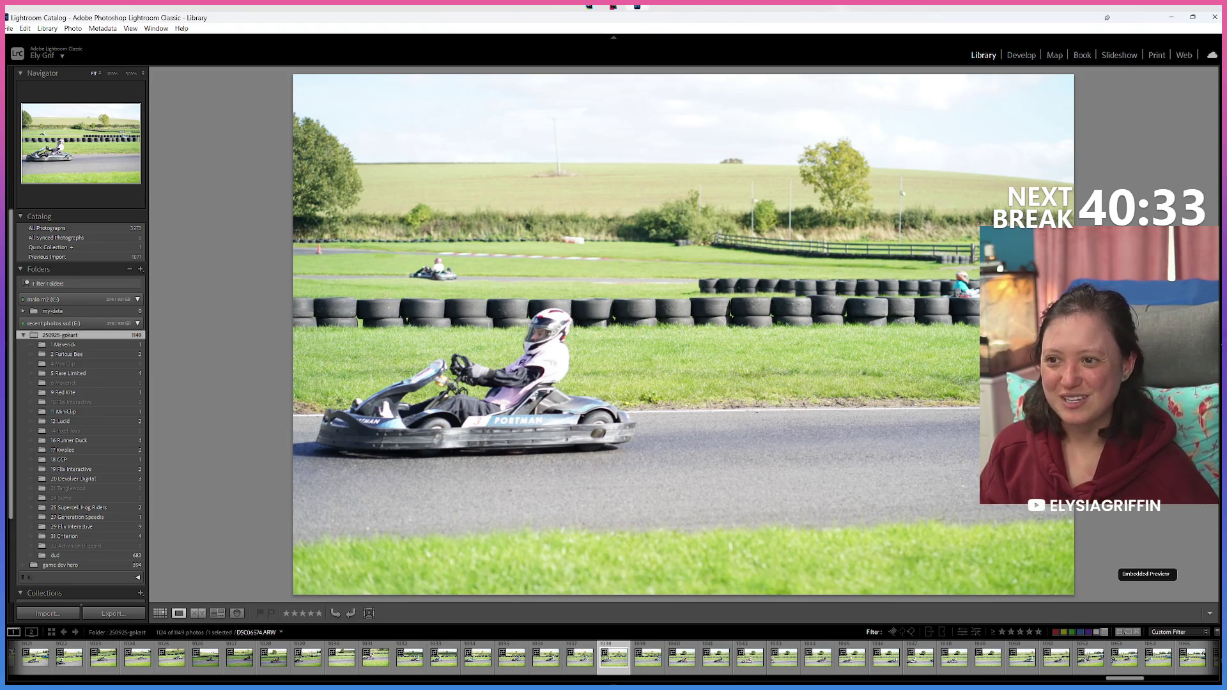
pyautogui.press('Left')
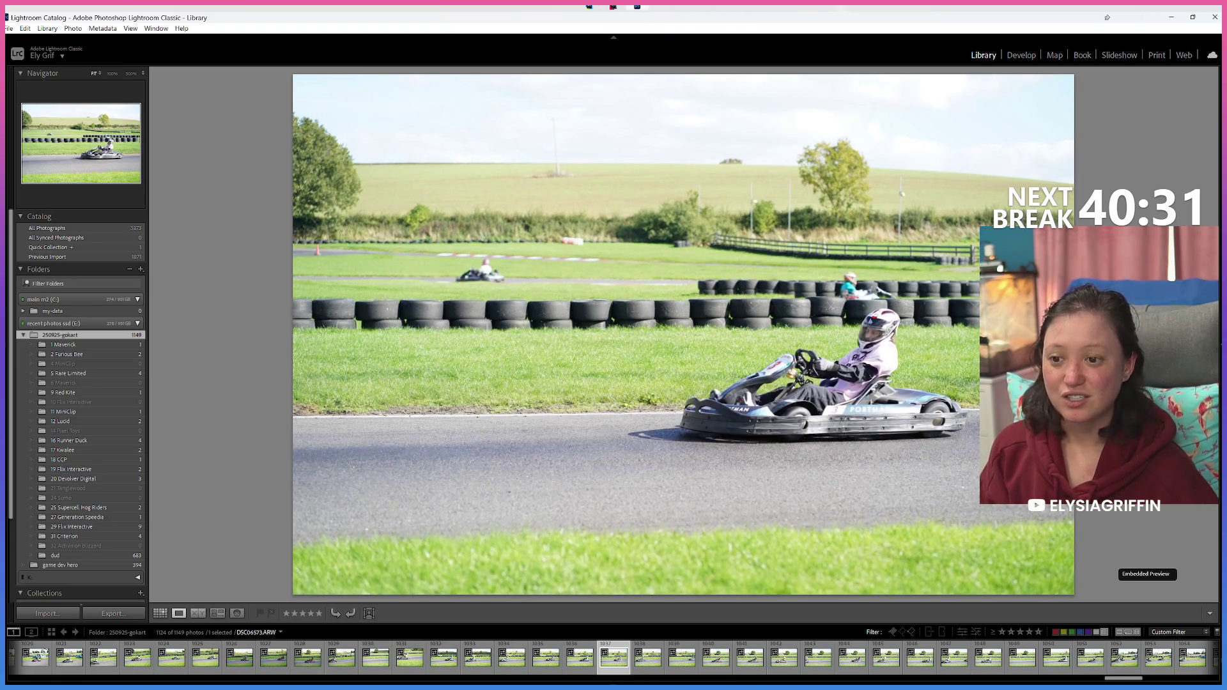
# Step: Label two more kart shots green, ending on an empty-track frame
pyautogui.press('8')
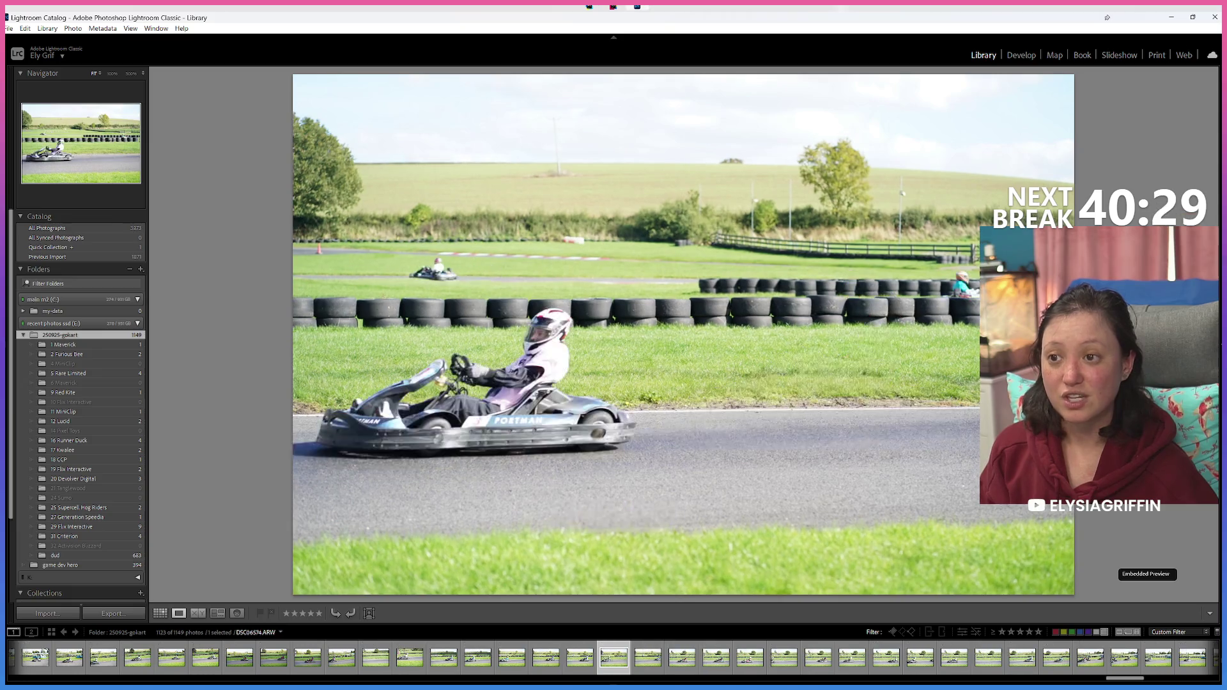
pyautogui.press('Left')
pyautogui.press('Left')
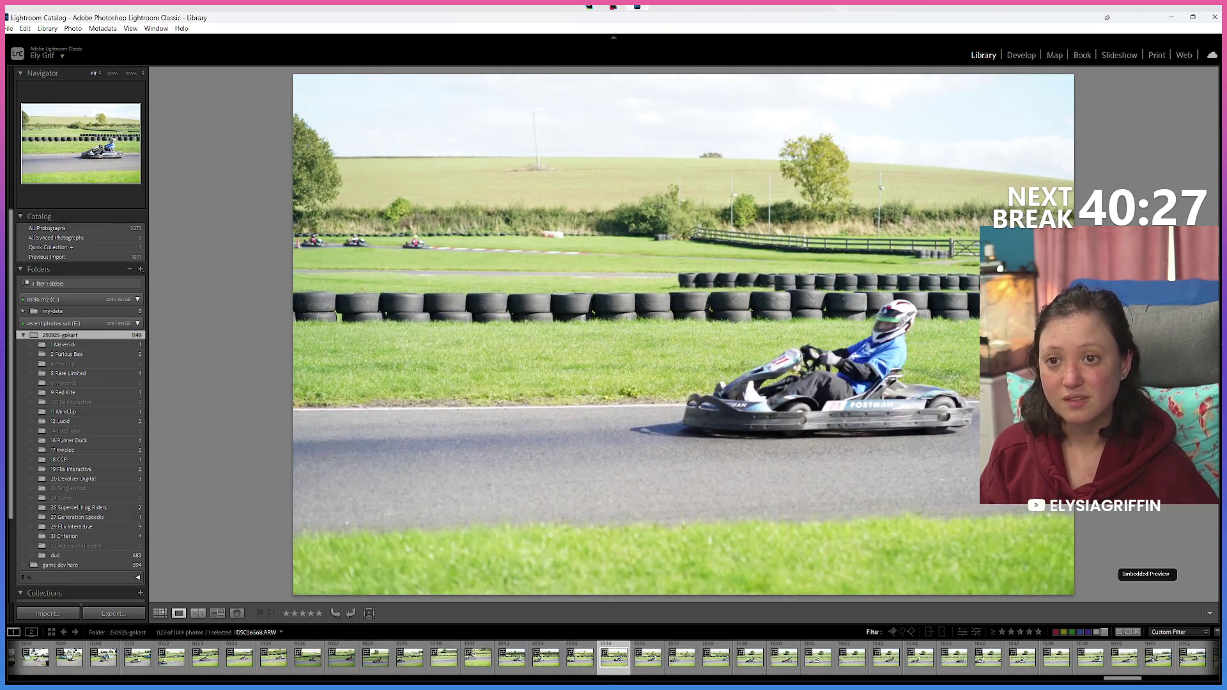
pyautogui.press('Left')
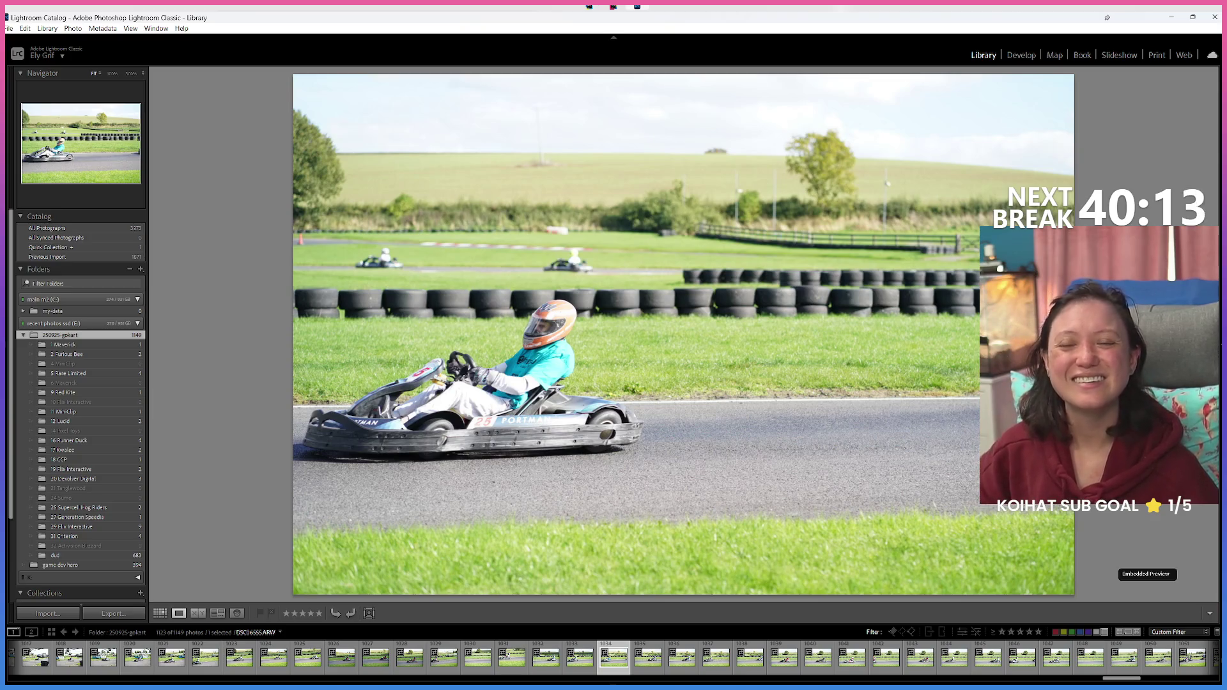
pyautogui.press('Left')
pyautogui.press('Left')
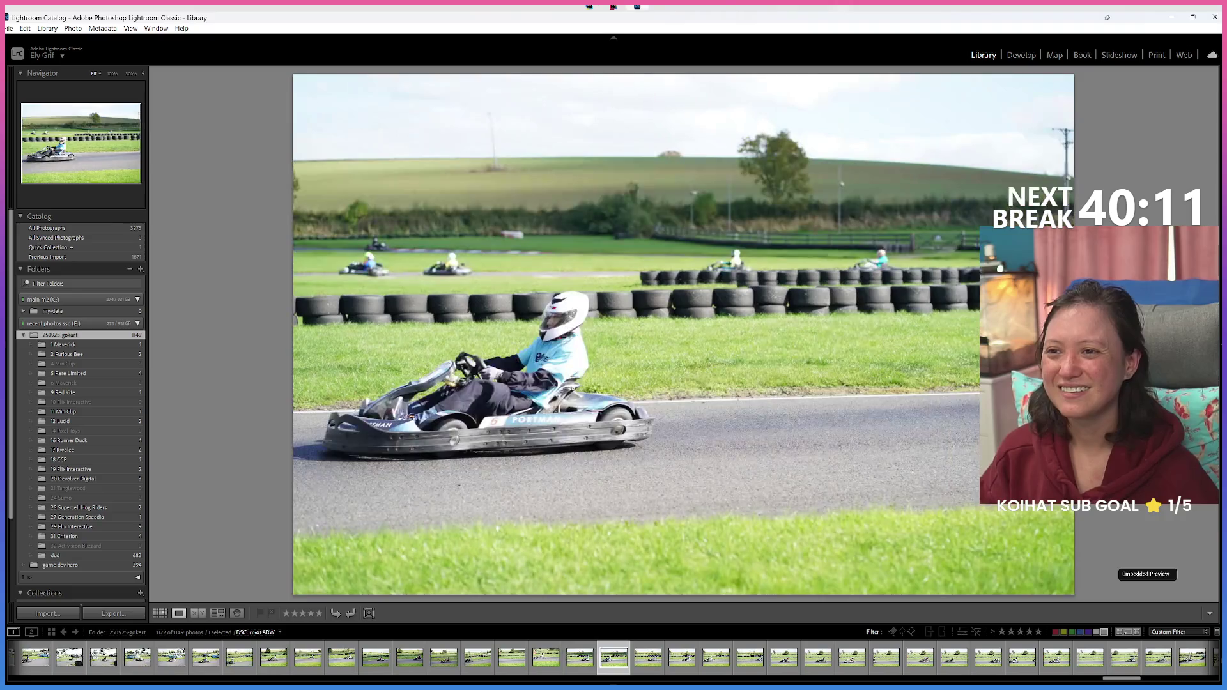
pyautogui.press('Left')
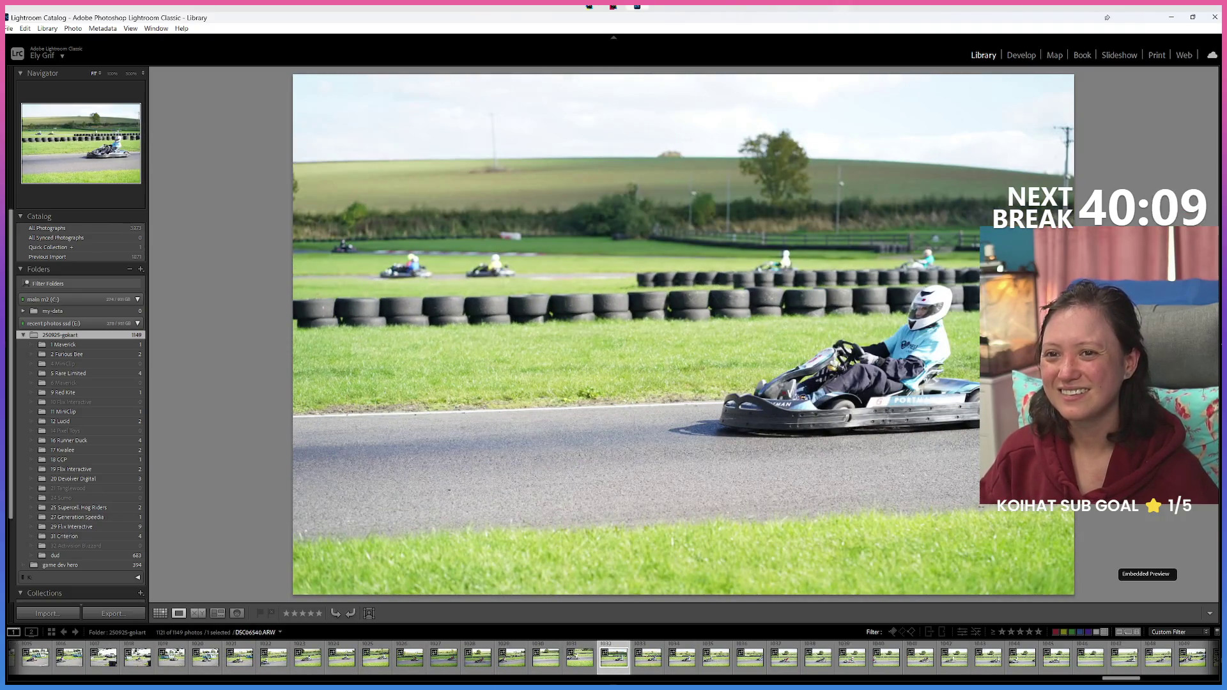
pyautogui.press('Left')
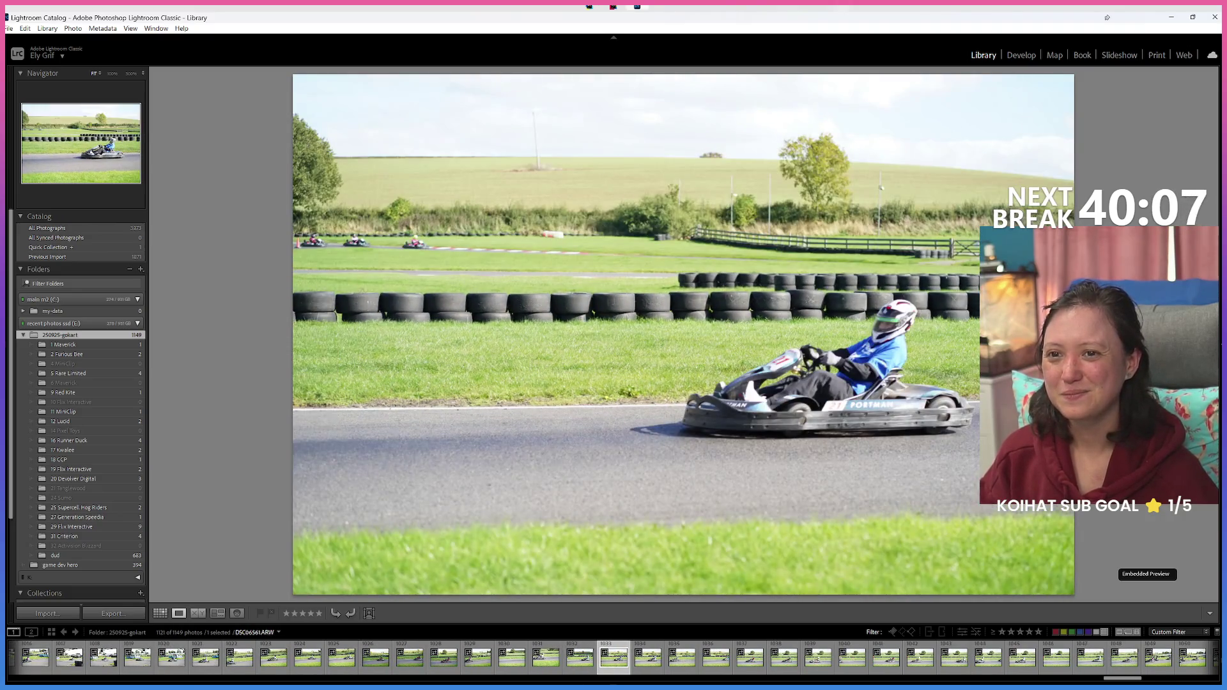
pyautogui.press('Right')
pyautogui.press('8')
# Step: Label the maroon-suited and pink-shirted drivers' shots and nearby keepers green
pyautogui.press('Left')
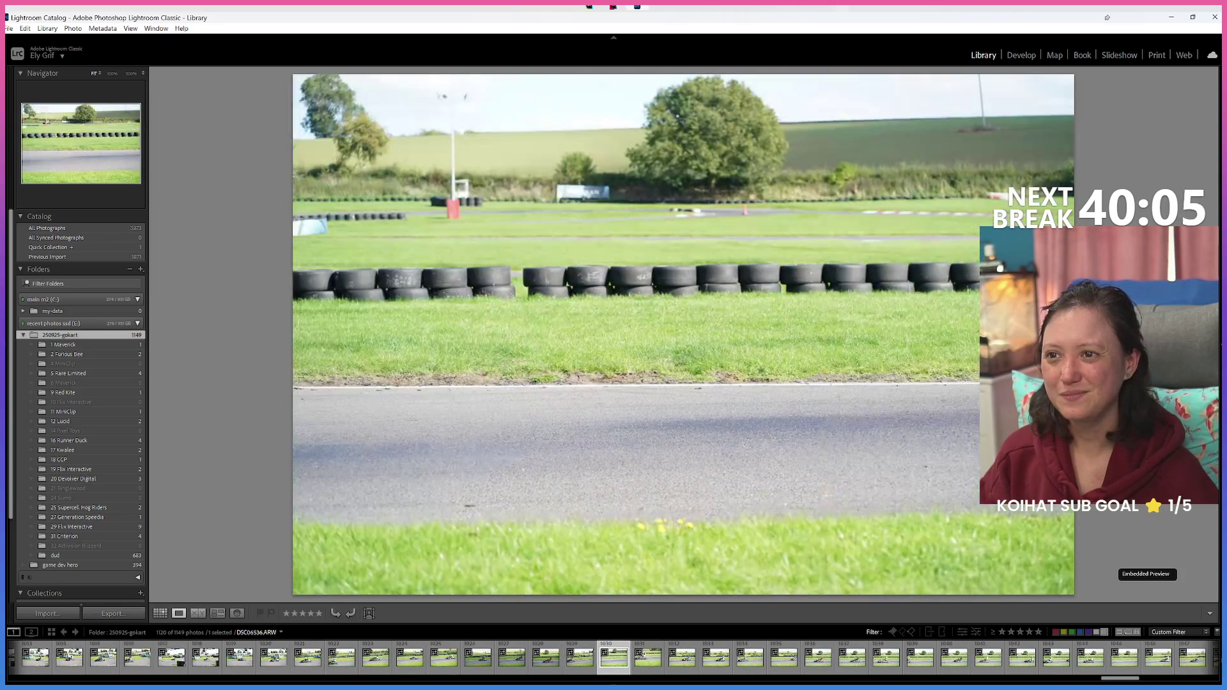
pyautogui.press('Left')
pyautogui.press('Left')
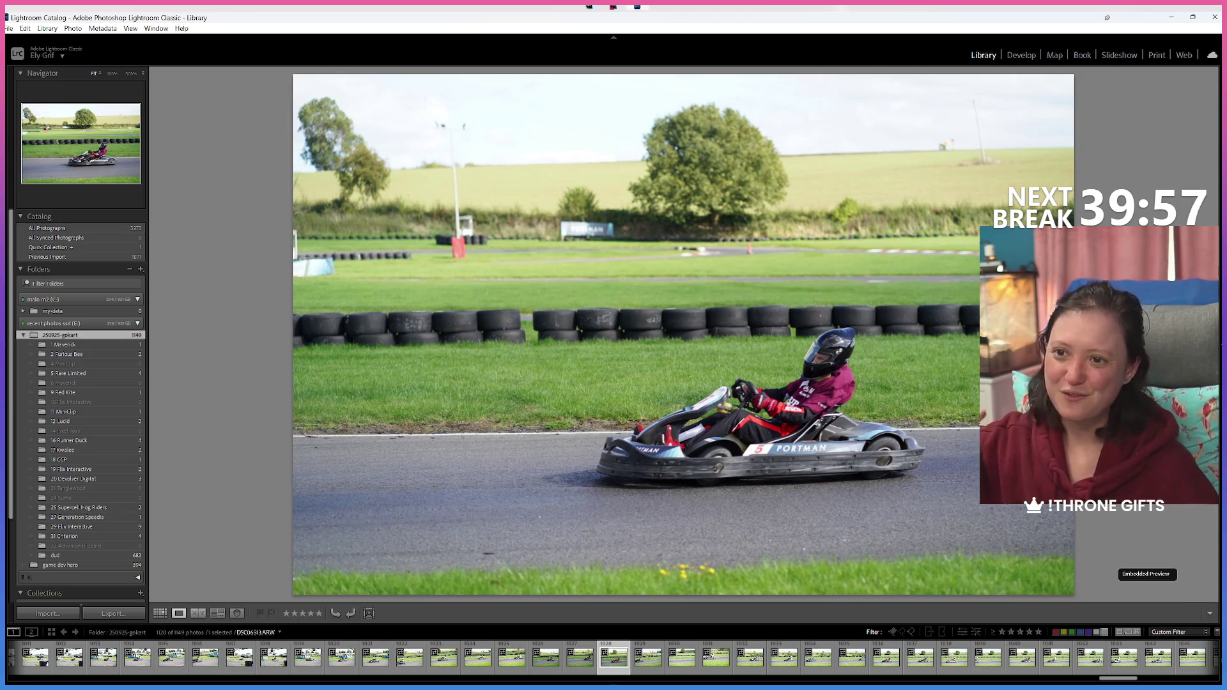
pyautogui.press('8')
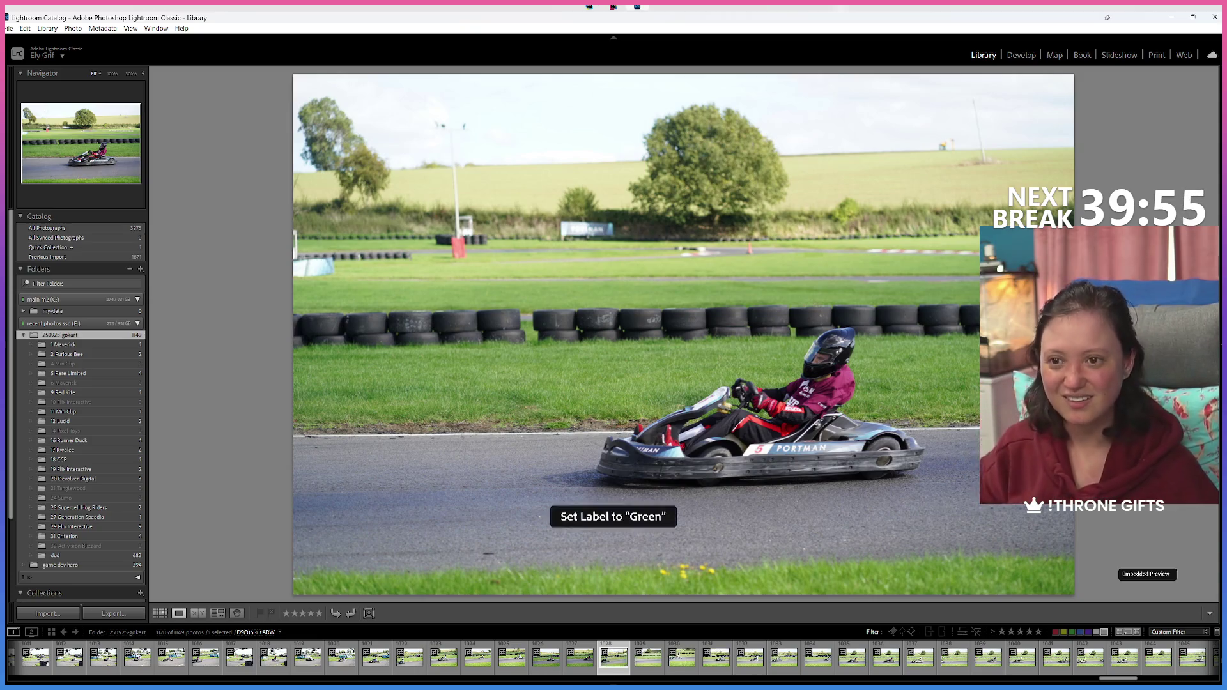
pyautogui.press('Left')
pyautogui.press('Left')
pyautogui.press('Left')
pyautogui.press('8')
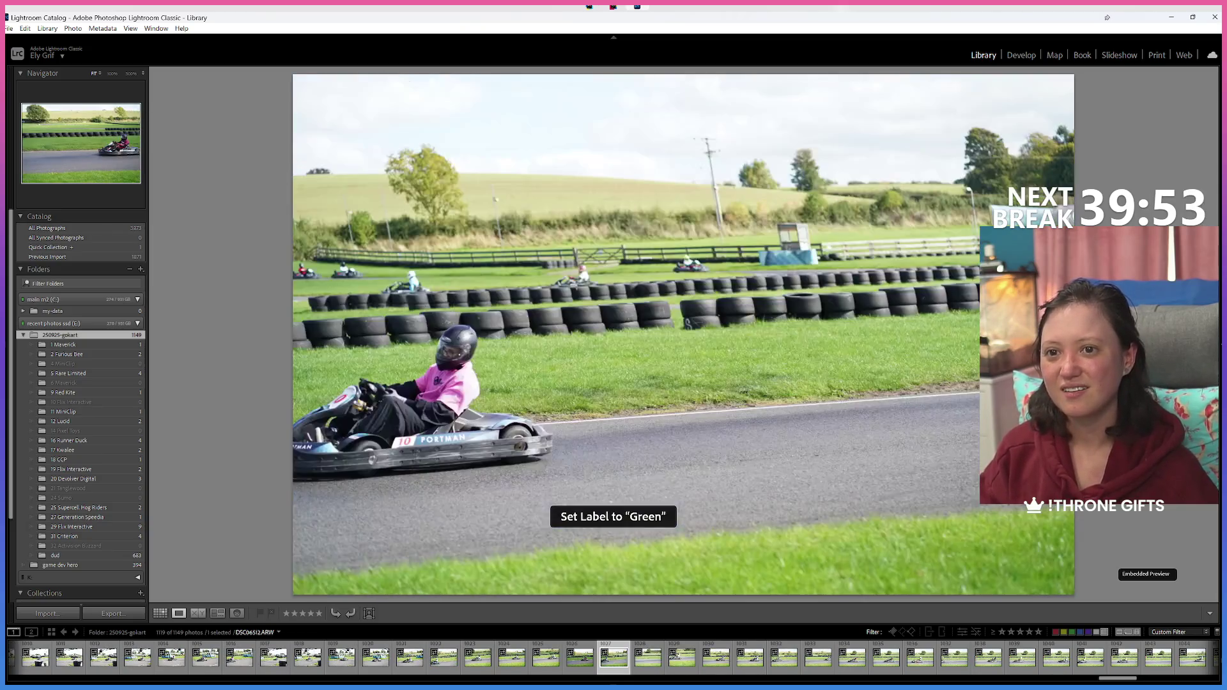
pyautogui.press('Left')
pyautogui.press('Left')
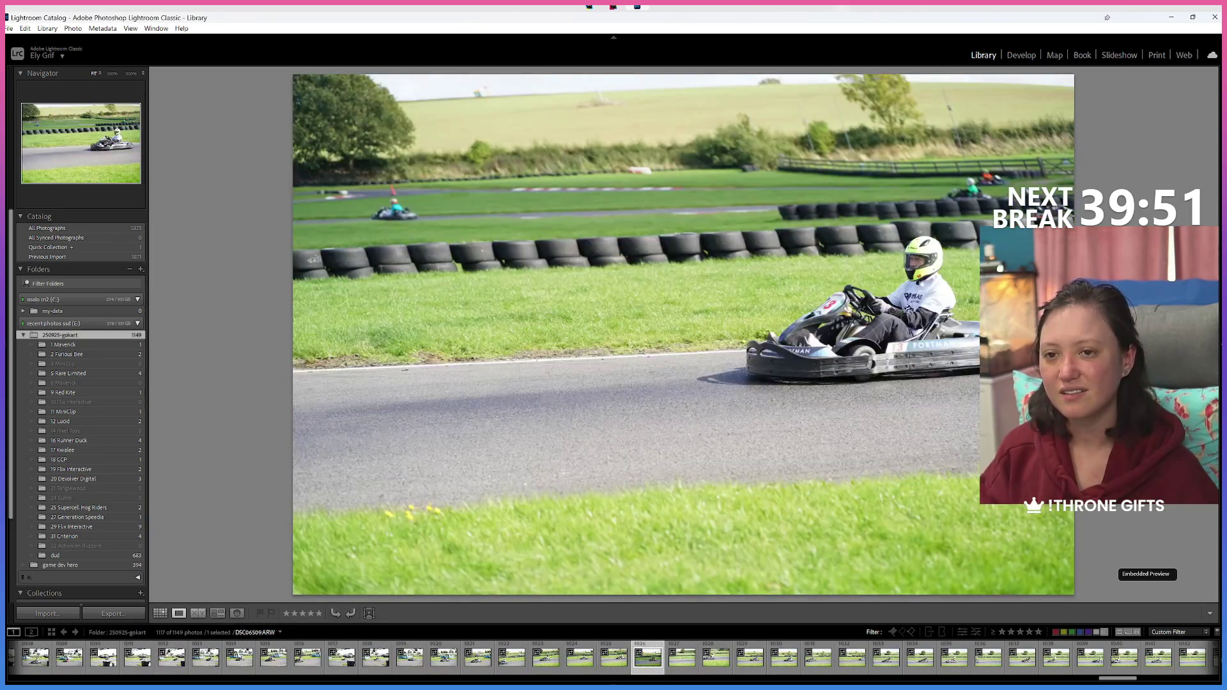
pyautogui.press('Left')
pyautogui.press('8')
pyautogui.press('Left')
pyautogui.press('Right')
pyautogui.press('Left')
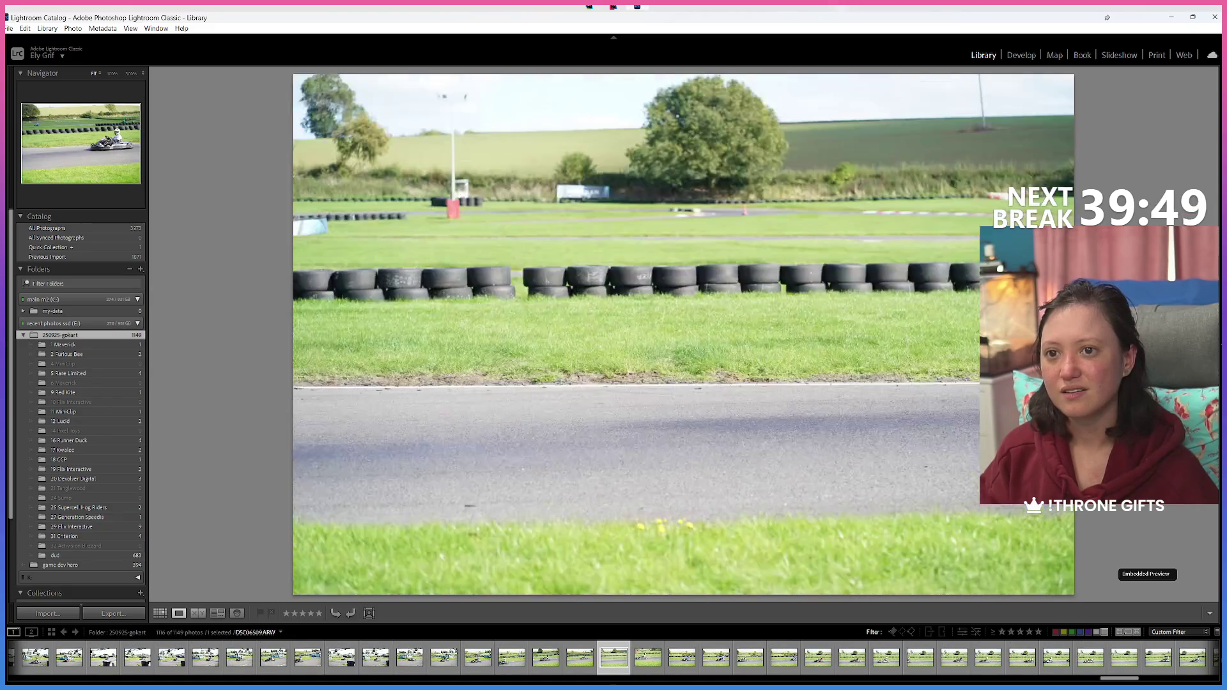
pyautogui.press('Right')
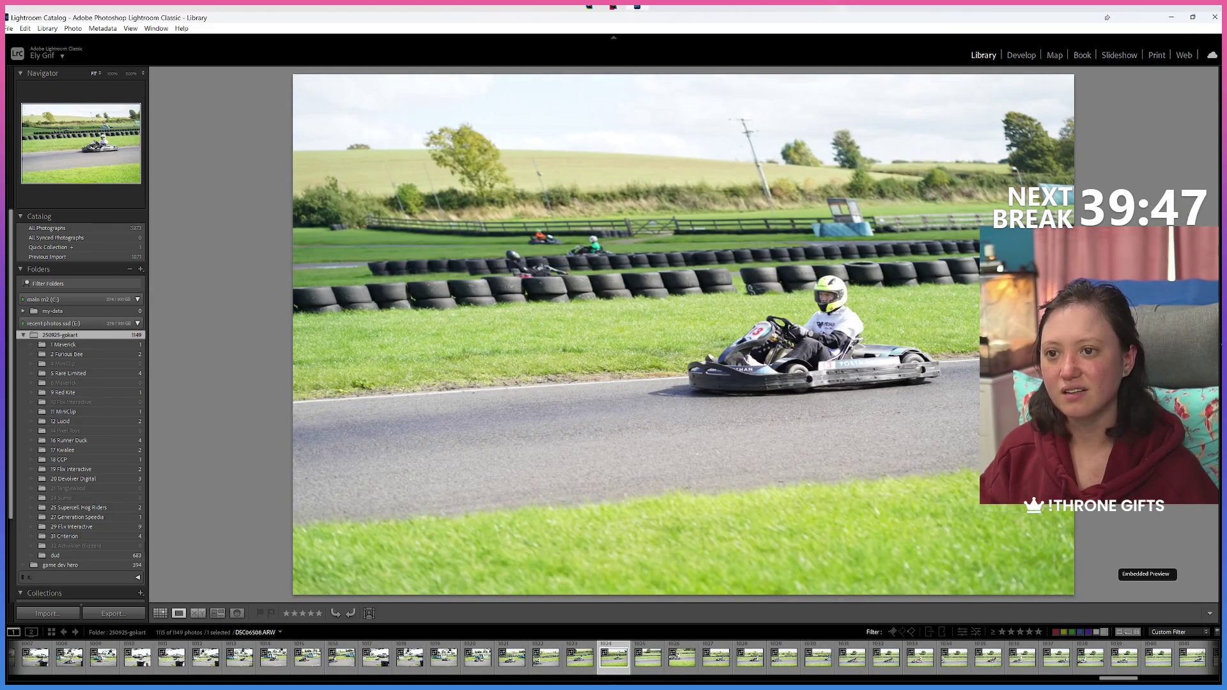
pyautogui.press('Left')
pyautogui.press('8')
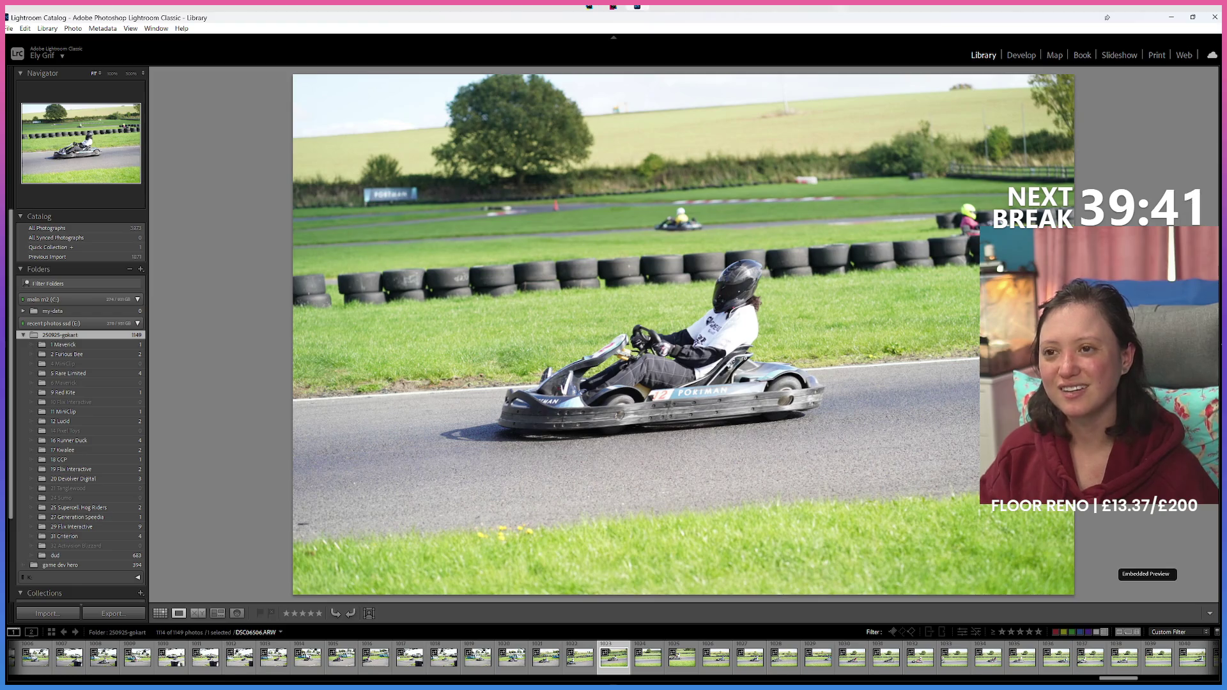
# Step: Give the white-shirted driver's shot and the number 29 kart shots the Green label
pyautogui.press('8')
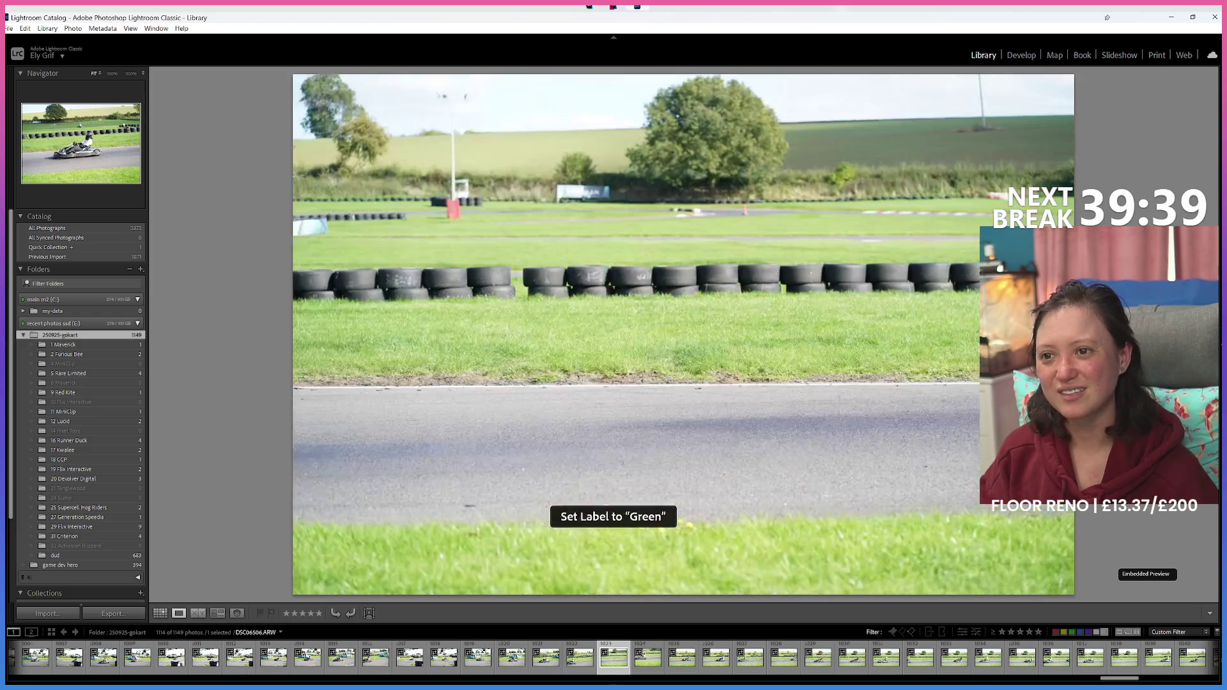
pyautogui.press('Left')
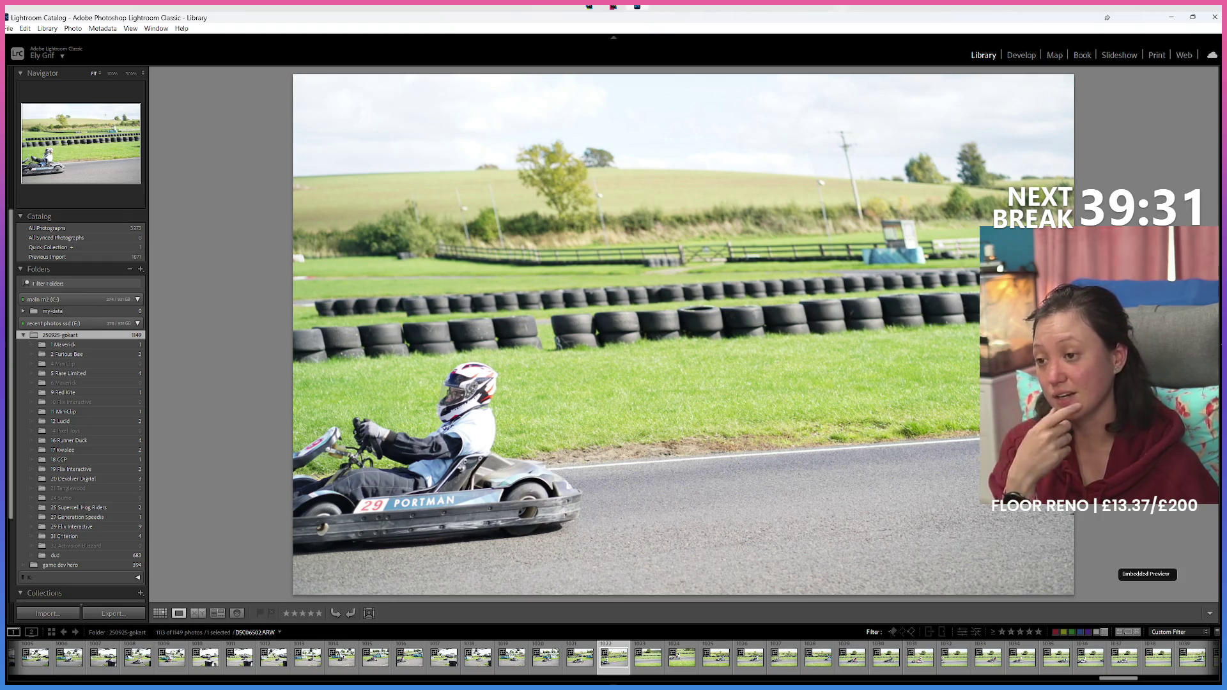
pyautogui.press('8')
pyautogui.press('Left')
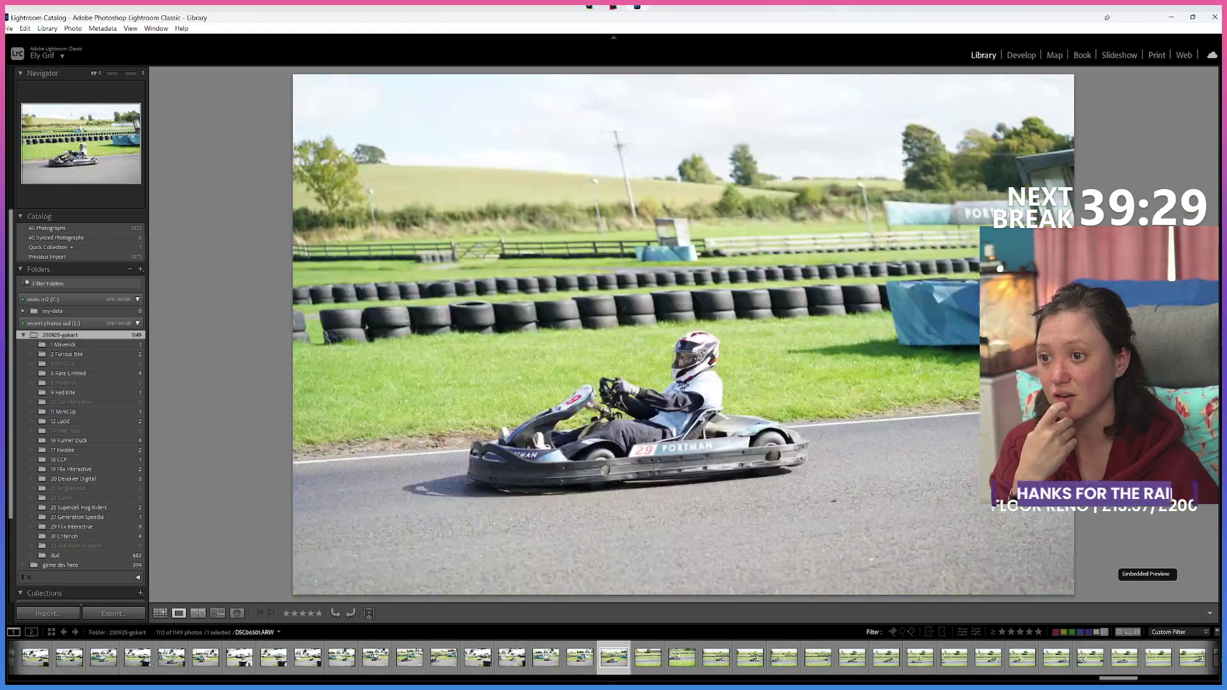
pyautogui.press('8')
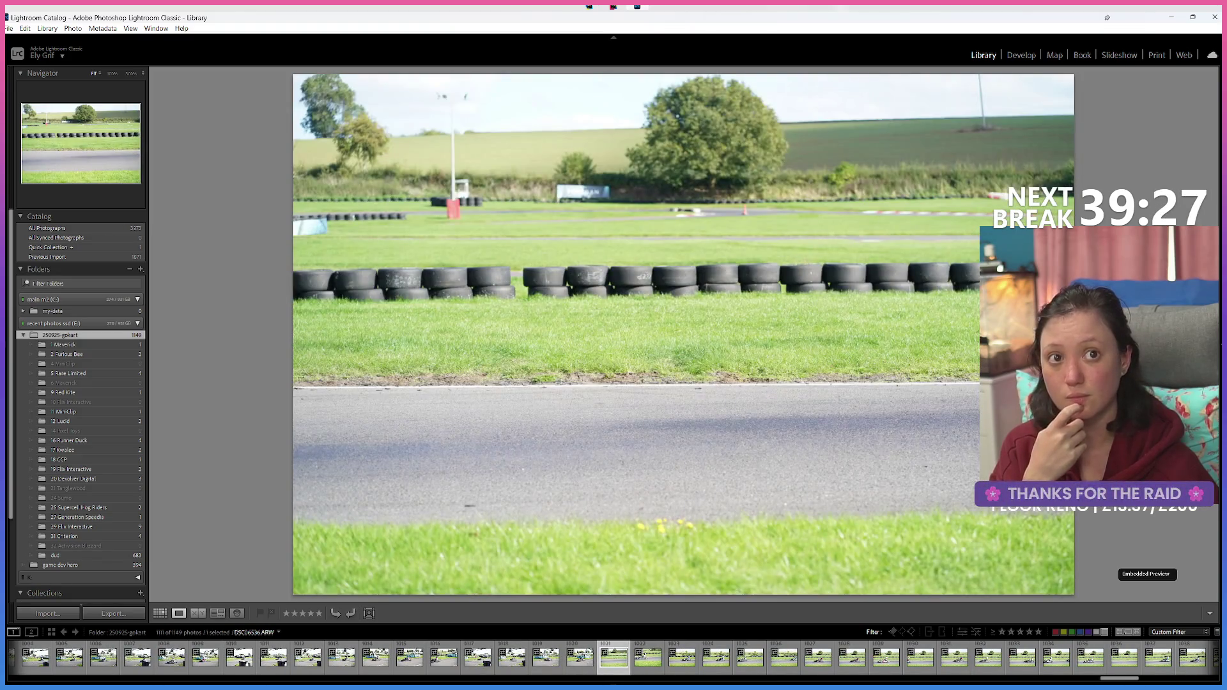
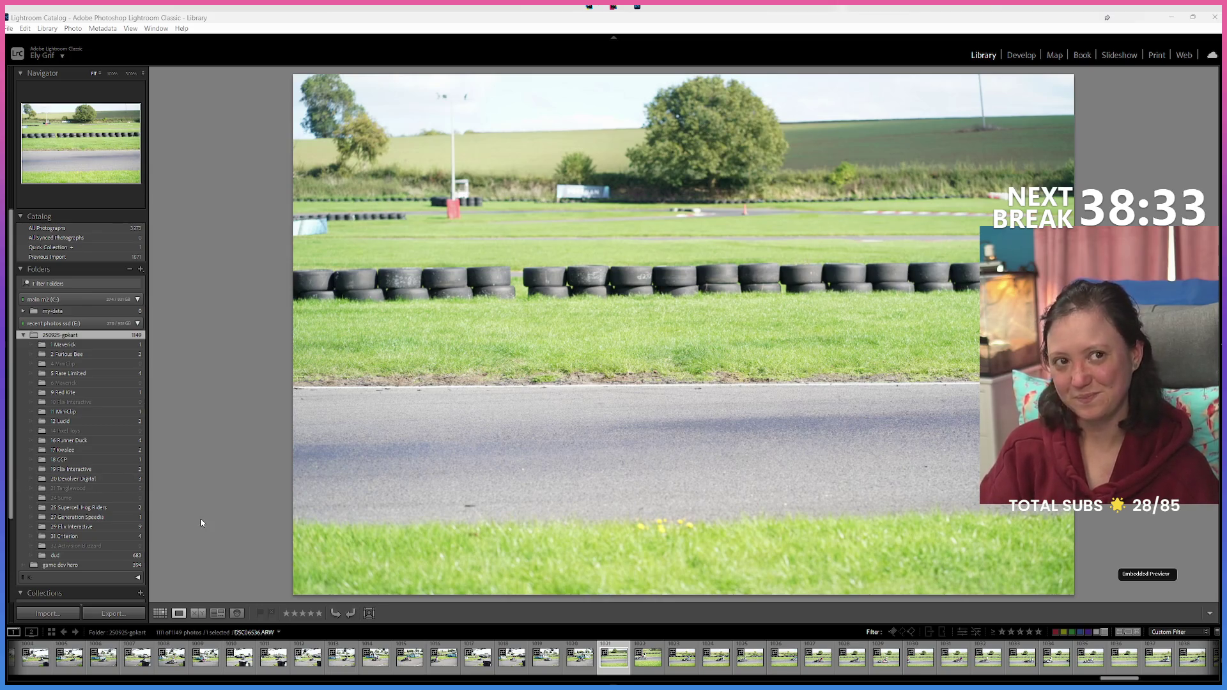
# Step: Step back through the final kart shots and give four of them, including the pink kart, a green label
pyautogui.press('Left')
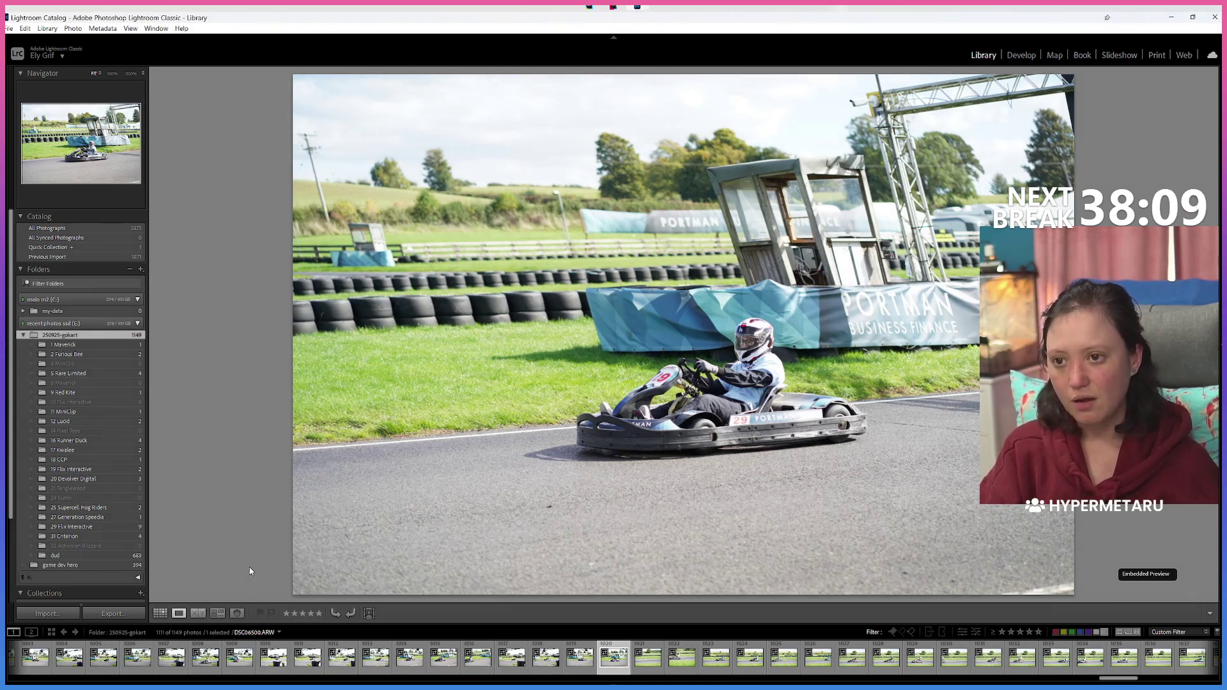
pyautogui.press('Left')
pyautogui.press('8')
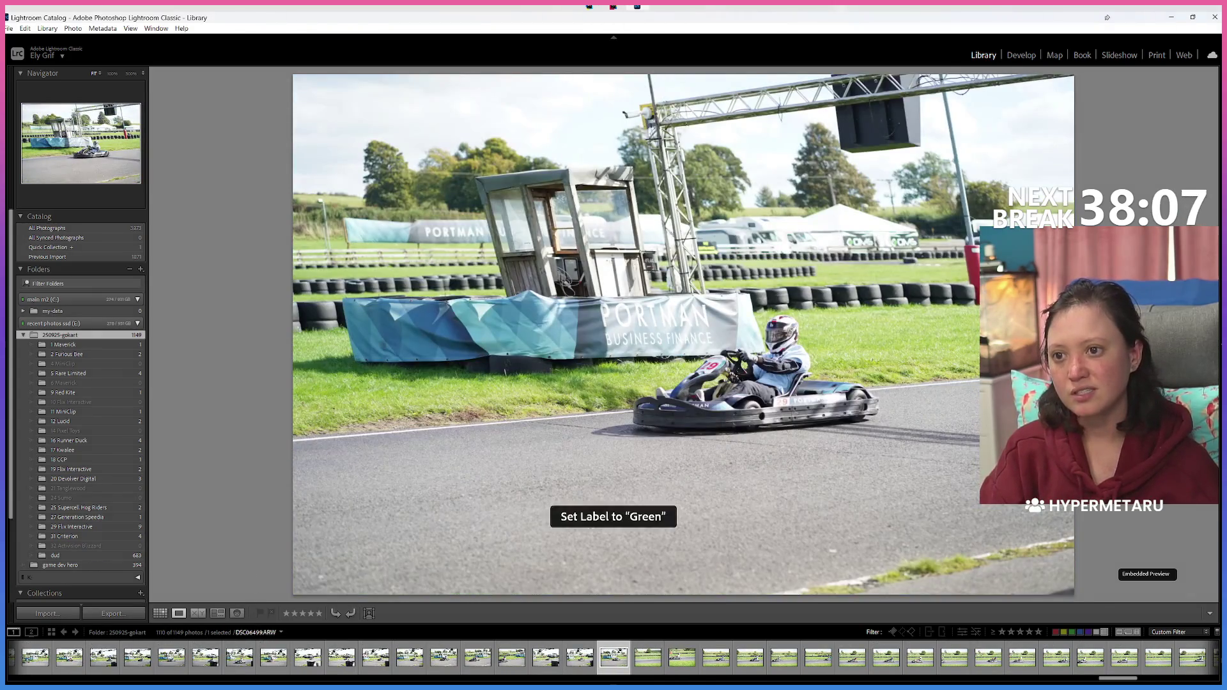
pyautogui.press('Left')
pyautogui.press('Left')
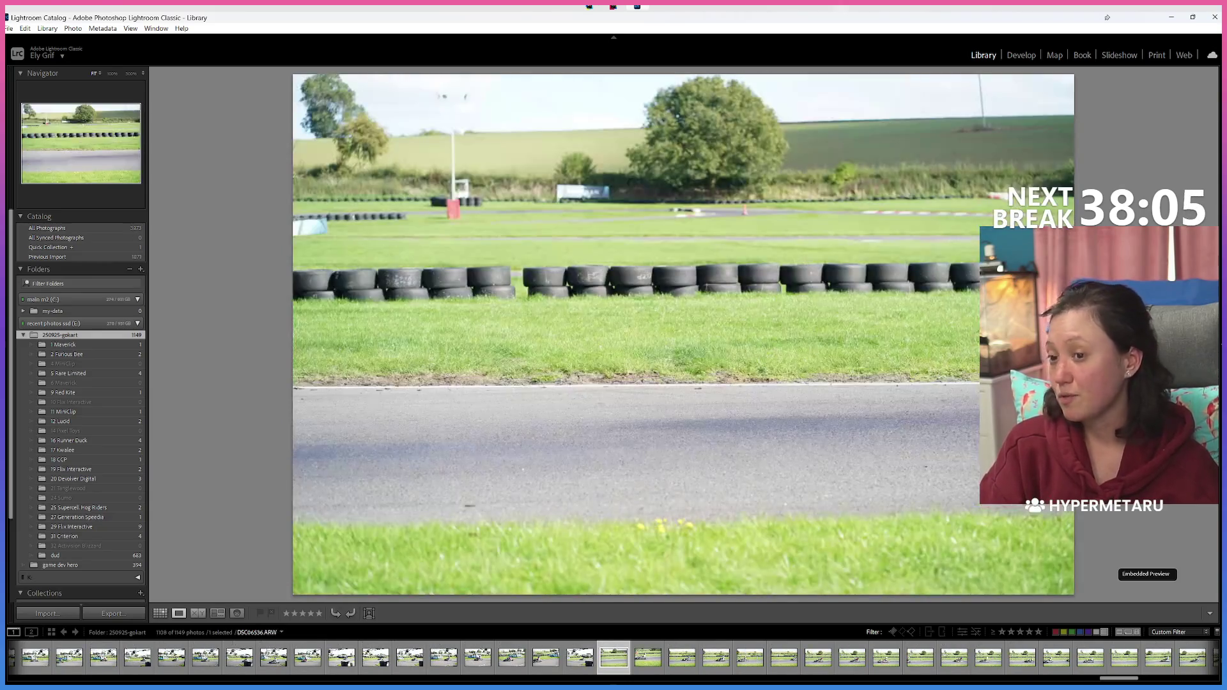
pyautogui.press('8')
pyautogui.press('Left')
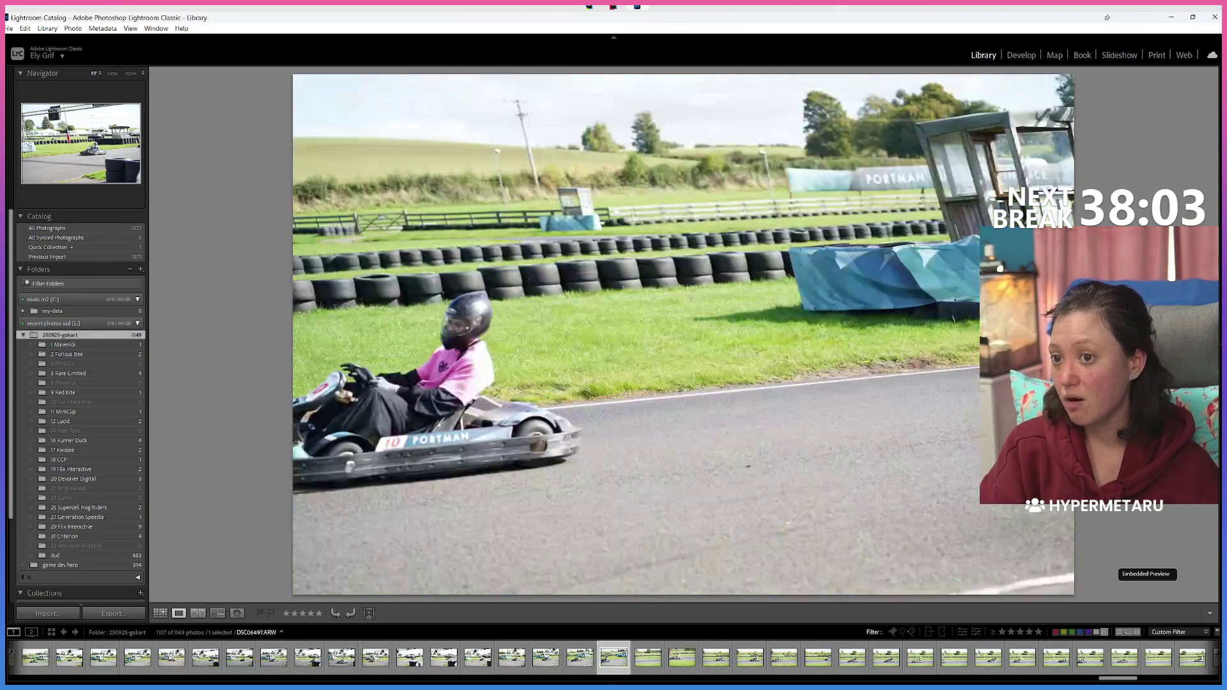
pyautogui.press('Left')
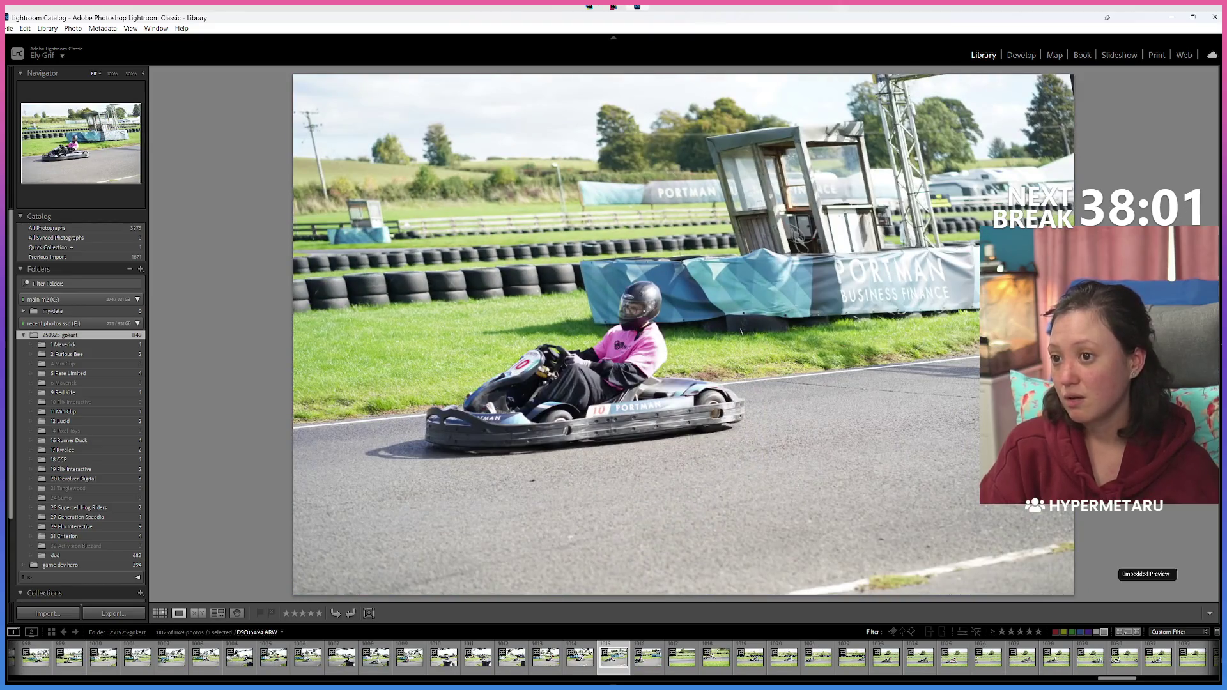
pyautogui.press('8')
pyautogui.press('8')
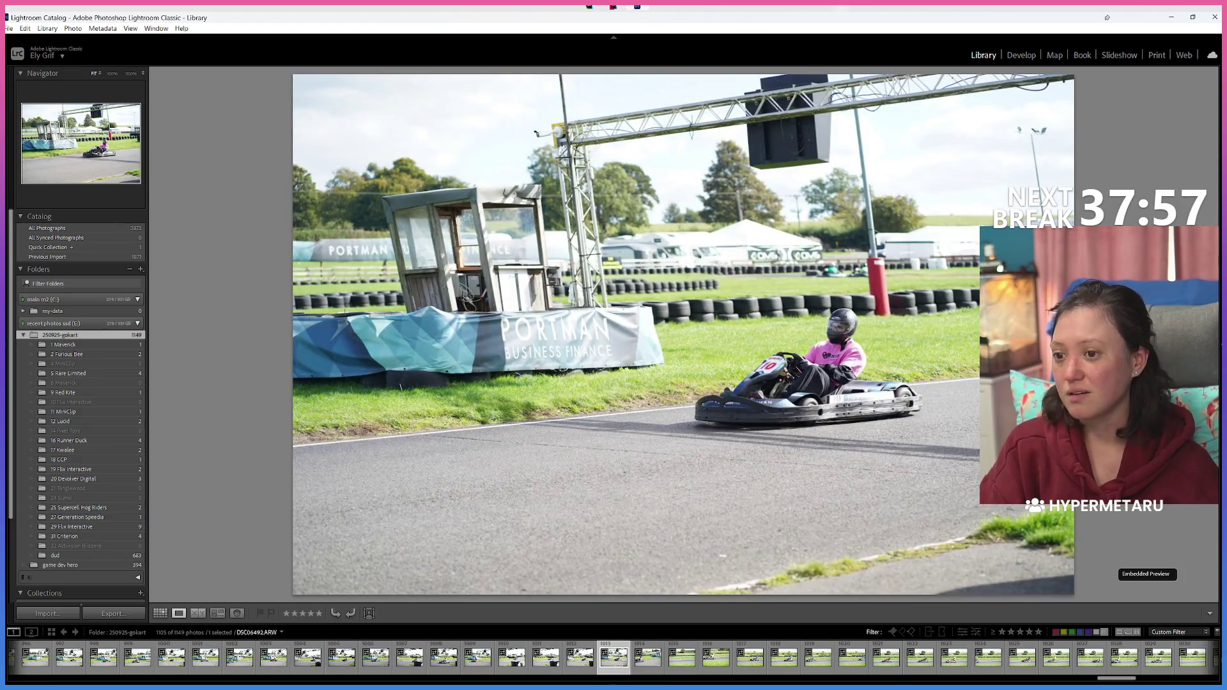
pyautogui.press('8')
pyautogui.press('Right')
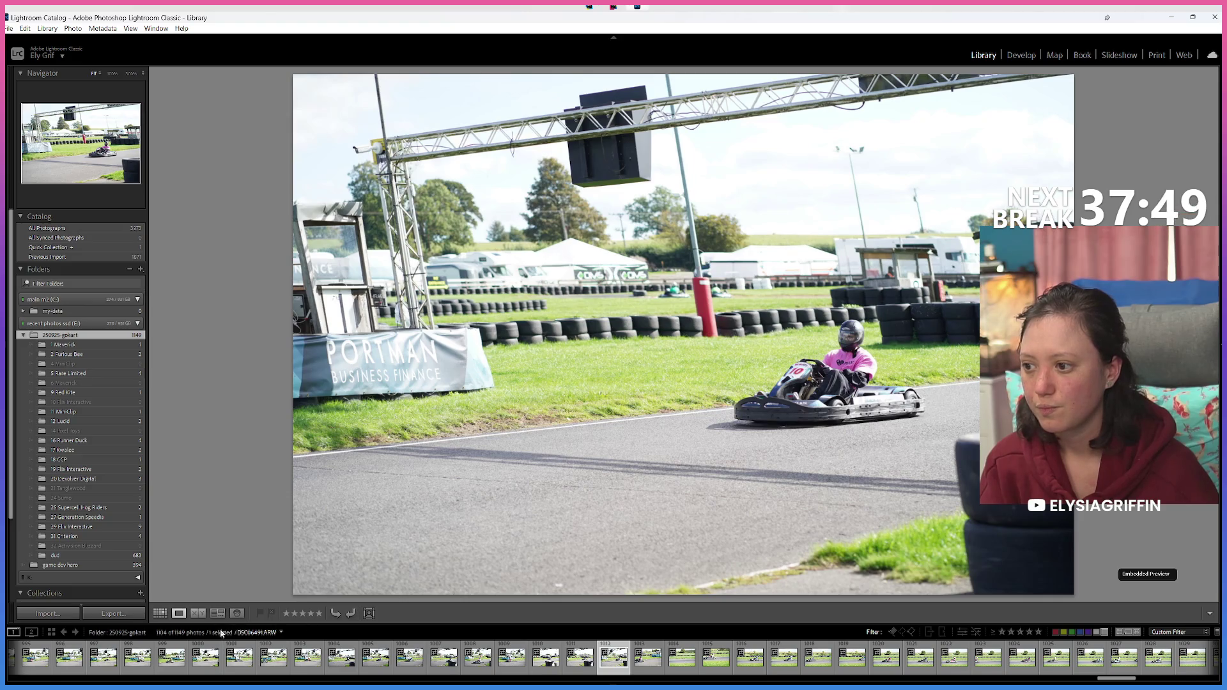
# Step: Show the thumbnail grid sorted by capture time with the sort direction reversed
pyautogui.click(161, 613)
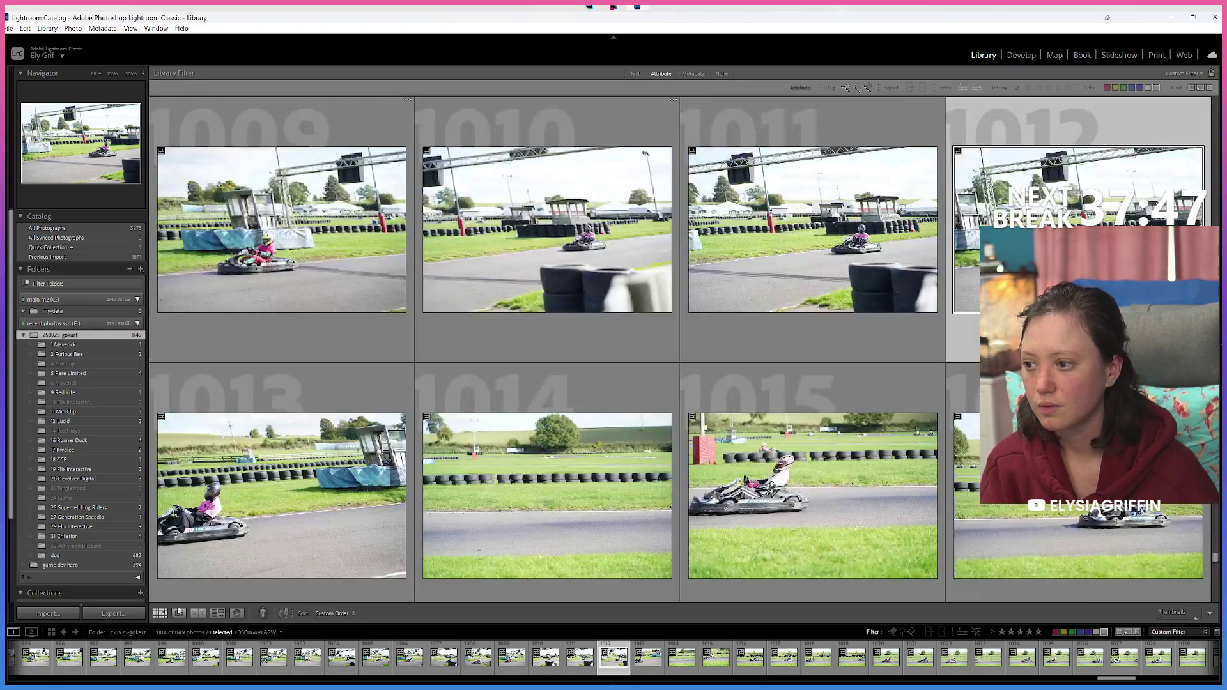
pyautogui.click(332, 613)
pyautogui.click(353, 360)
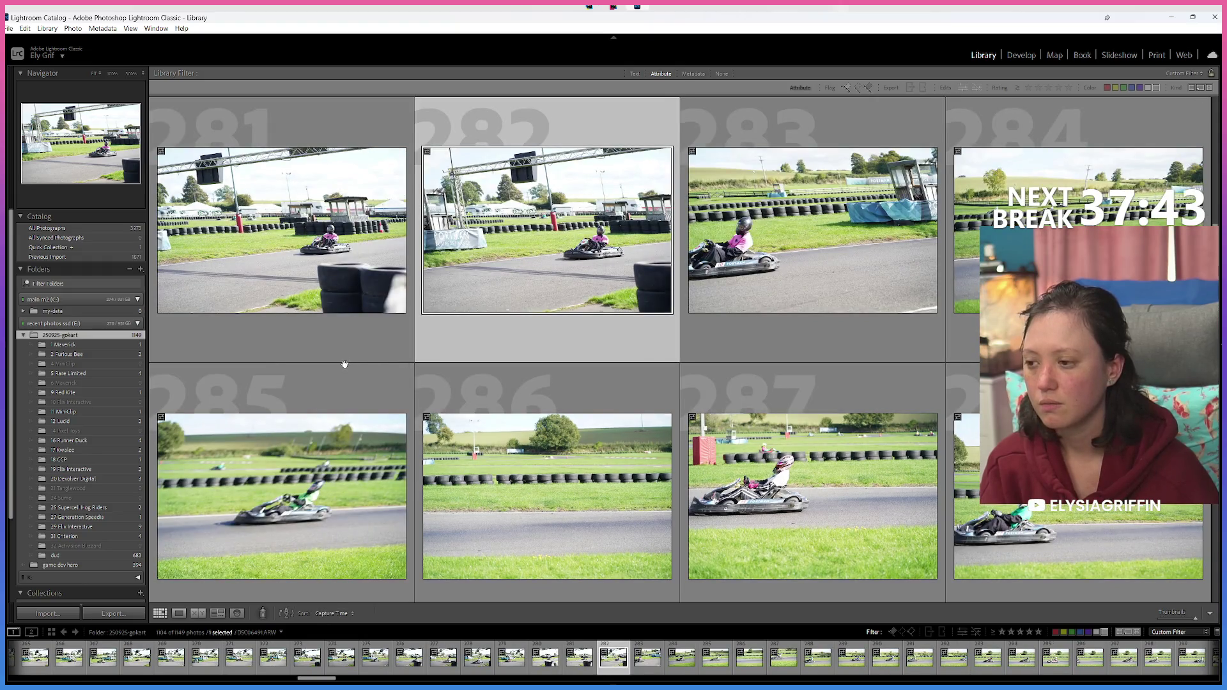
pyautogui.click(293, 616)
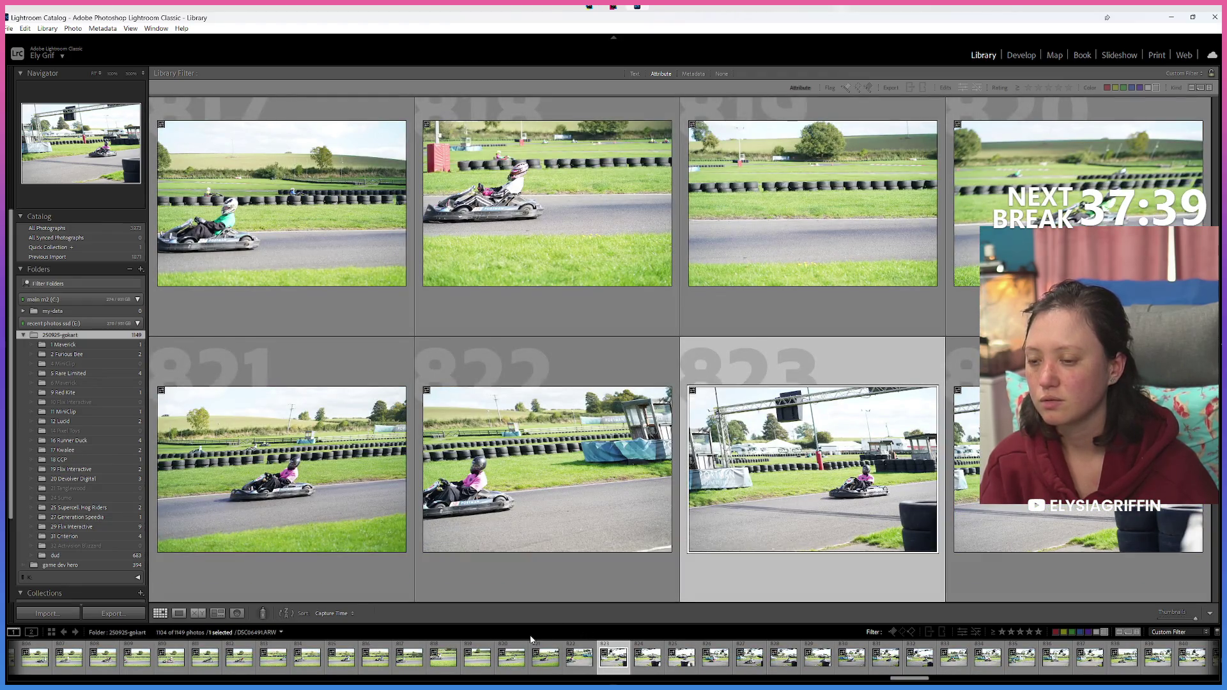
# Step: Compare the pink and green kart photos side by side in Loupe view
pyautogui.click(178, 613)
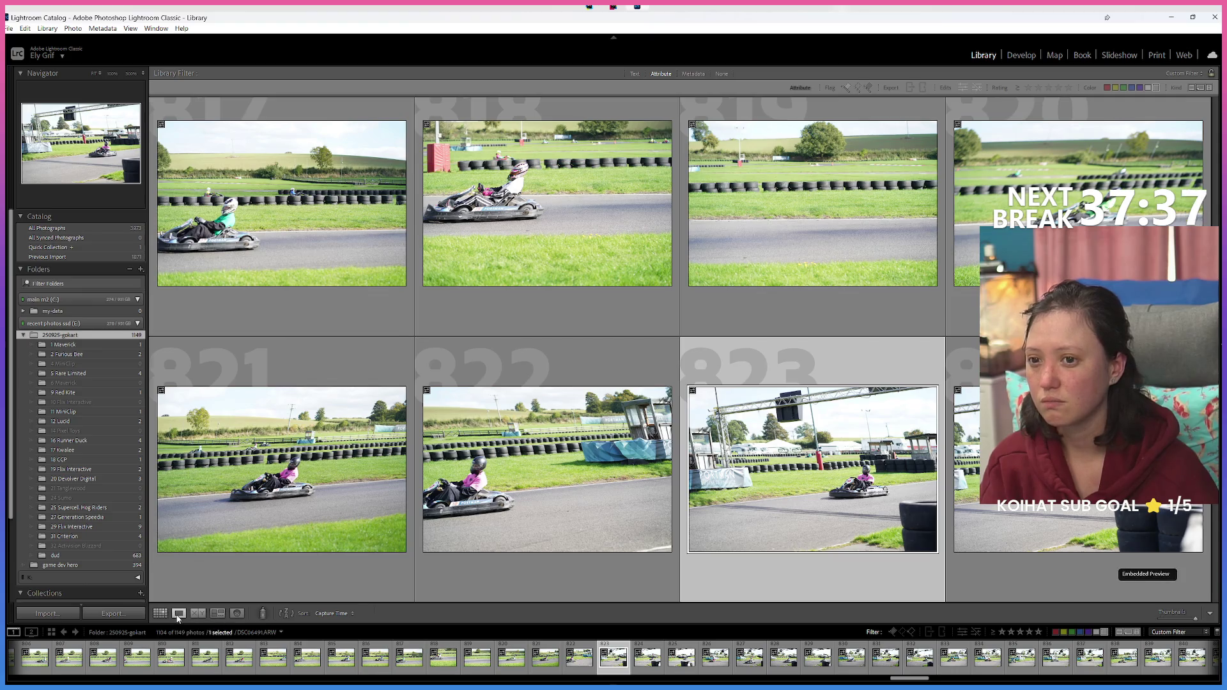
pyautogui.press('Left')
pyautogui.press('Left')
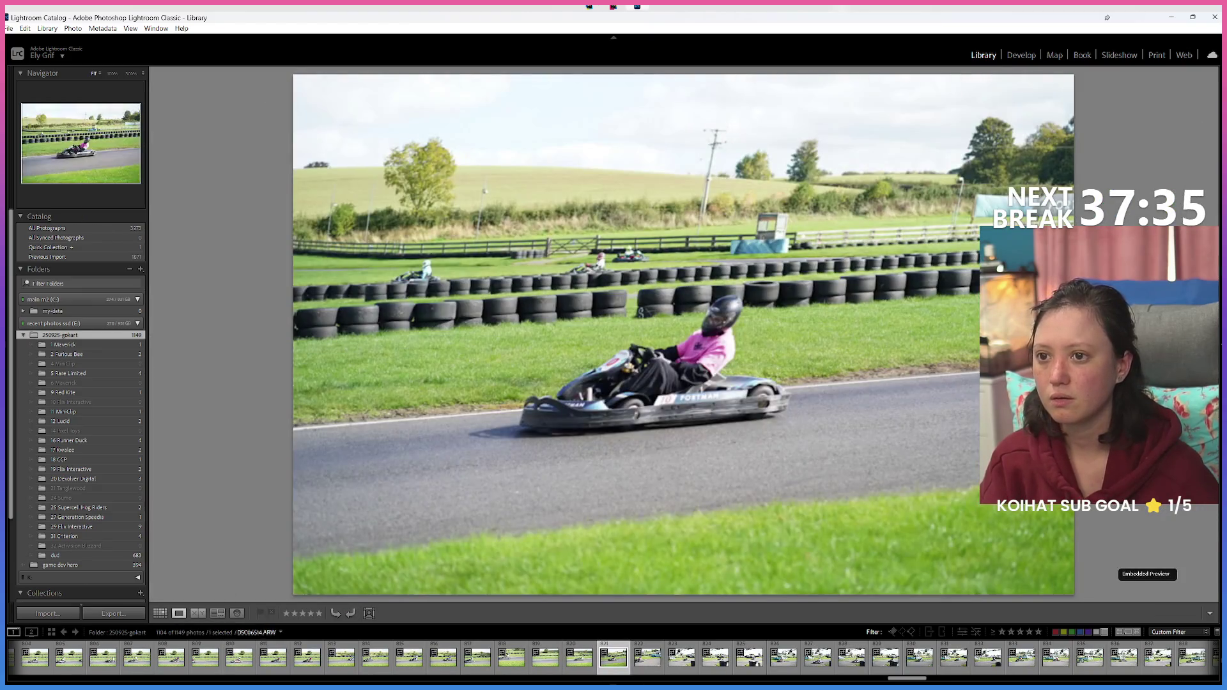
pyautogui.press('Left')
pyautogui.press('Right')
pyautogui.press('Left')
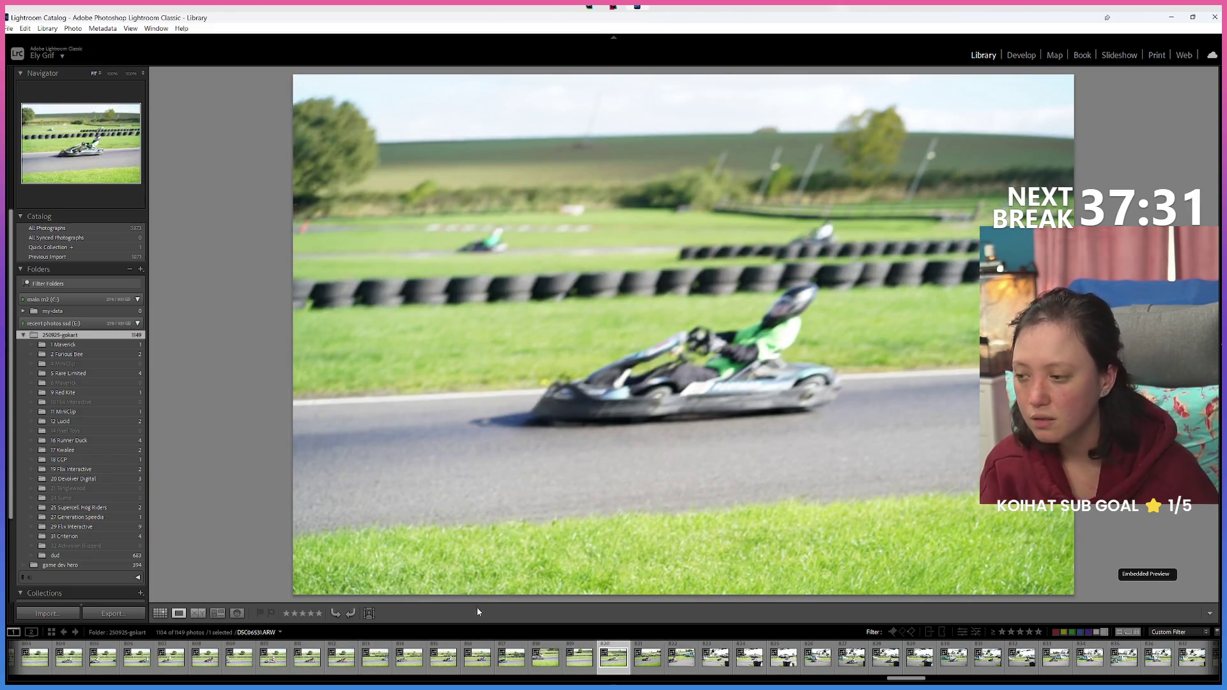
pyautogui.scroll(-5, 571, 666)
pyautogui.scroll(-3, 570, 666)
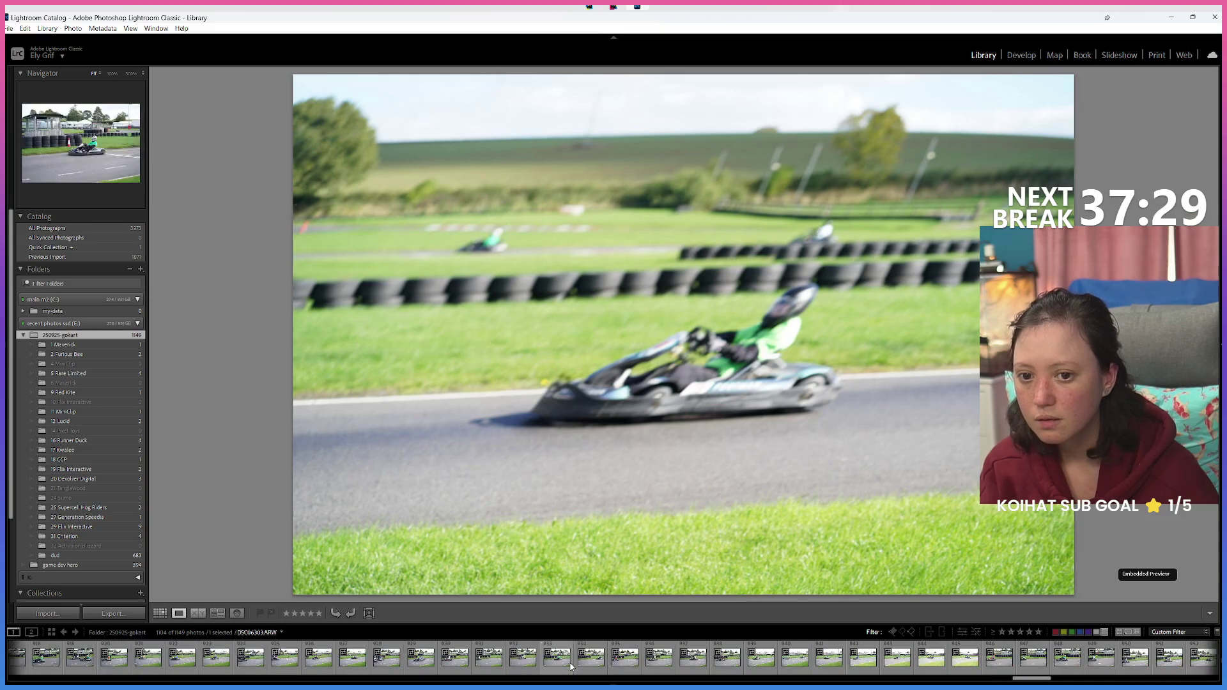
pyautogui.scroll(-3, 571, 666)
pyautogui.scroll(-2, 571, 666)
pyautogui.scroll(3, 571, 666)
pyautogui.scroll(3, 570, 666)
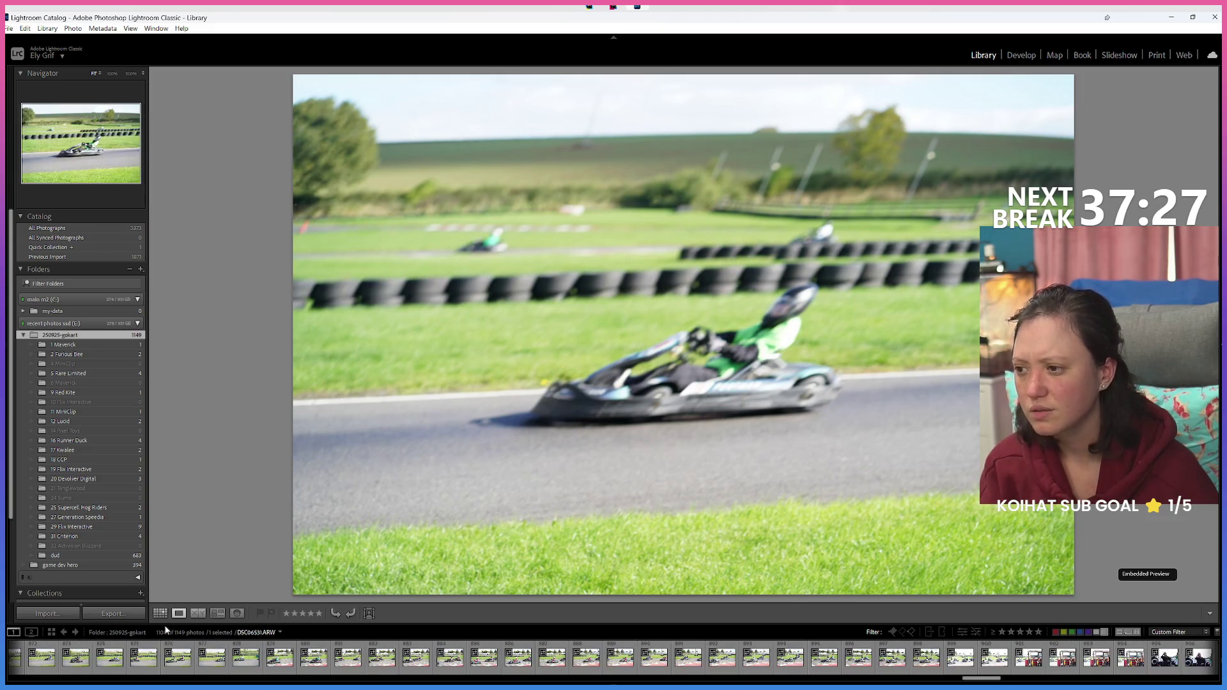
# Step: Return to the grid in its original sort direction and select photo 10 in the filmstrip
pyautogui.click(160, 613)
pyautogui.click(288, 614)
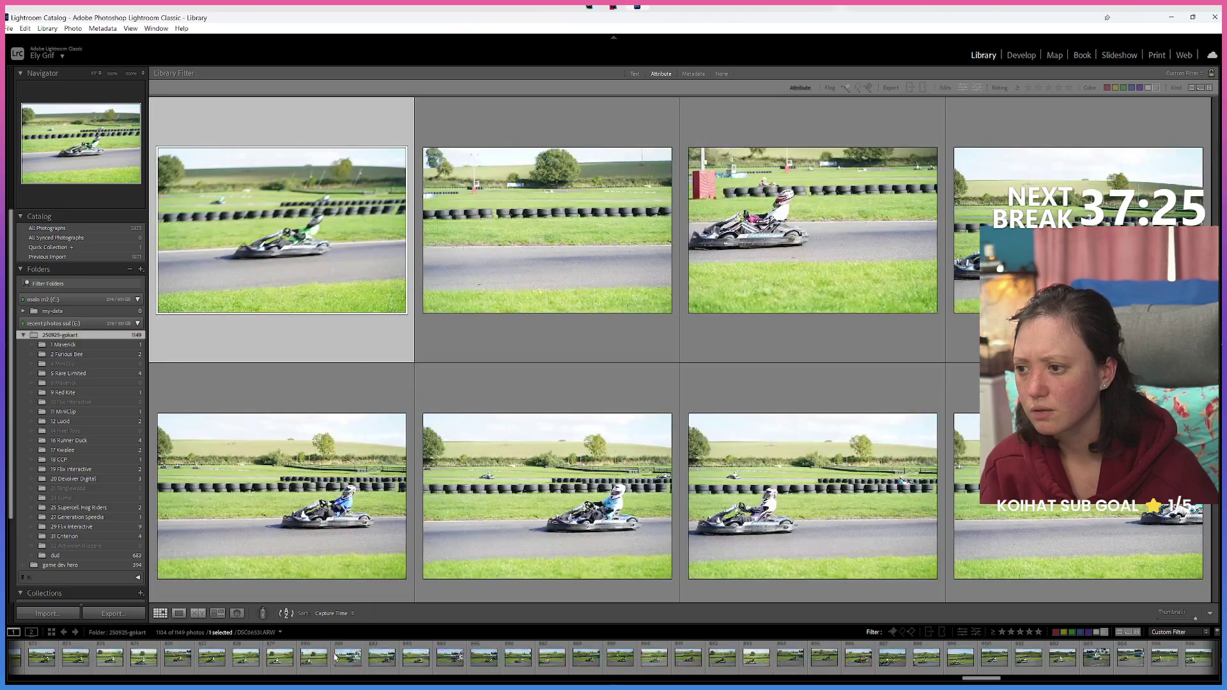
pyautogui.scroll(2, 332, 658)
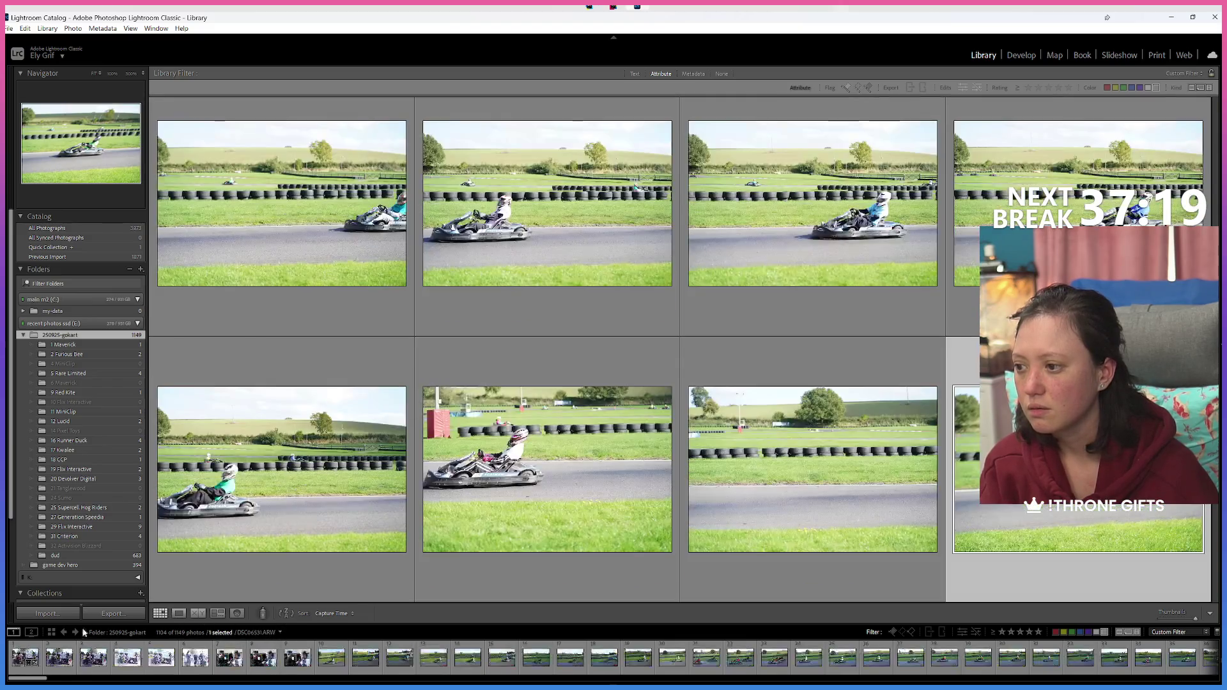
pyautogui.click(696, 680)
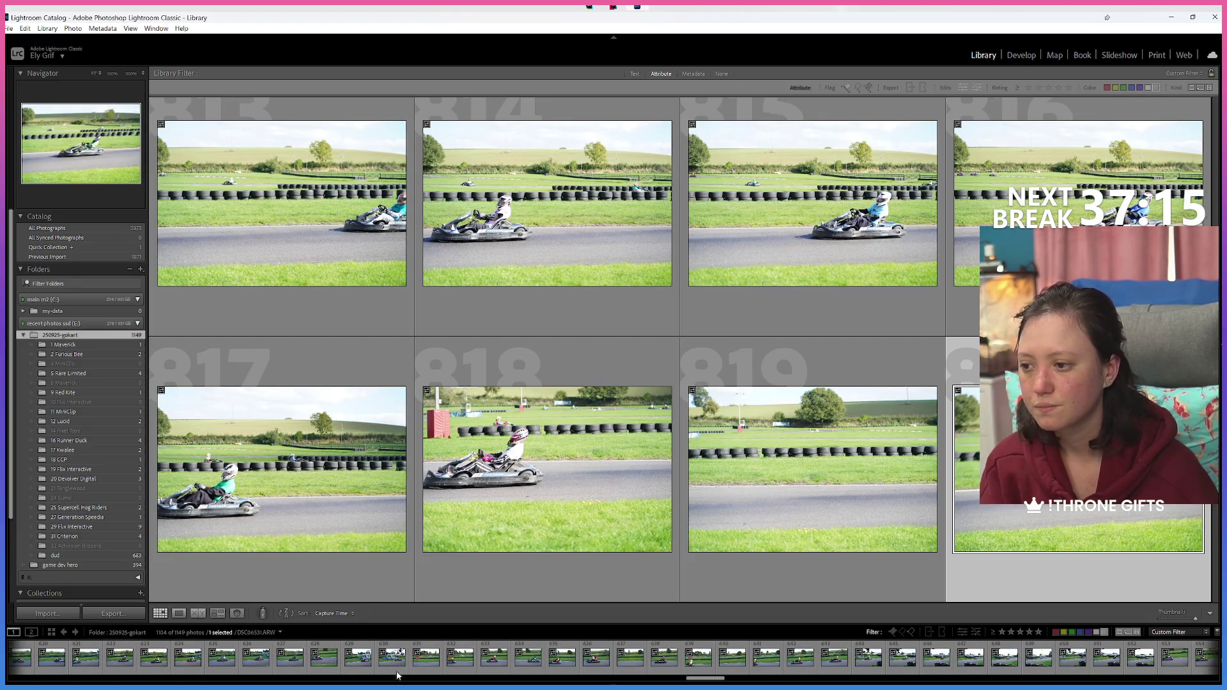
pyautogui.moveTo(694, 680); pyautogui.dragTo(12, 682)
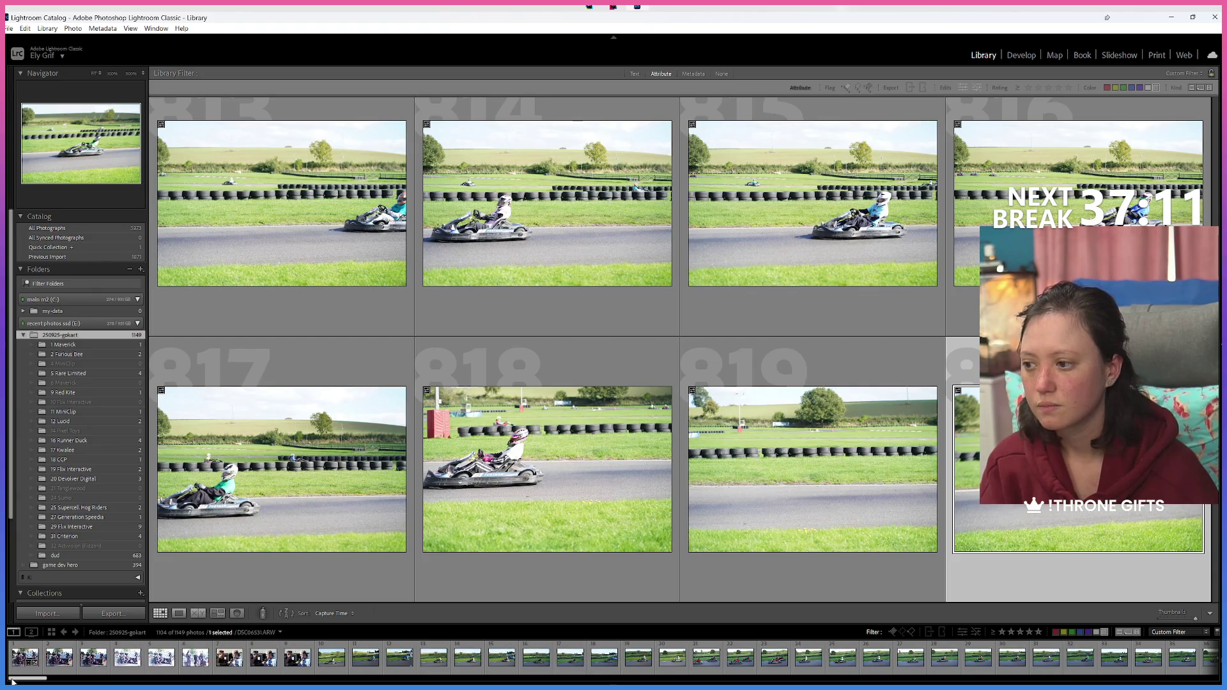
pyautogui.click(332, 657)
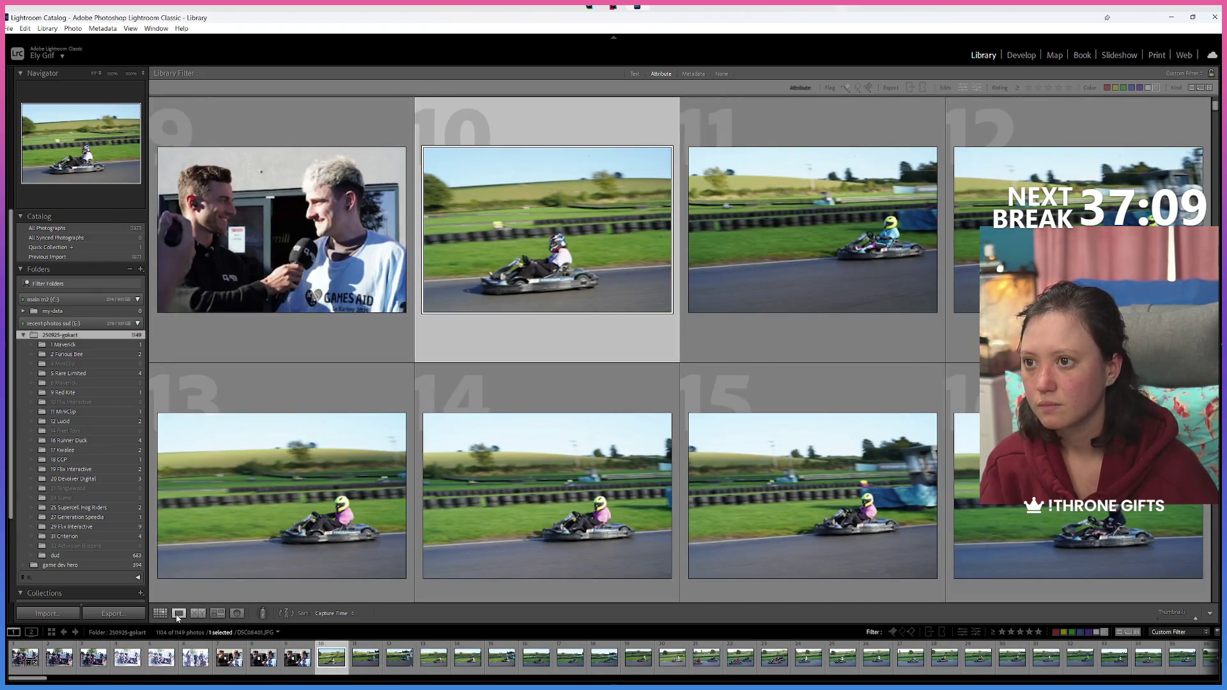
# Step: Show photo 10 large with the left panels hidden, then switch to the Flickr album in Firefox
pyautogui.press('e')
pyautogui.click(7, 345)
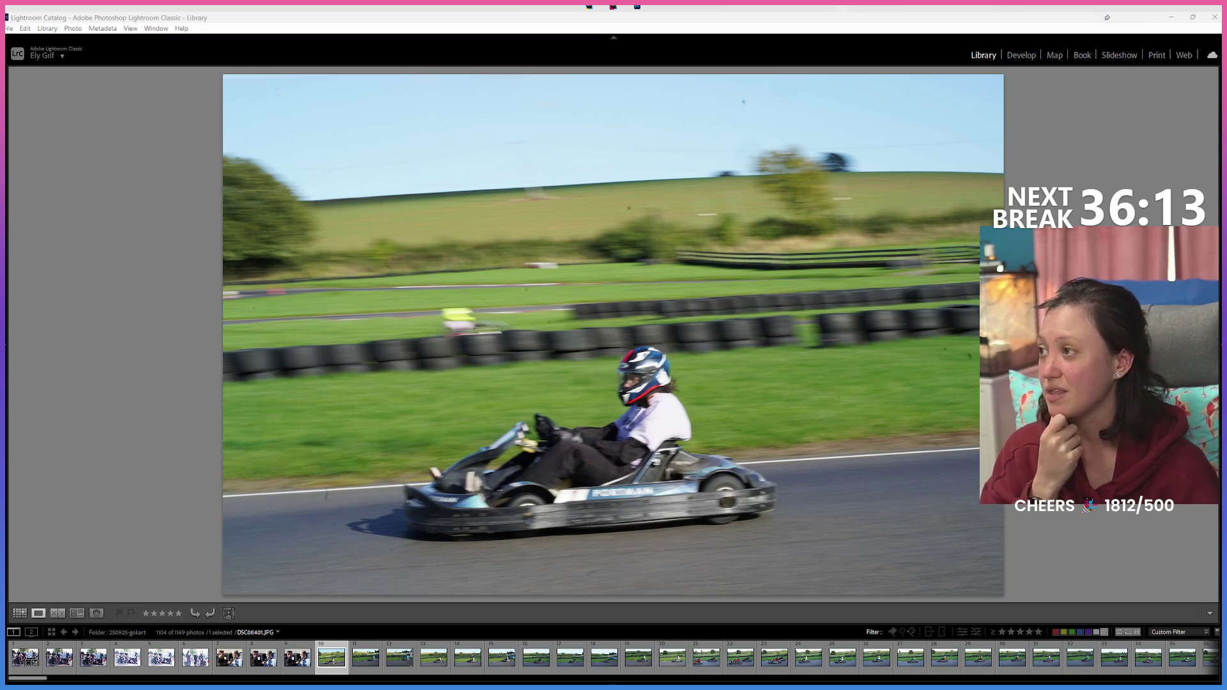
pyautogui.hotkey('alt', 'Tab')
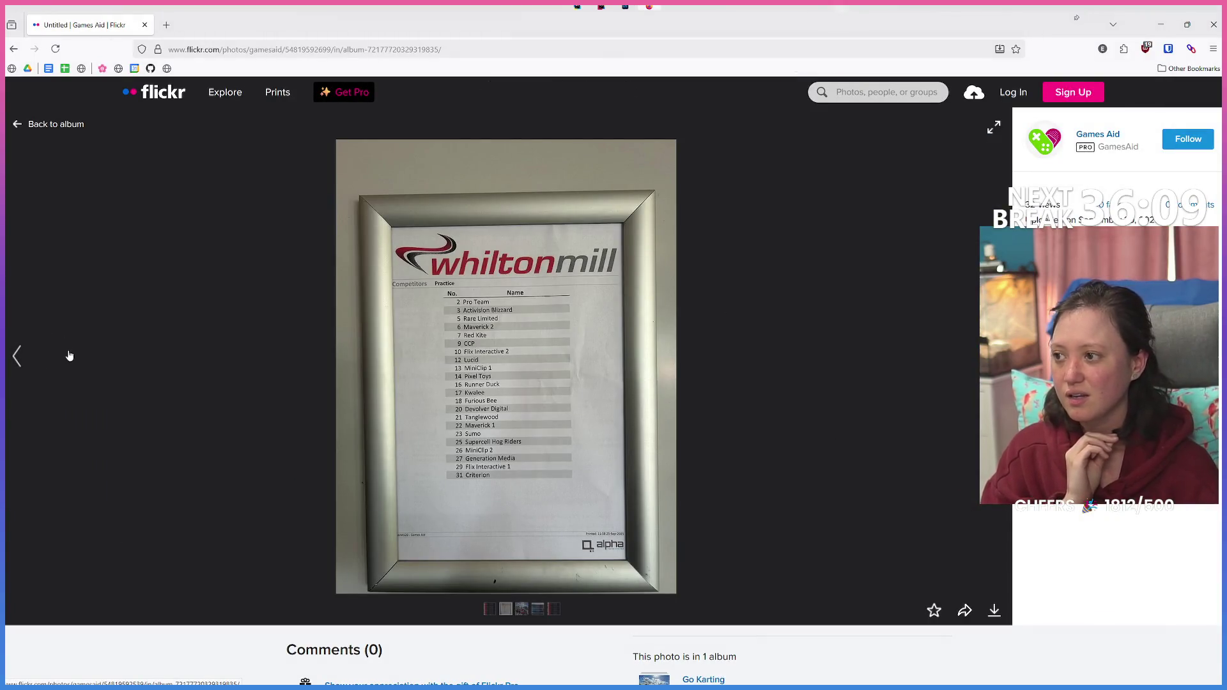
# Step: Step through the Flickr album past the Whilton Mill sheet and crowd shot to the TV broadcast photo
pyautogui.click(17, 356)
pyautogui.press('Right')
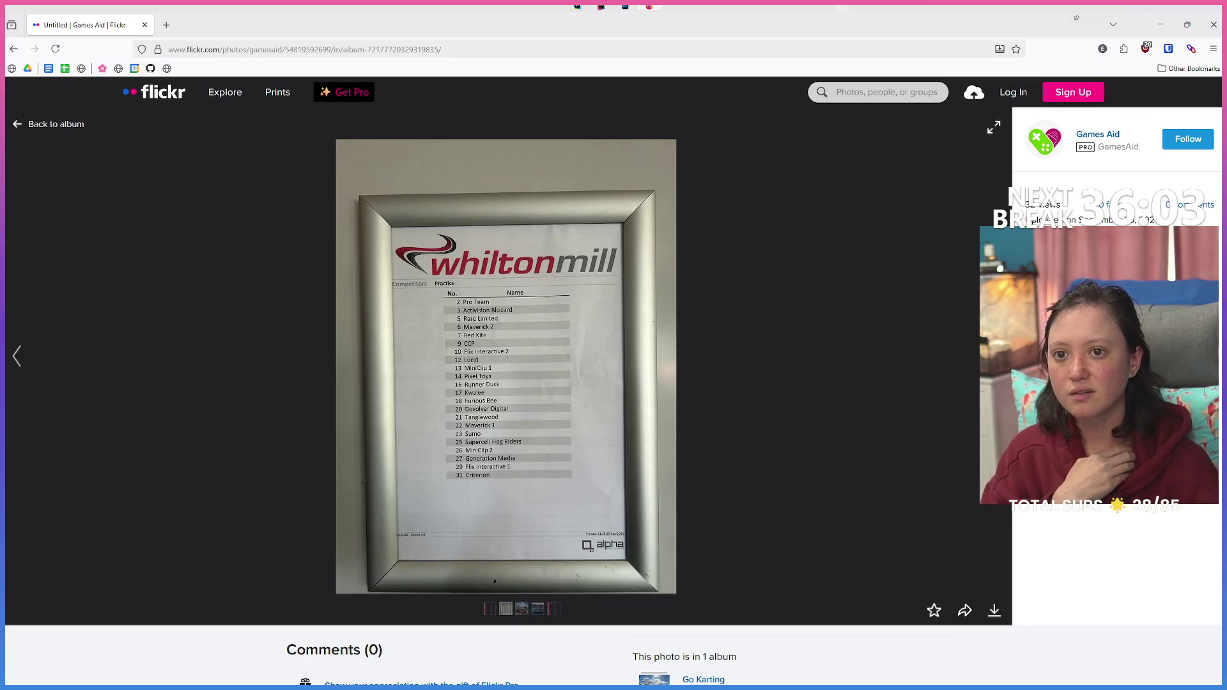
pyautogui.press('Right')
pyautogui.press('l')
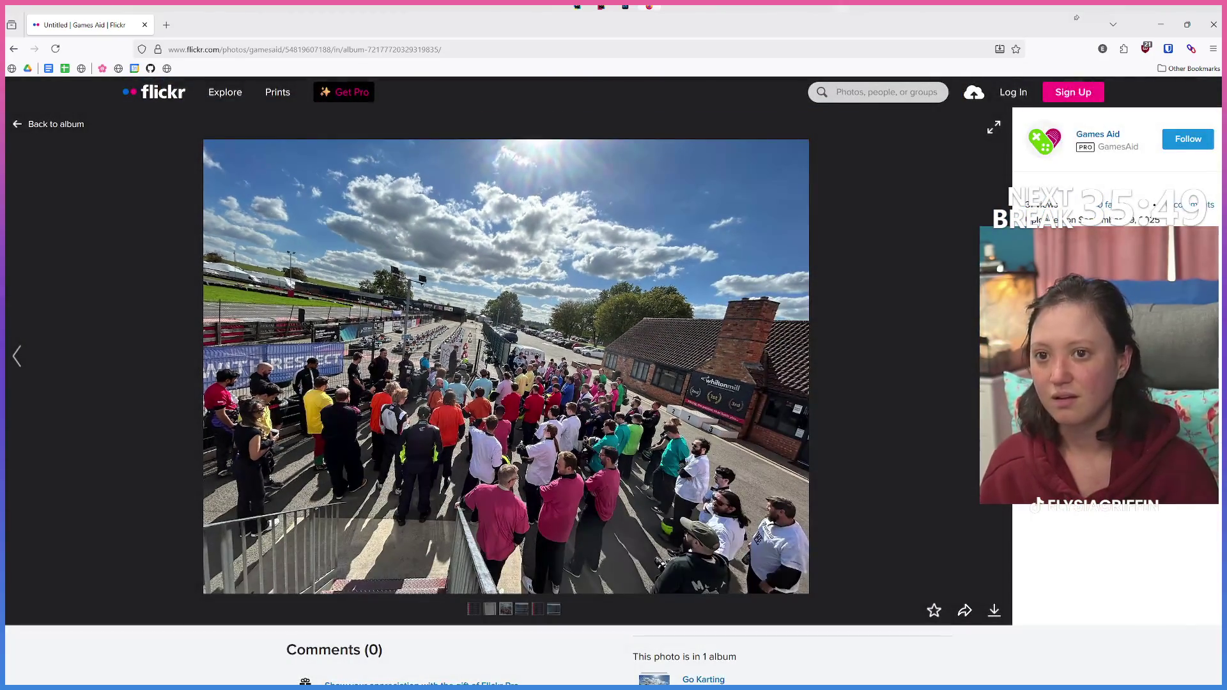
pyautogui.press('Left')
pyautogui.press('Left')
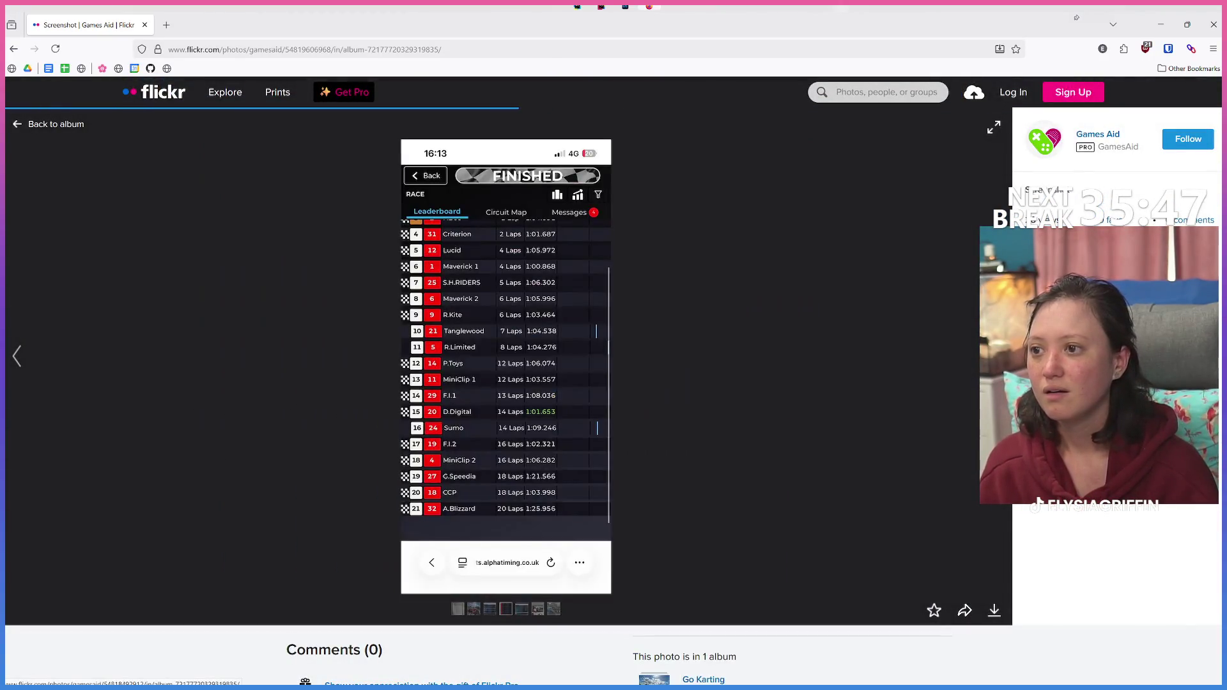
pyautogui.press('Left')
pyautogui.press('Left')
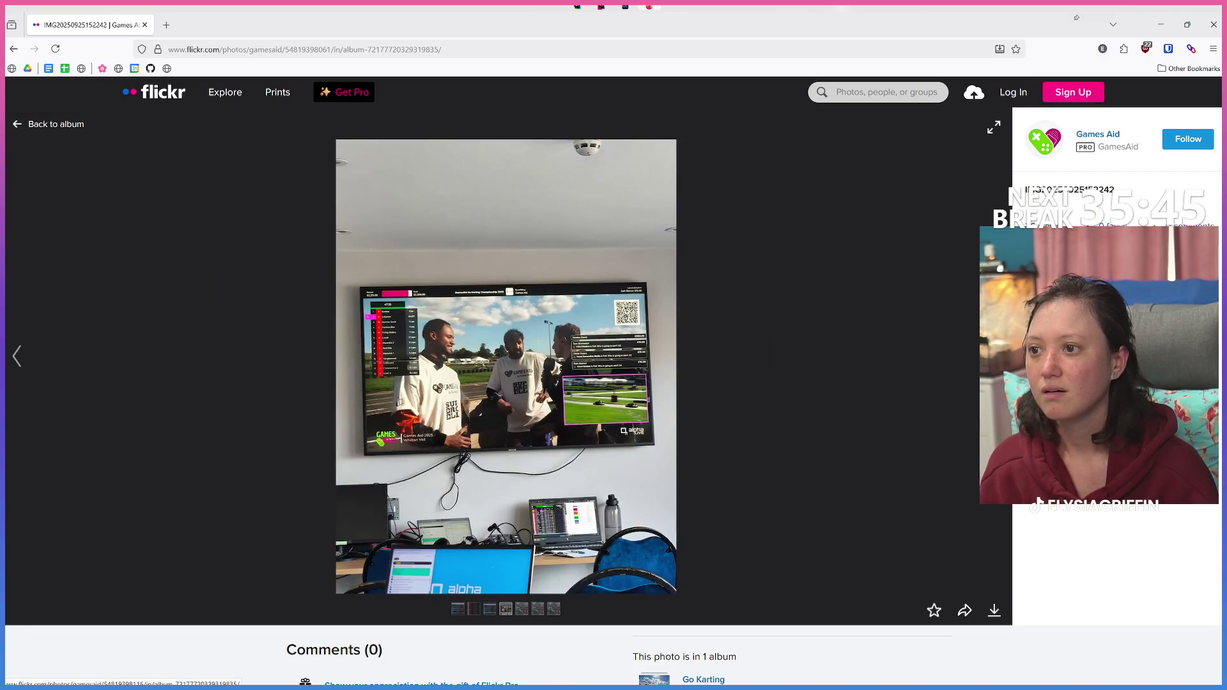
pyautogui.press('Left')
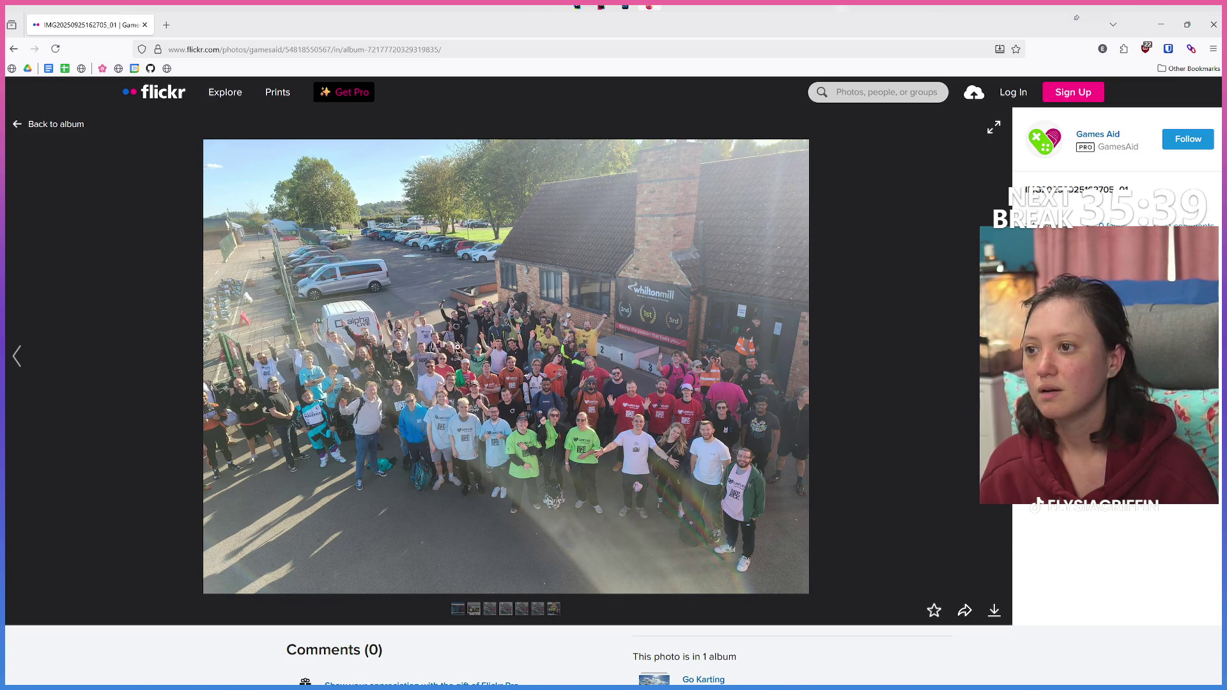
# Step: Enlarge the karting crowd group photo and scroll around to inspect it
pyautogui.click(449, 336)
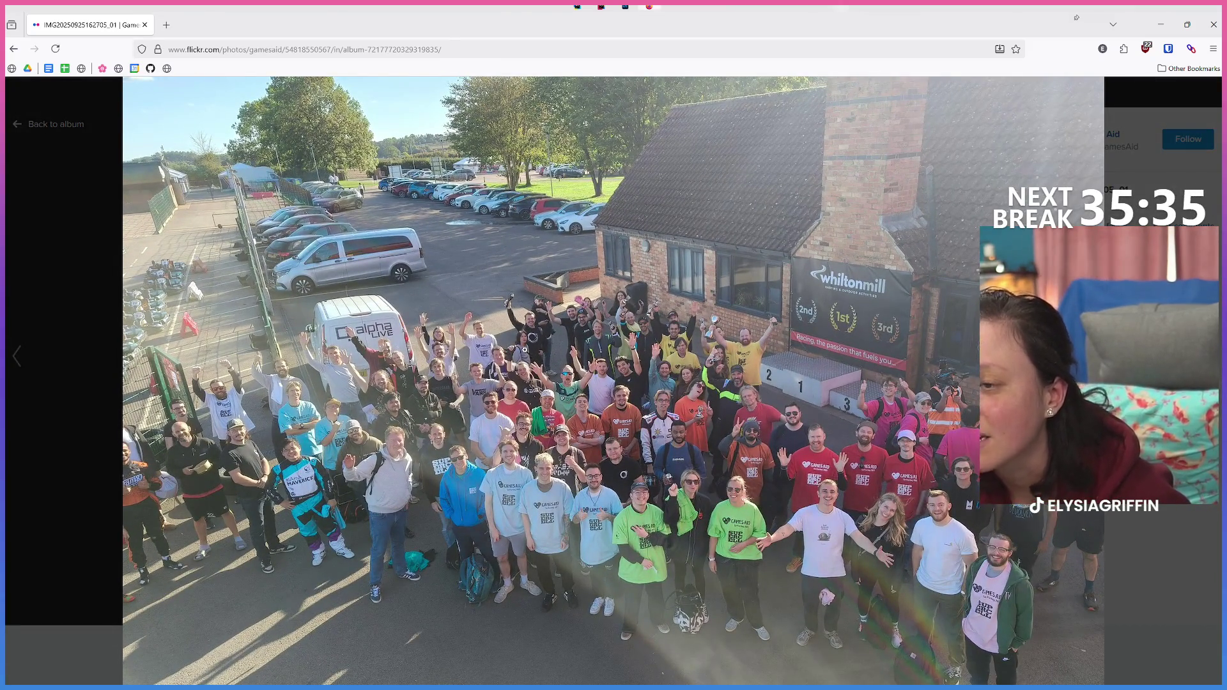
pyautogui.scroll(-1, 613, 380)
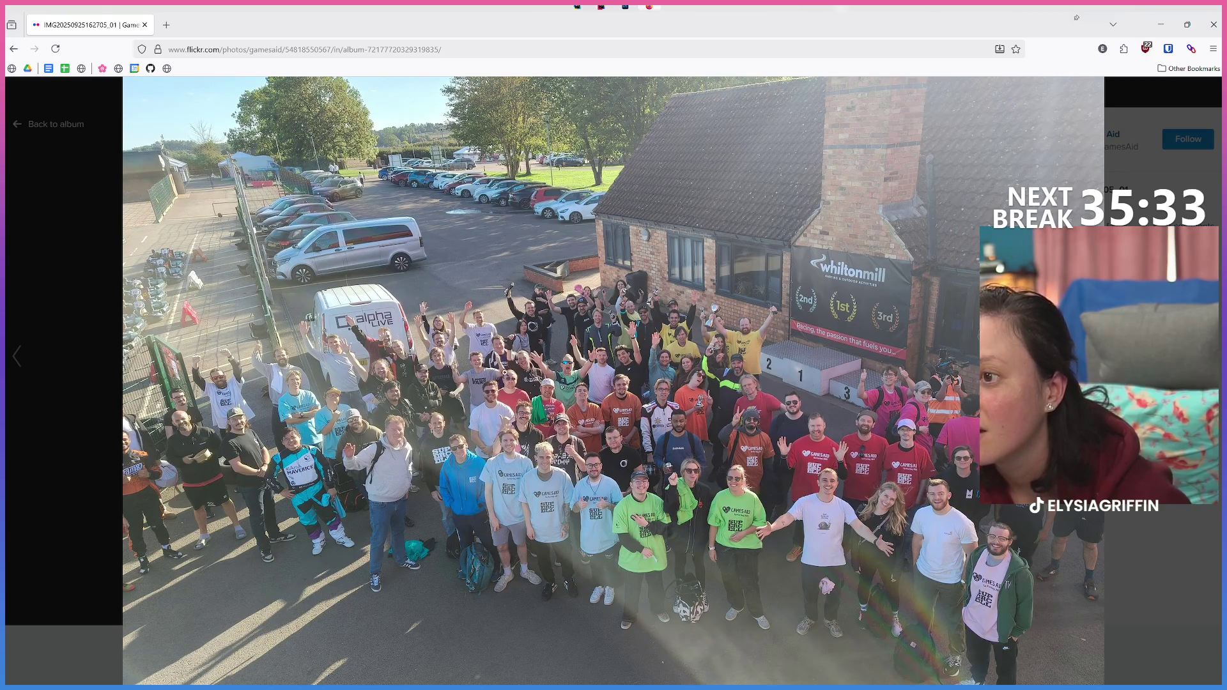
pyautogui.scroll(-1, 614, 380)
pyautogui.scroll(-1, 614, 380)
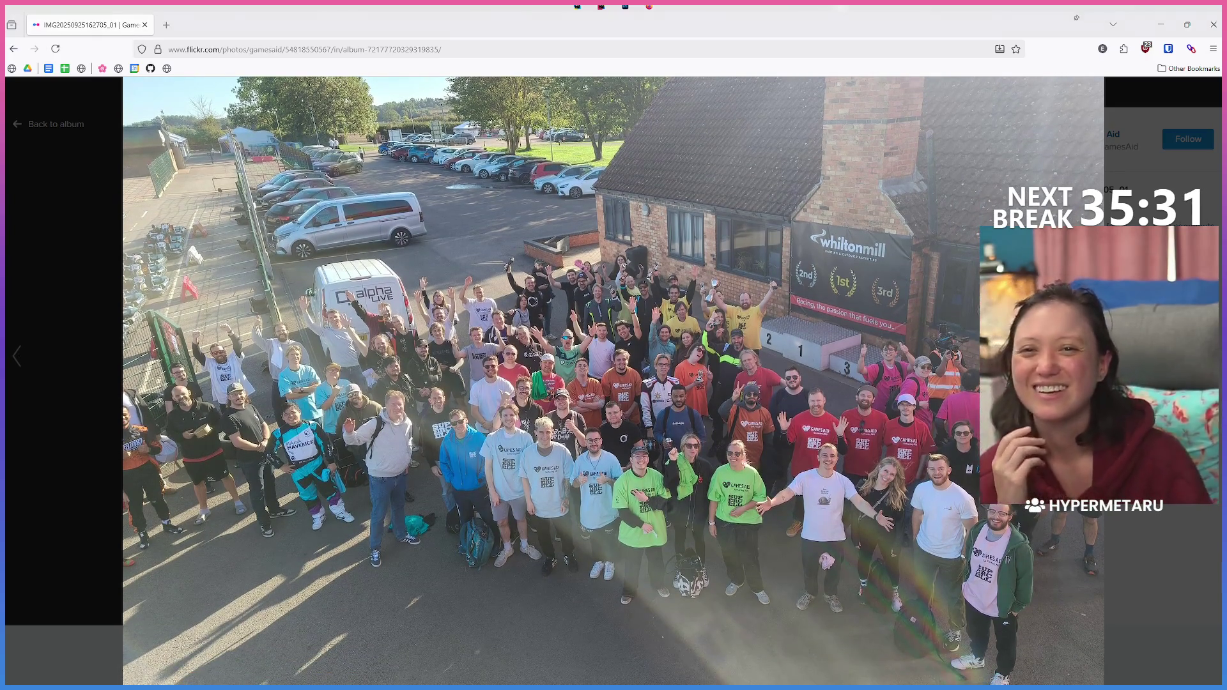
pyautogui.scroll(3, 613, 380)
pyautogui.scroll(-2, 613, 380)
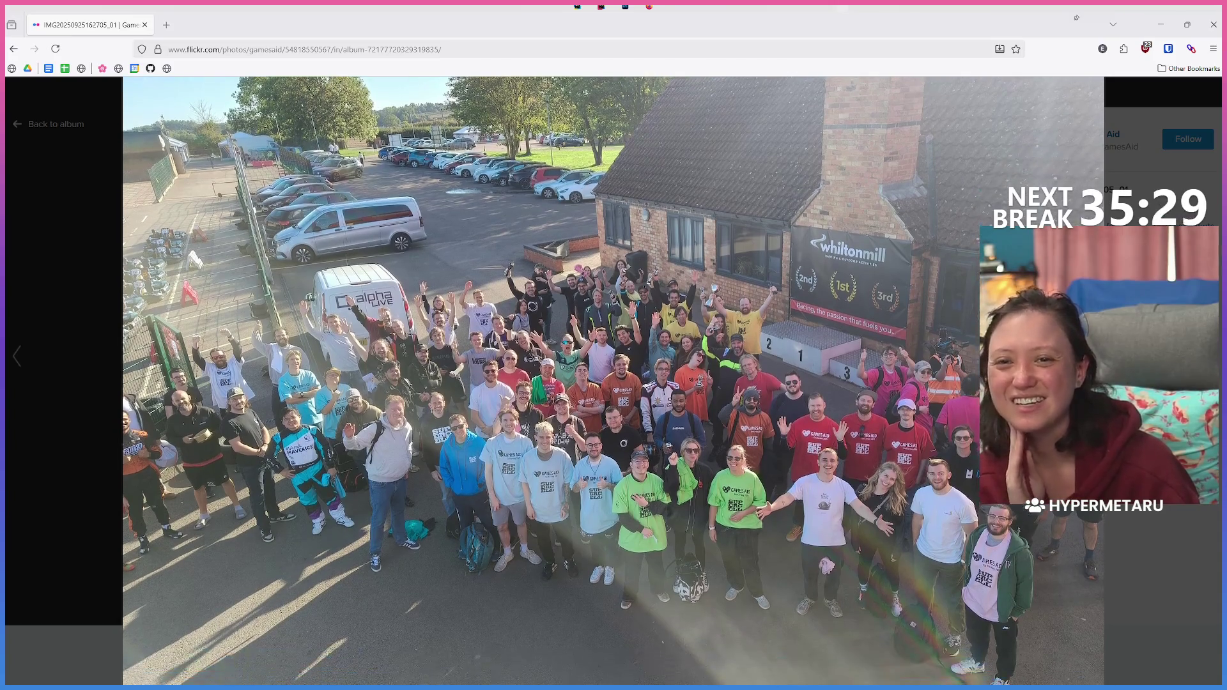
pyautogui.scroll(-1, 613, 380)
pyautogui.scroll(3, 33, 323)
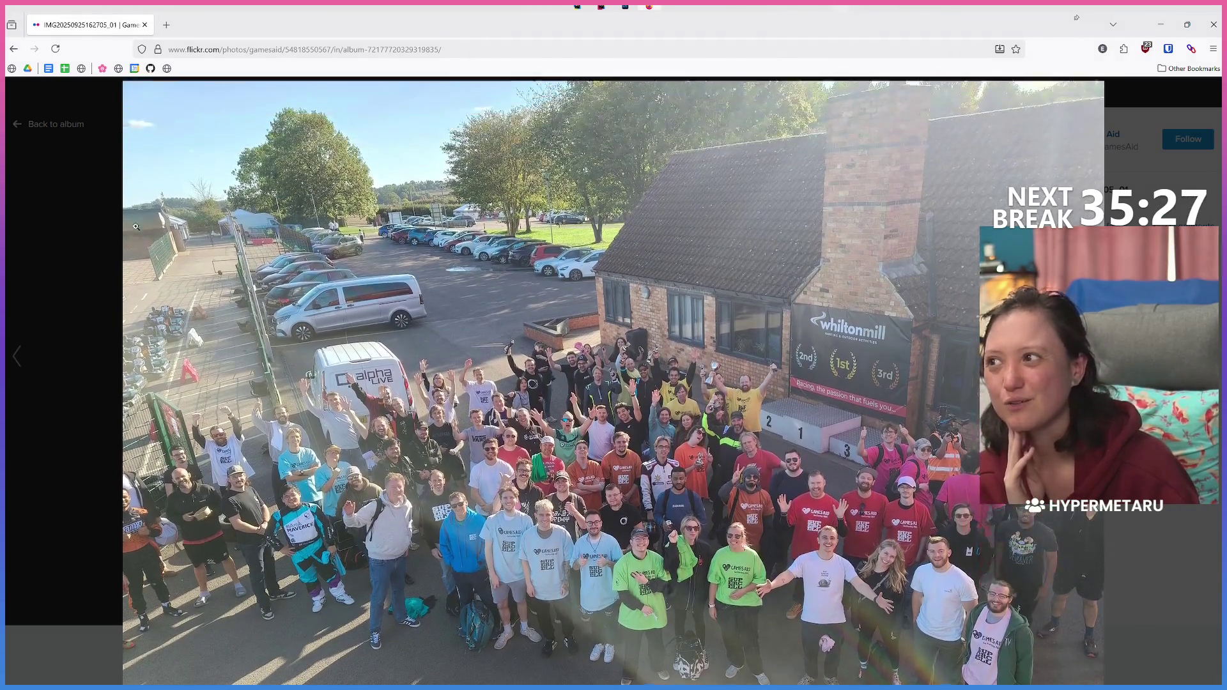
pyautogui.scroll(-1, 33, 323)
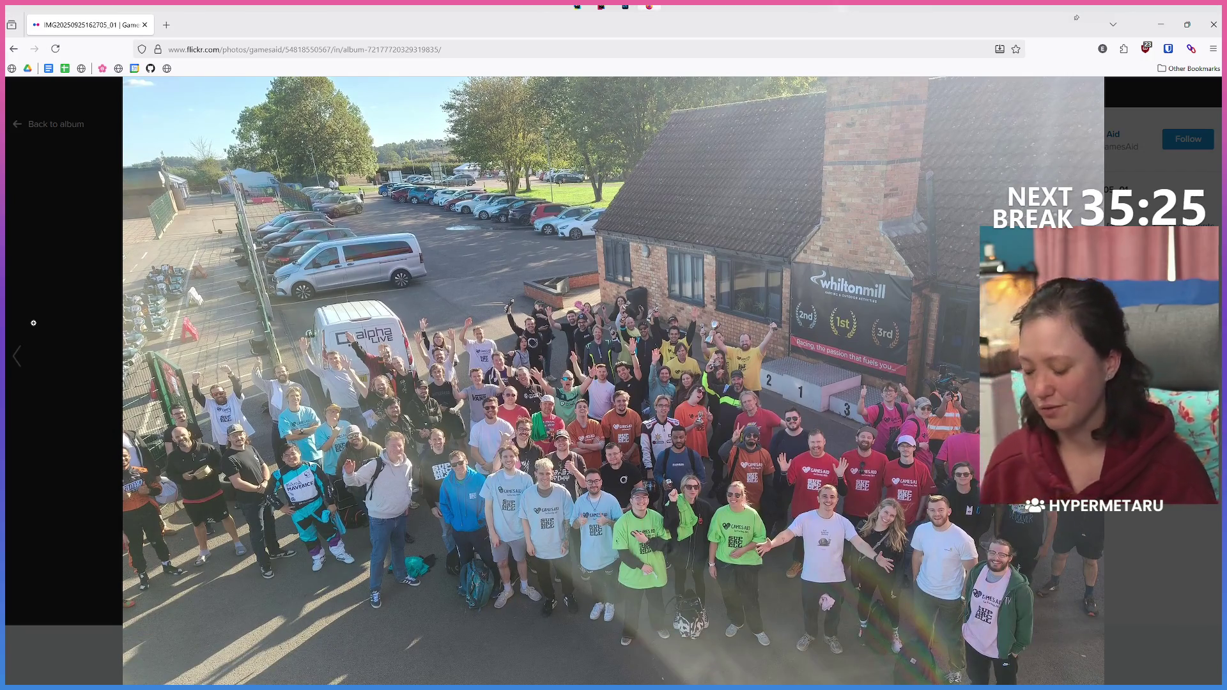
pyautogui.scroll(-2, 33, 322)
# Step: Leave the enlarged view and advance to the 1st-place banner podium photo
pyautogui.click(18, 355)
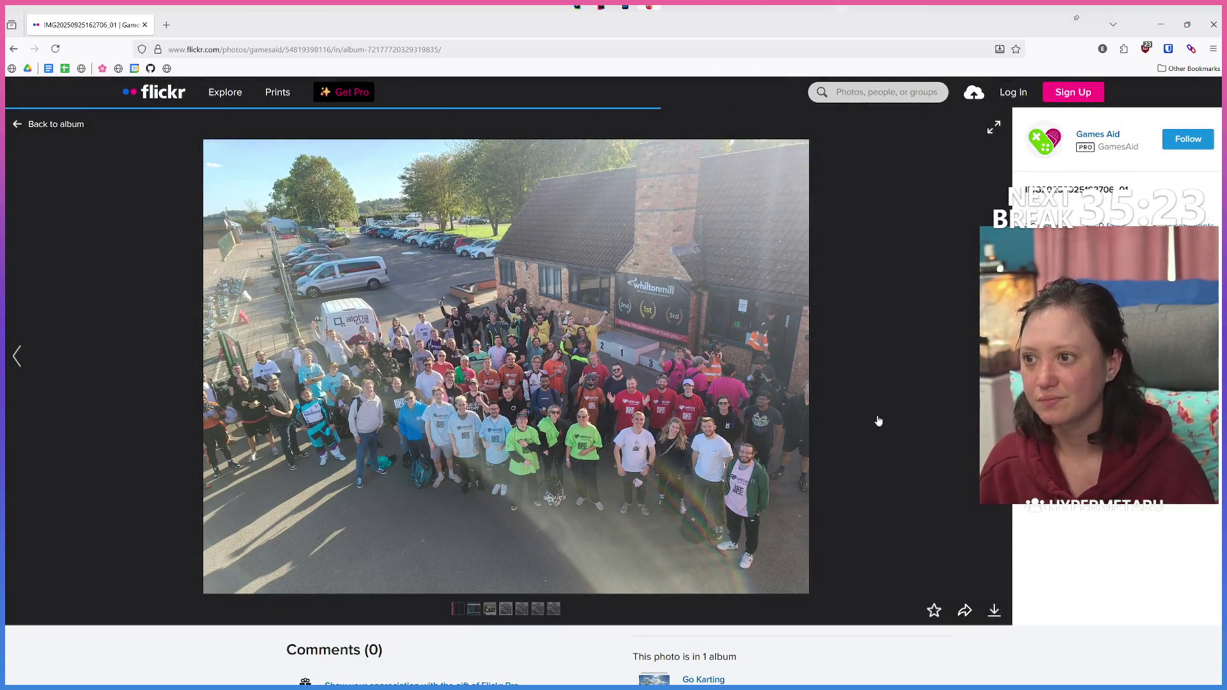
pyautogui.click(957, 391)
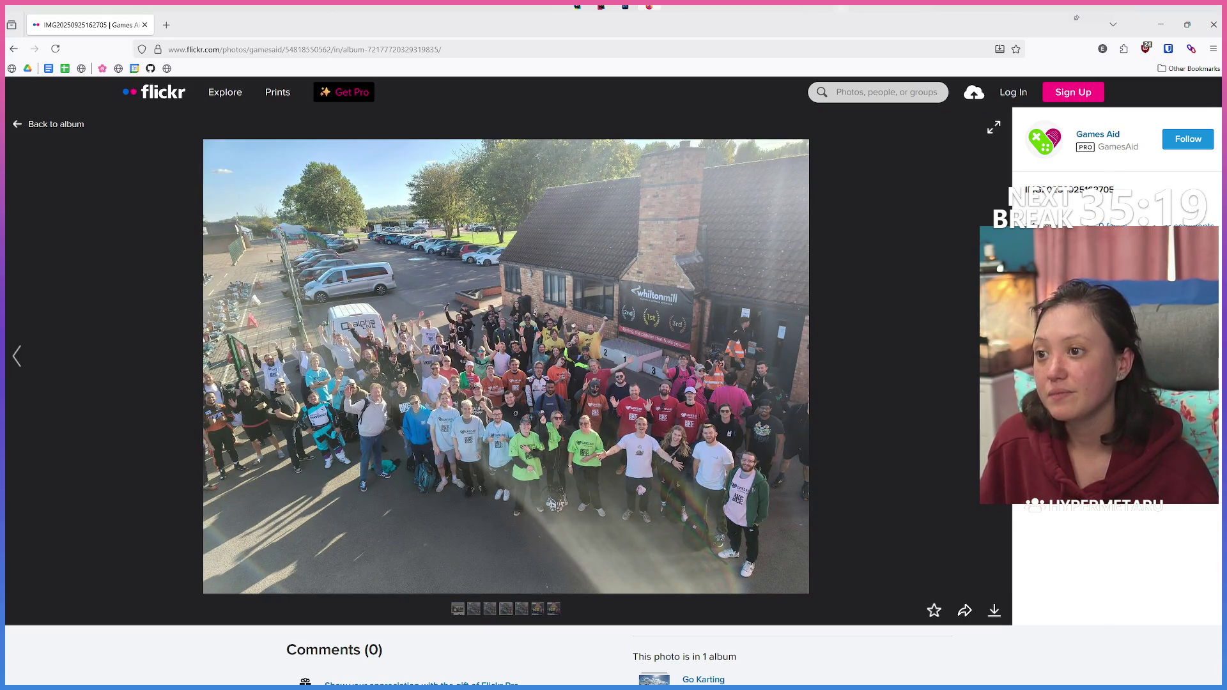
pyautogui.click(978, 379)
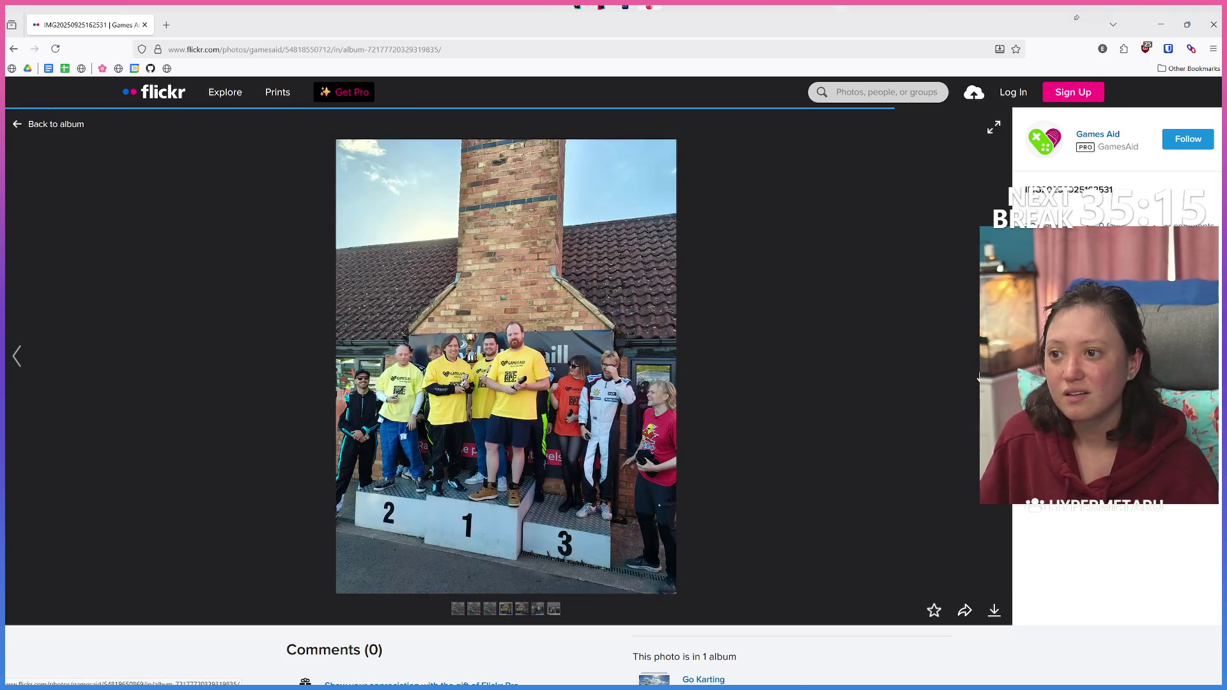
pyautogui.click(978, 378)
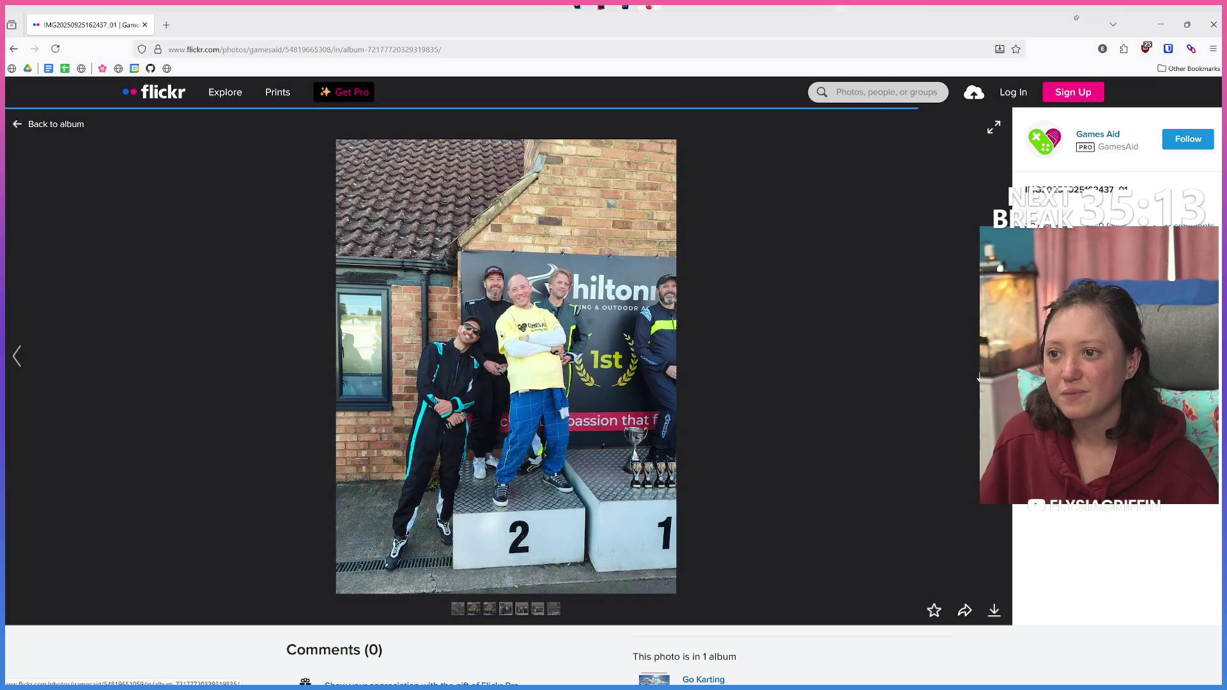
# Step: Browse back to the photo of two men handing over a trophy and enlarge it
pyautogui.click(977, 380)
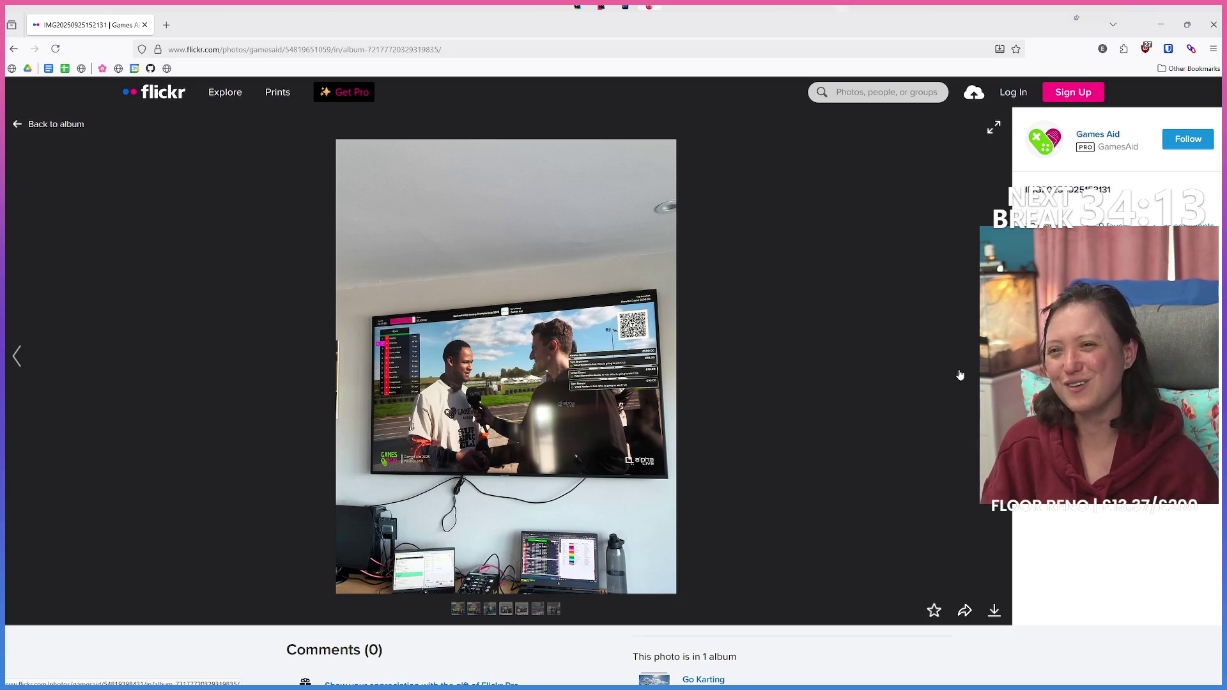
pyautogui.press('Left')
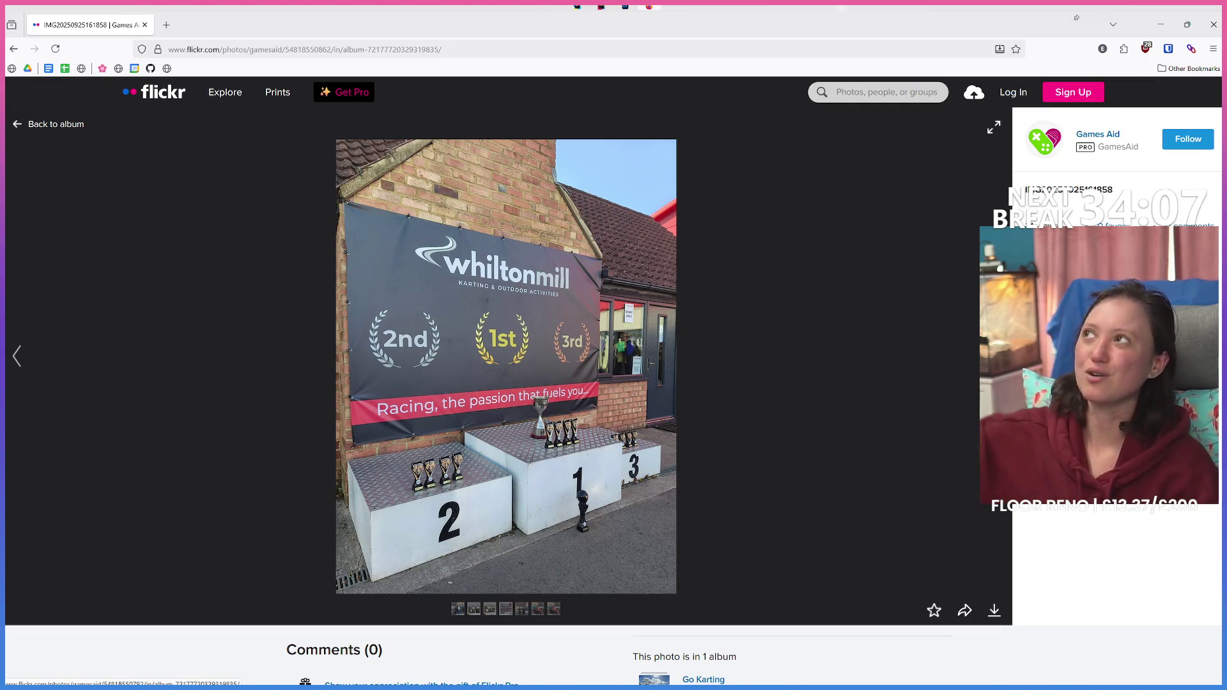
pyautogui.press('Left')
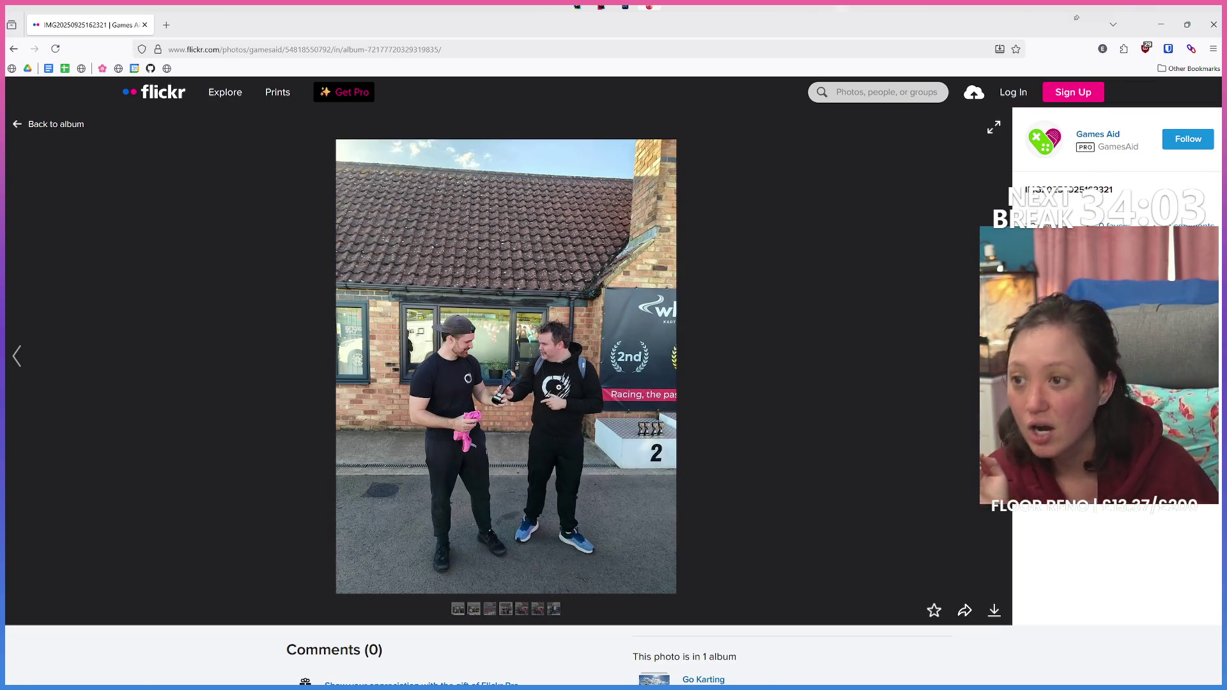
pyautogui.click(603, 371)
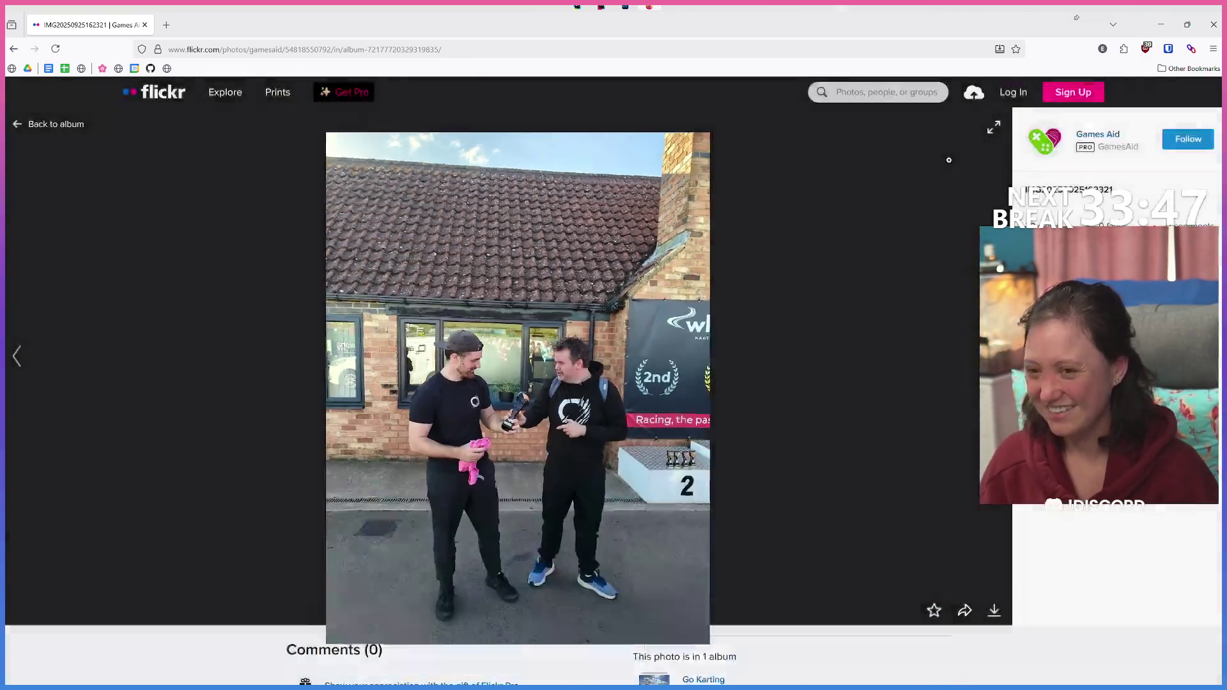
# Step: Clear the browser's page address field
pyautogui.click(297, 50)
pyautogui.press('BackSpace')
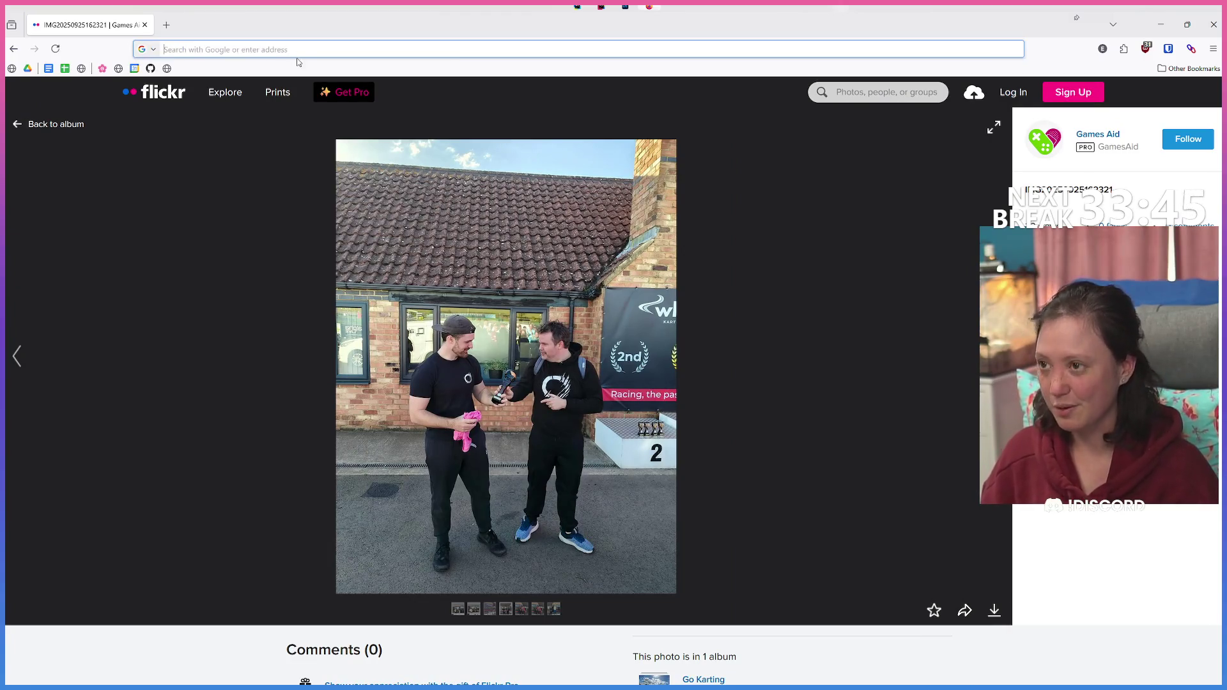
pyautogui.hotkey('alt', 'Tab')
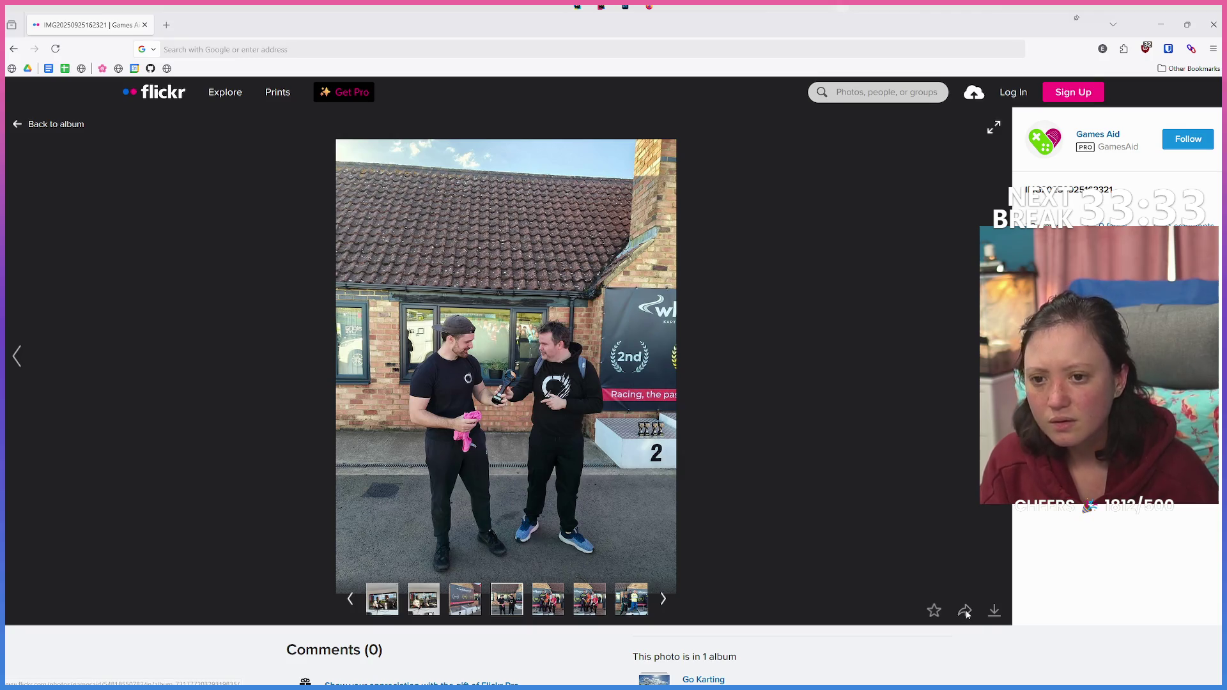
pyautogui.moveTo(505, 608)
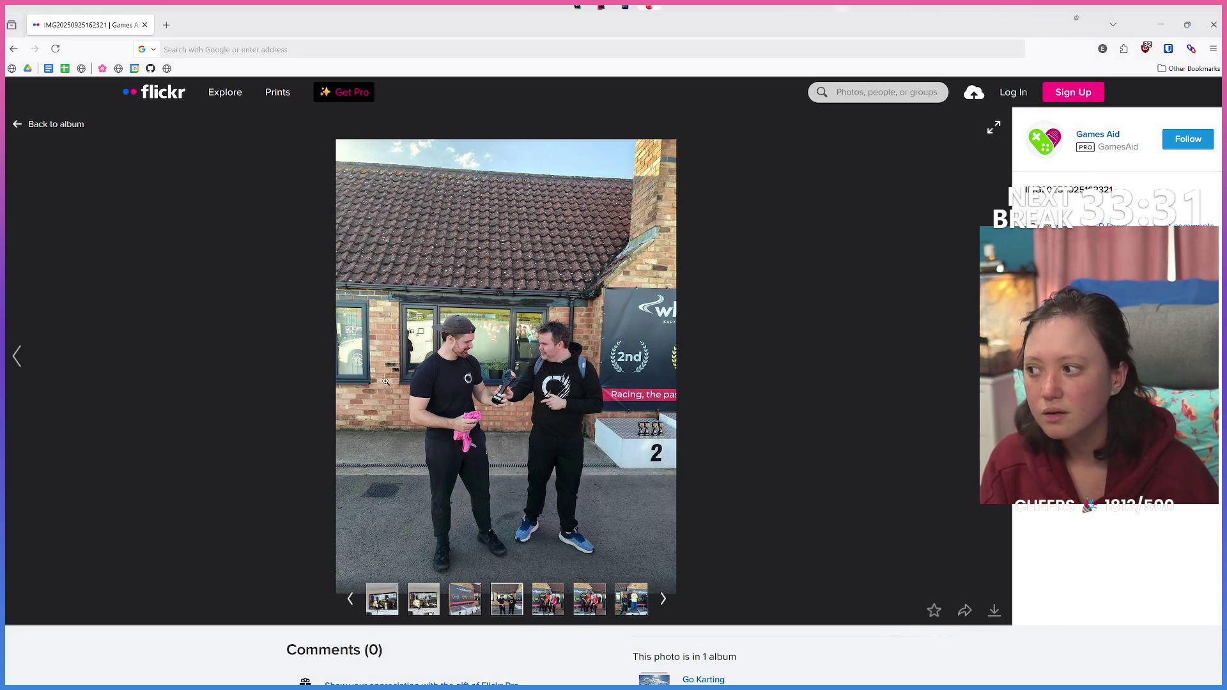
pyautogui.click(386, 381)
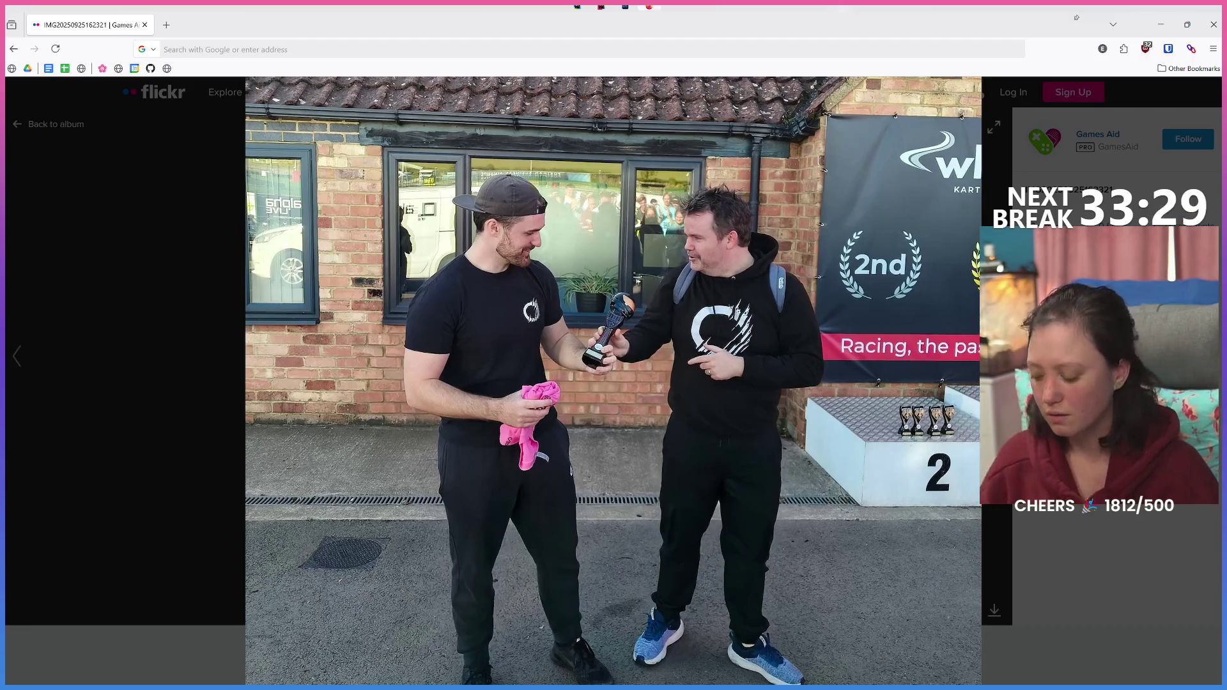
pyautogui.press('Escape')
pyautogui.click(964, 610)
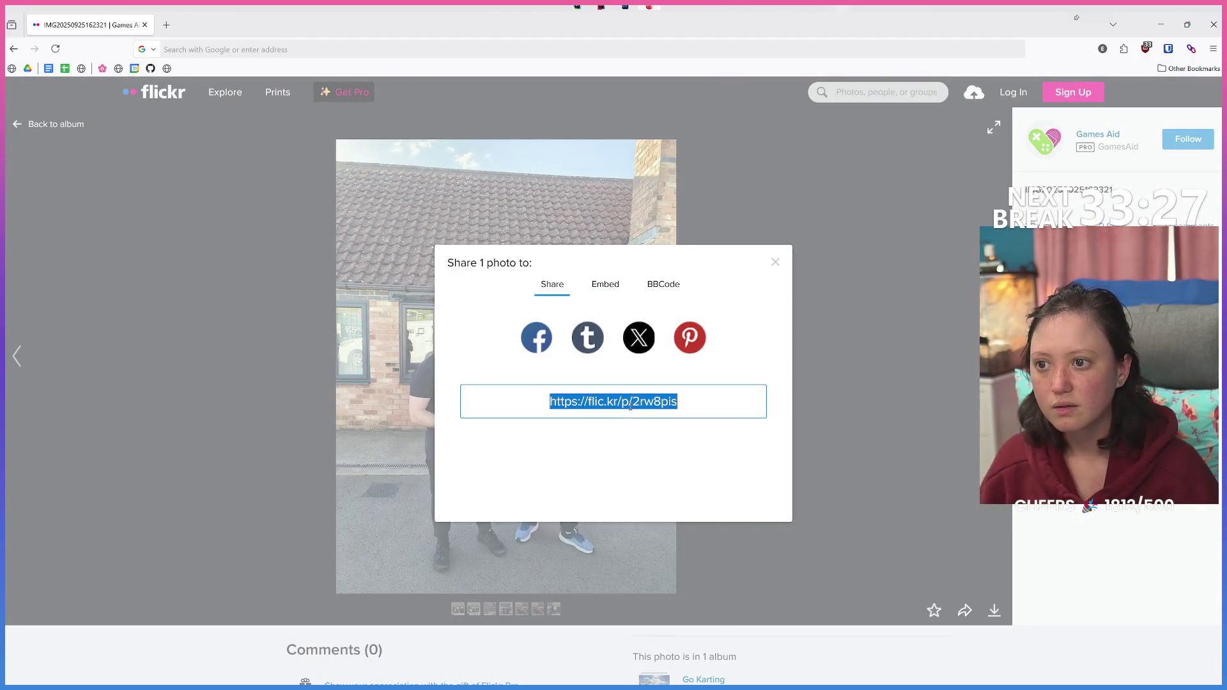
pyautogui.hotkey('alt', 'Tab')
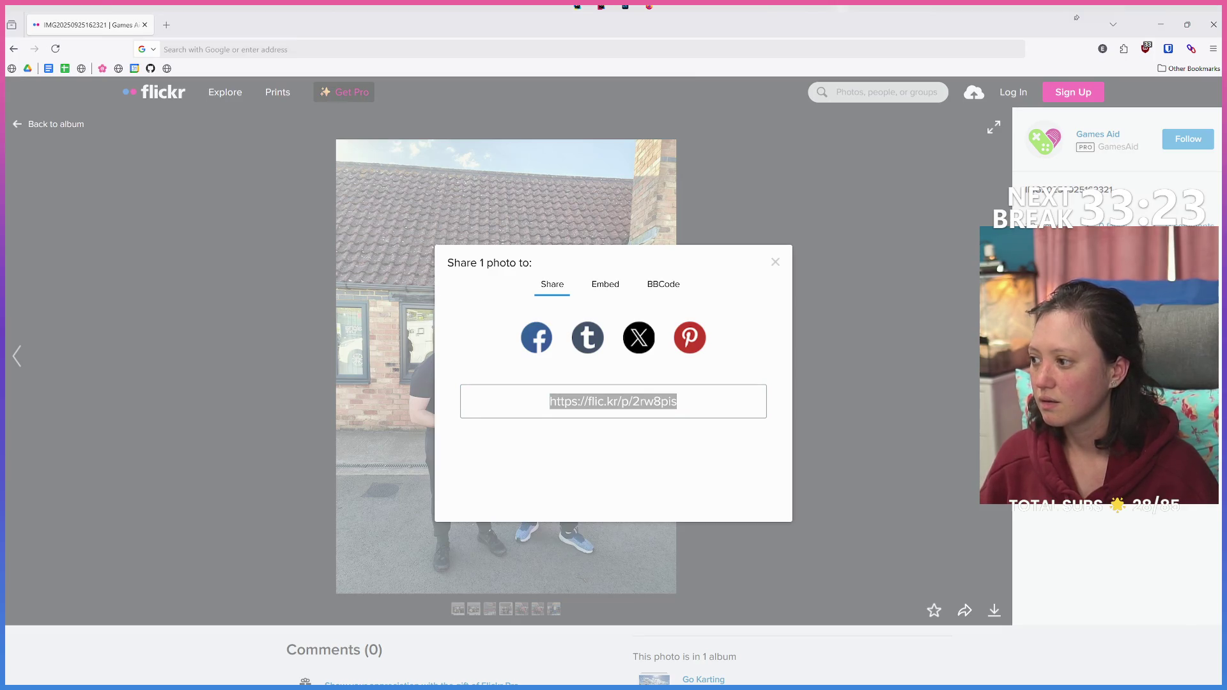
# Step: Close the Share window and step forward through the album to the photo of three drivers
pyautogui.click(825, 481)
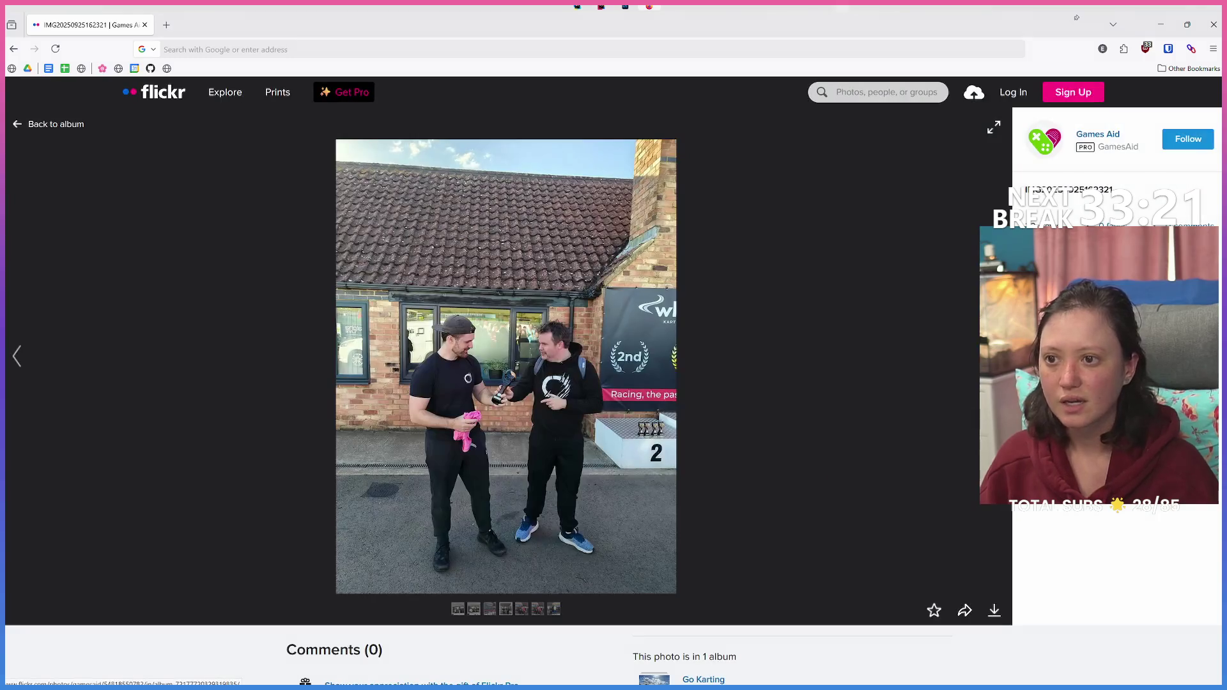
pyautogui.press('Right')
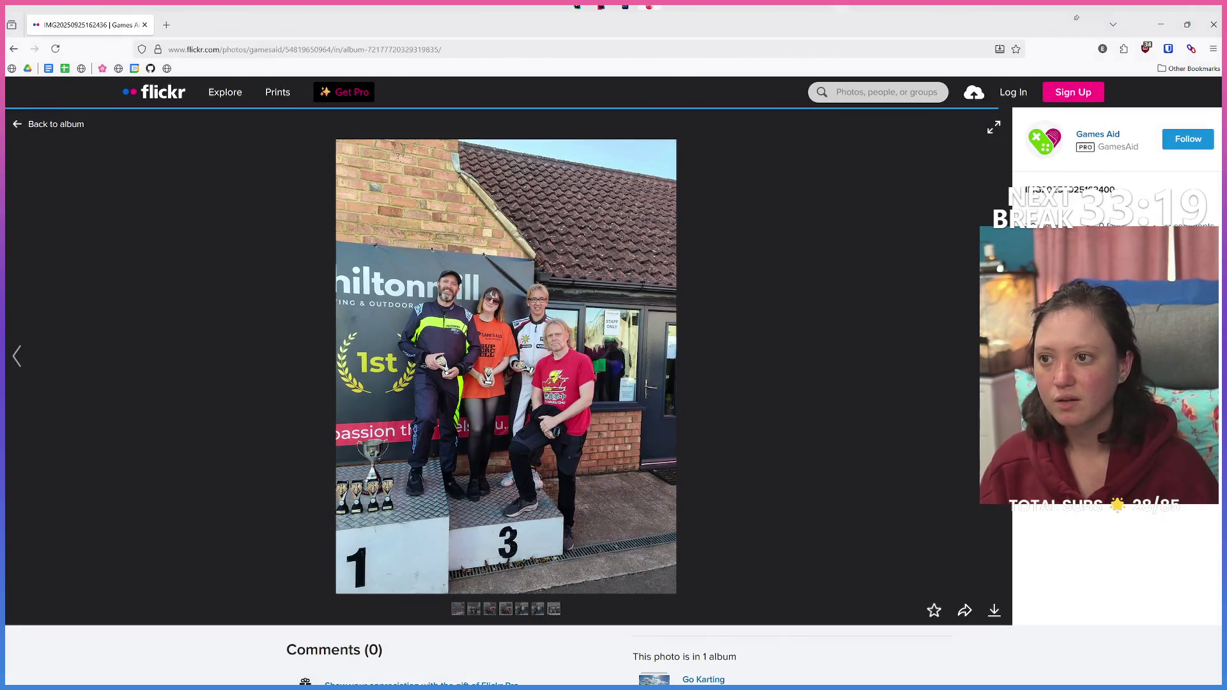
pyautogui.press('Right')
pyautogui.press('Right')
pyautogui.press('Right')
pyautogui.press('Right')
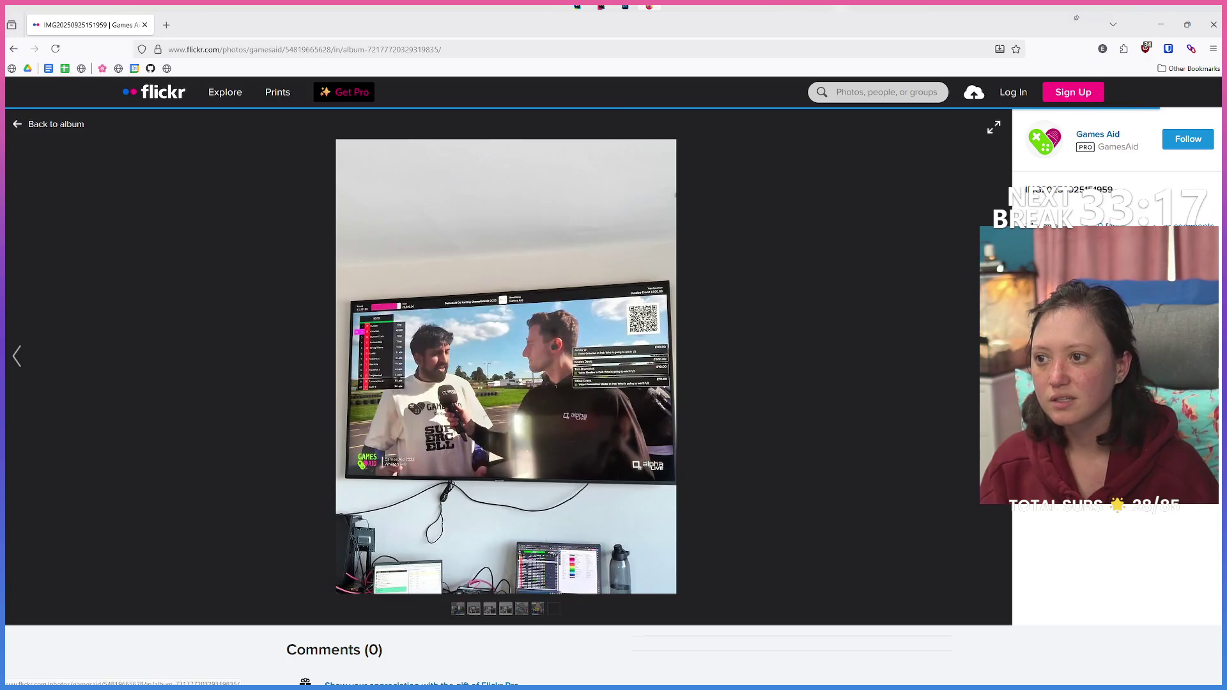
pyautogui.press('Right')
pyautogui.press('Right')
pyautogui.press('Right')
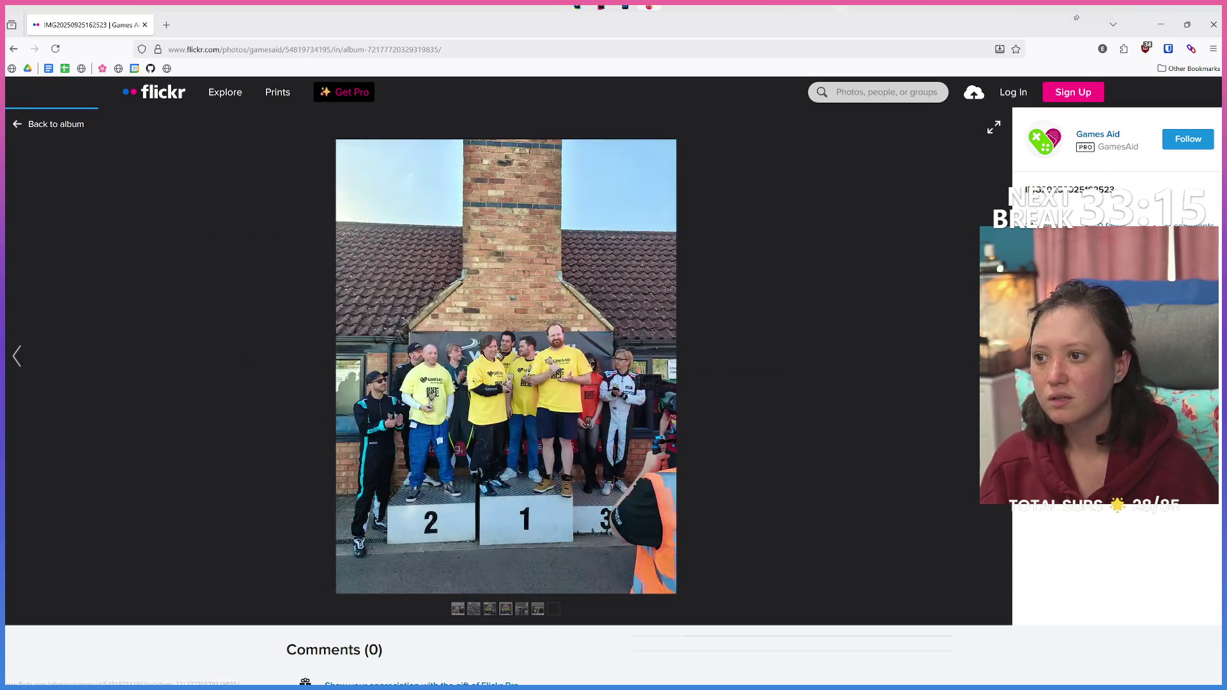
pyautogui.press('Right')
pyautogui.press('Right')
pyautogui.press('Right')
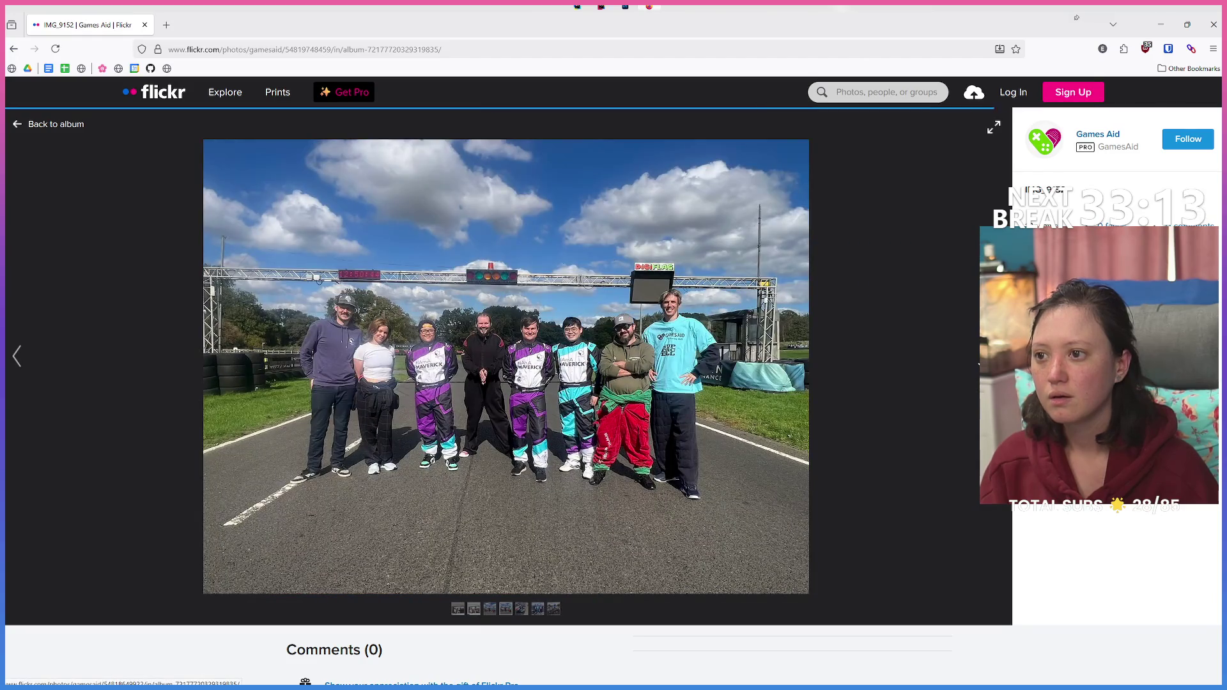
pyautogui.press('Right')
pyautogui.press('Right')
pyautogui.press('Right')
pyautogui.press('Right')
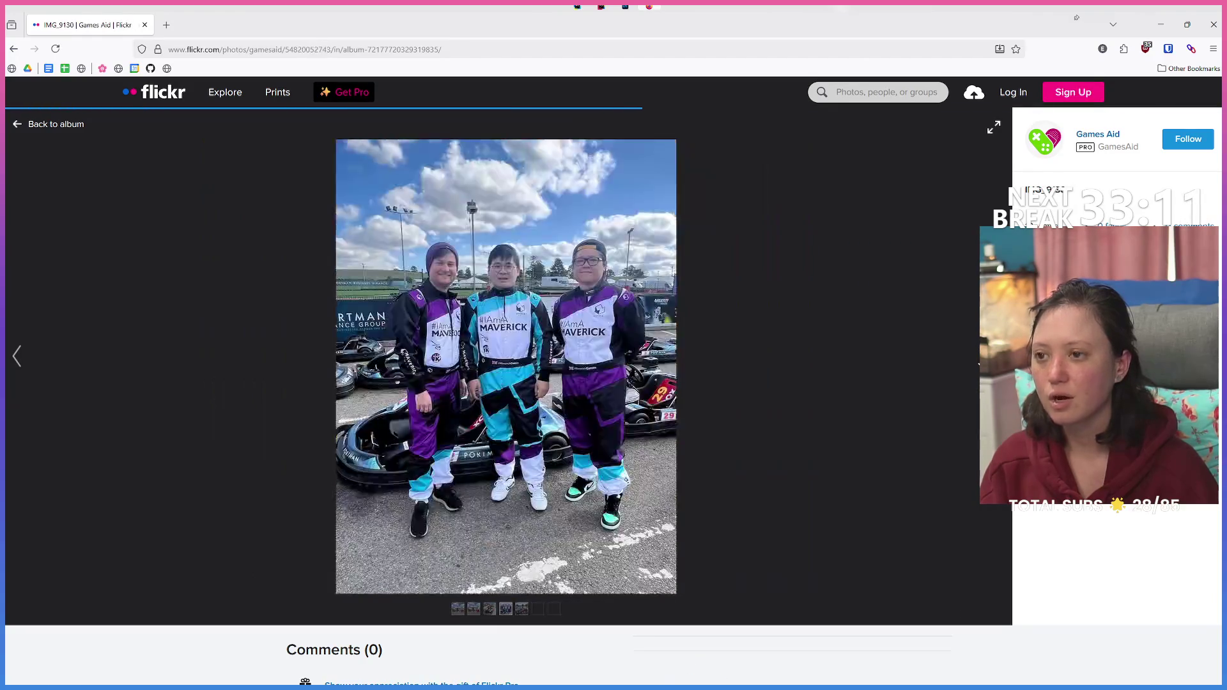
pyautogui.press('Right')
pyautogui.press('Left')
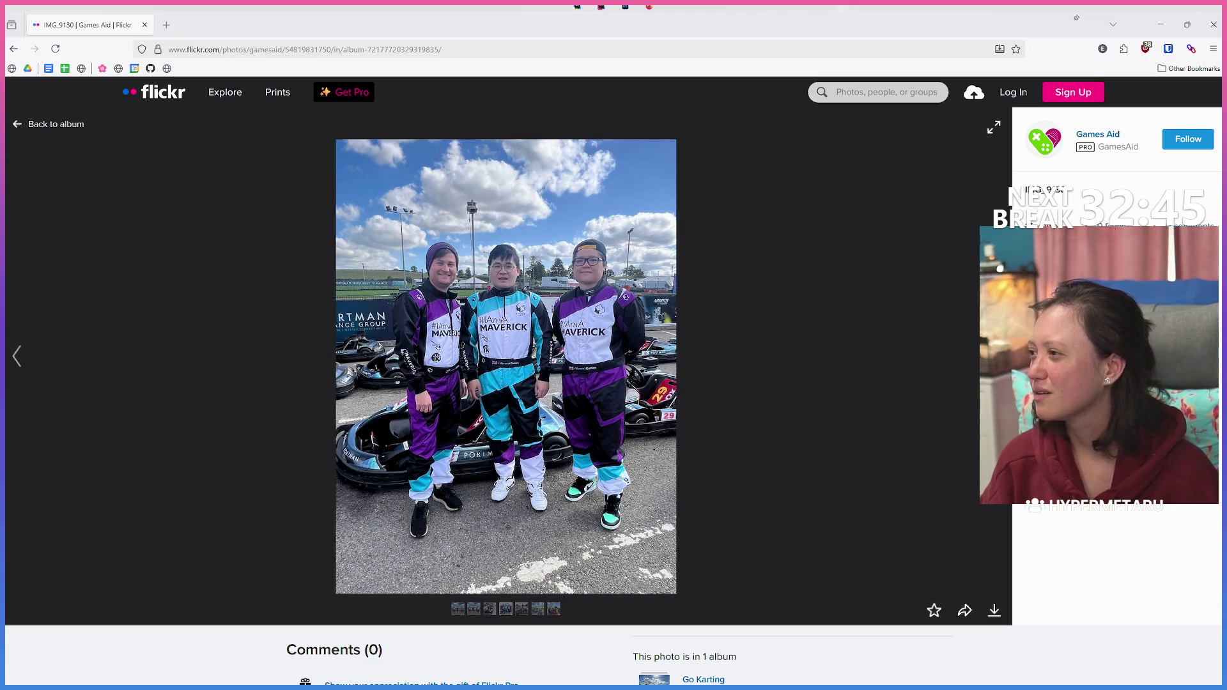
# Step: Advance past the track-walk and P1 2025 group photos to the selfie of three friends
pyautogui.click(834, 407)
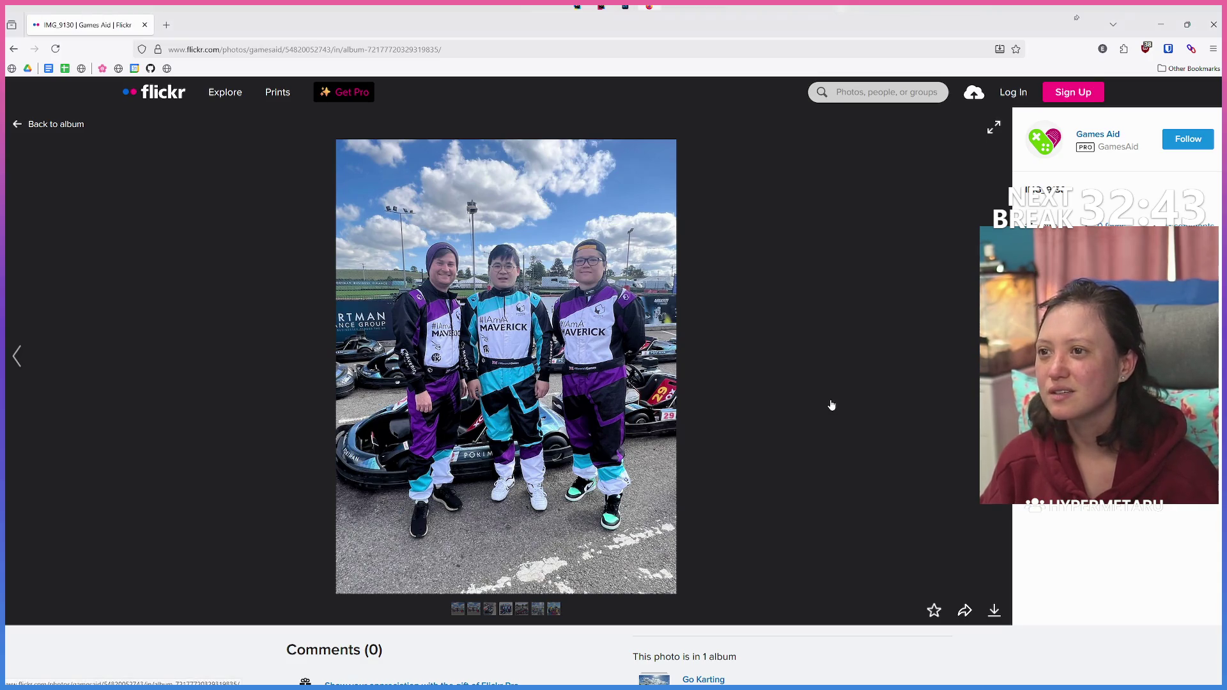
pyautogui.click(831, 406)
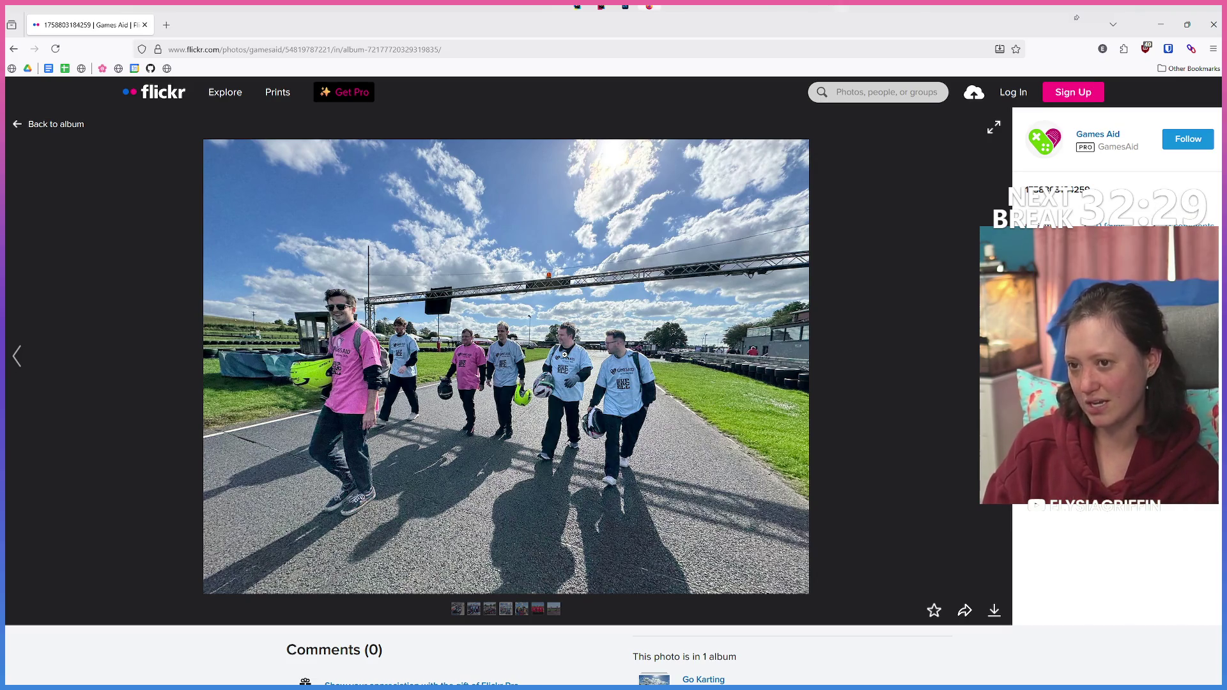
pyautogui.press('Right')
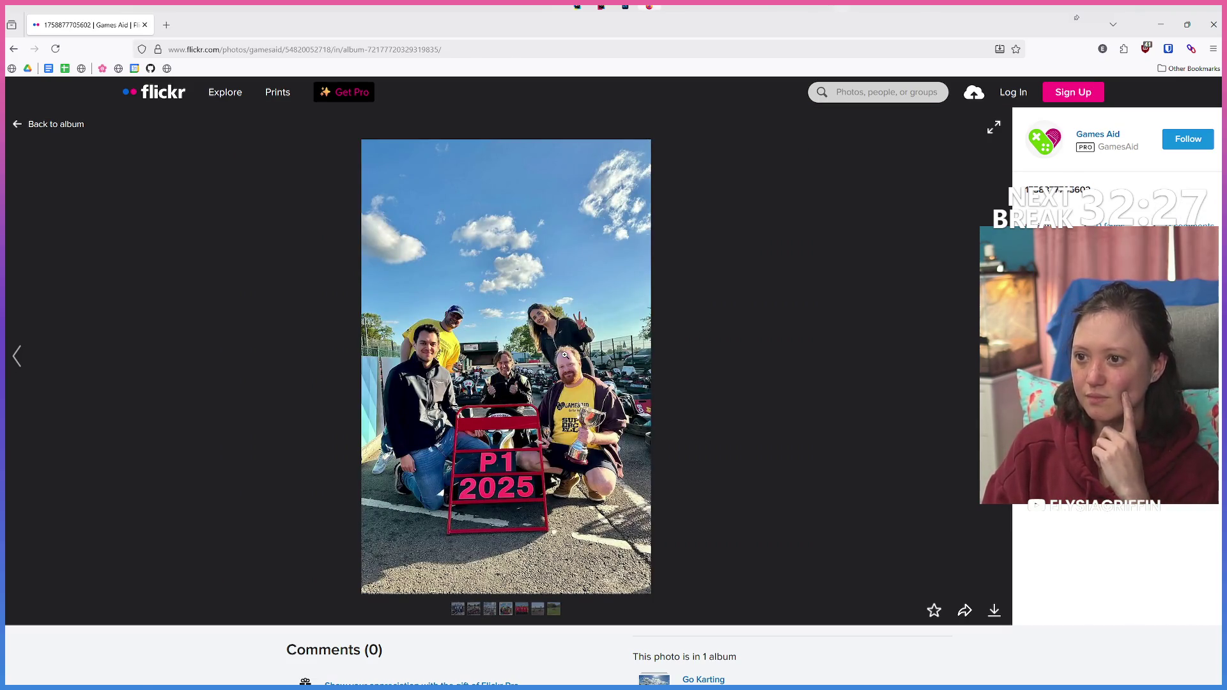
pyautogui.press('Right')
pyautogui.press('Right')
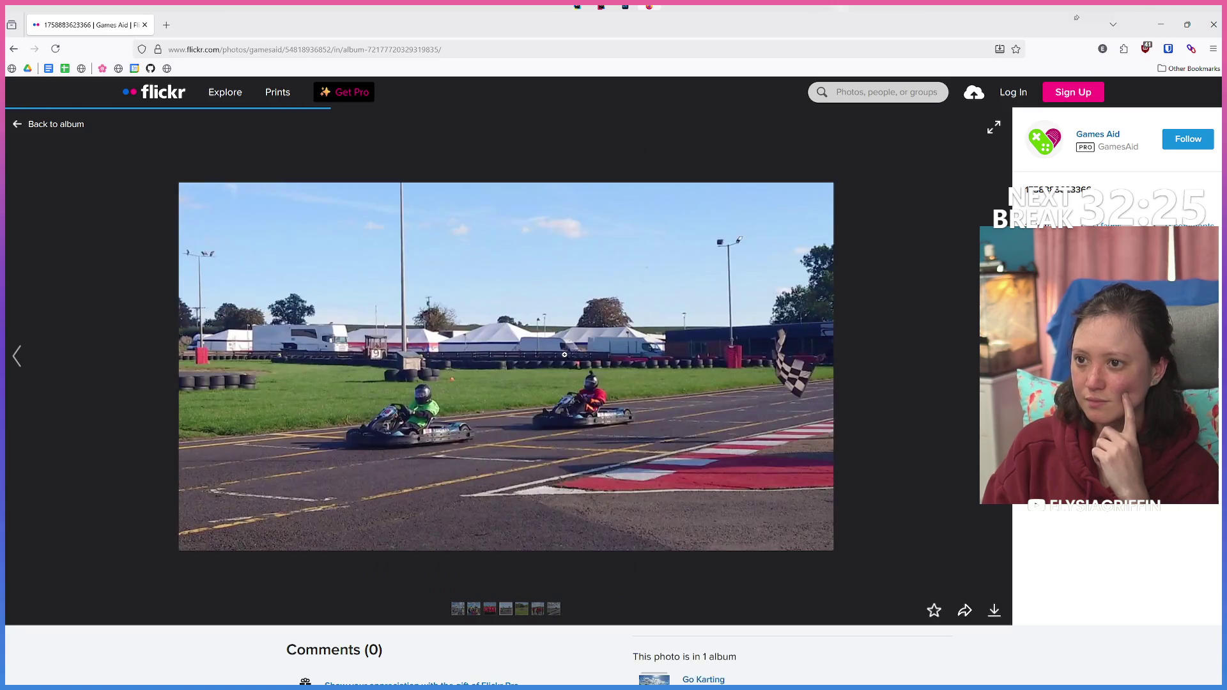
pyautogui.press('Right')
pyautogui.press('Right')
pyautogui.press('Right')
pyautogui.press('Right')
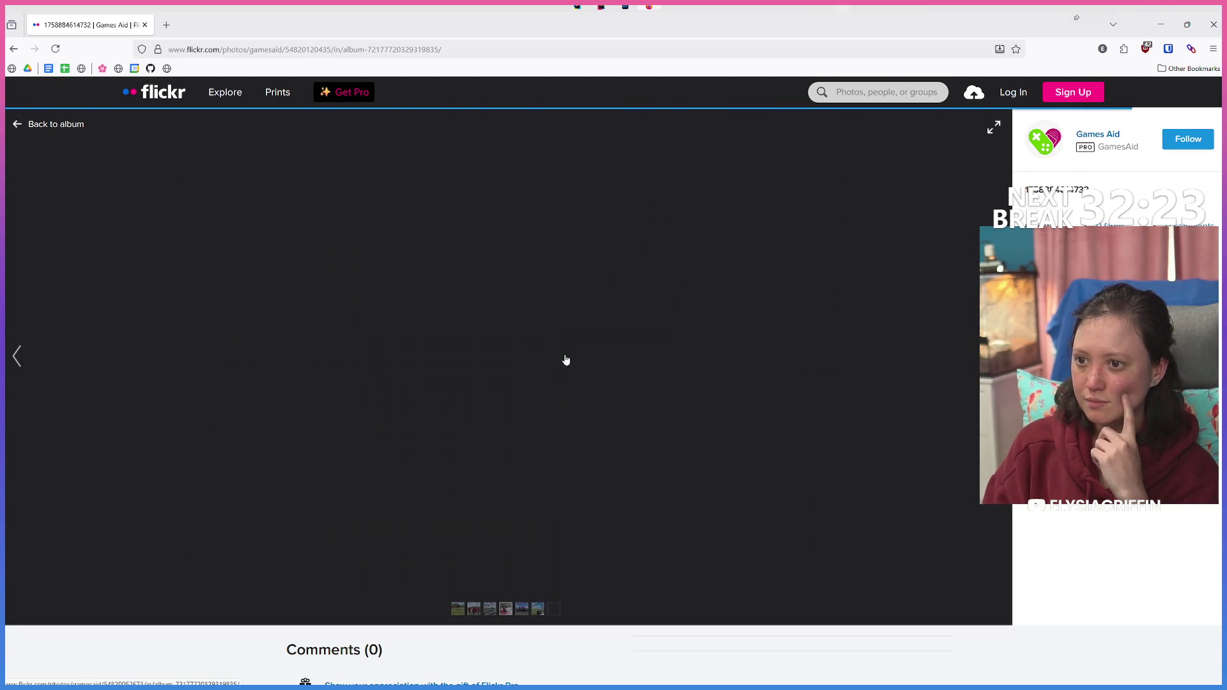
pyautogui.press('Right')
pyautogui.press('Right')
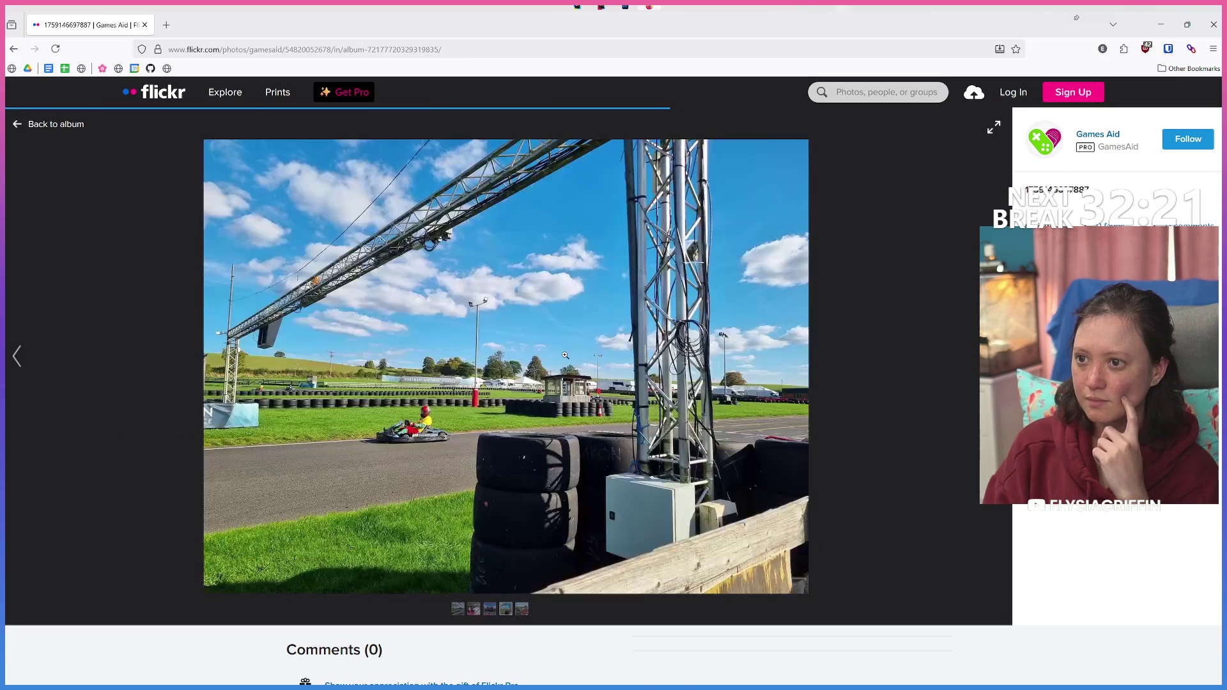
pyautogui.press('Right')
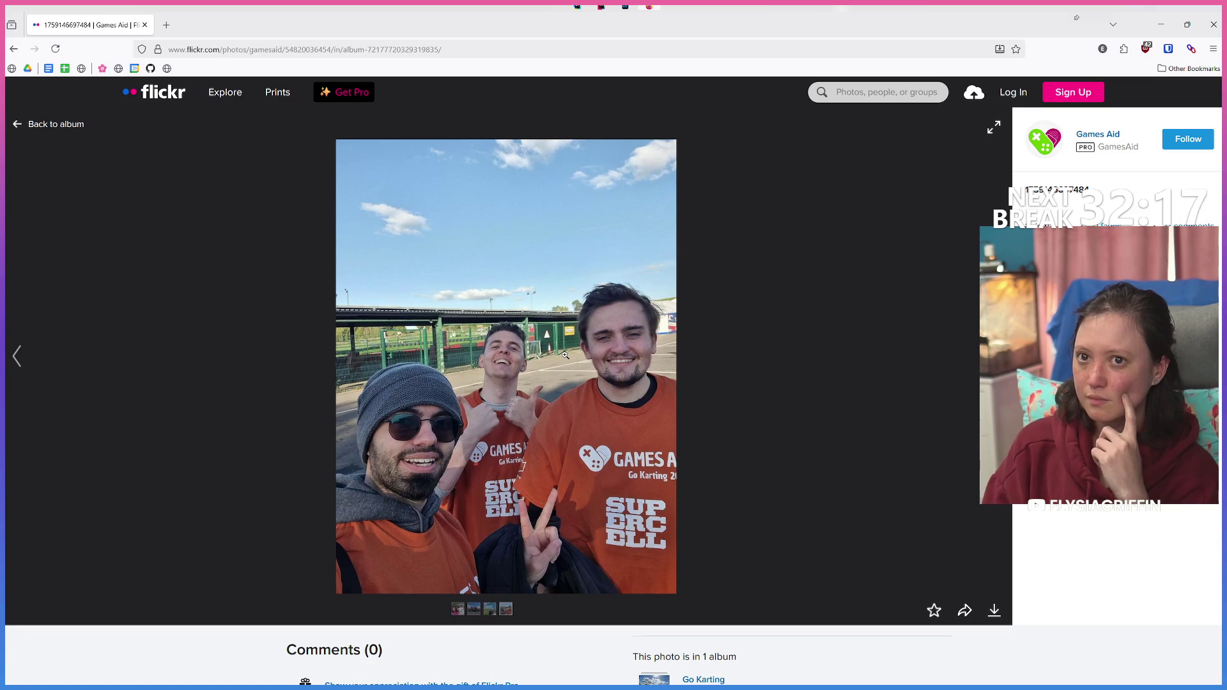
pyautogui.press('Left')
pyautogui.press('Right')
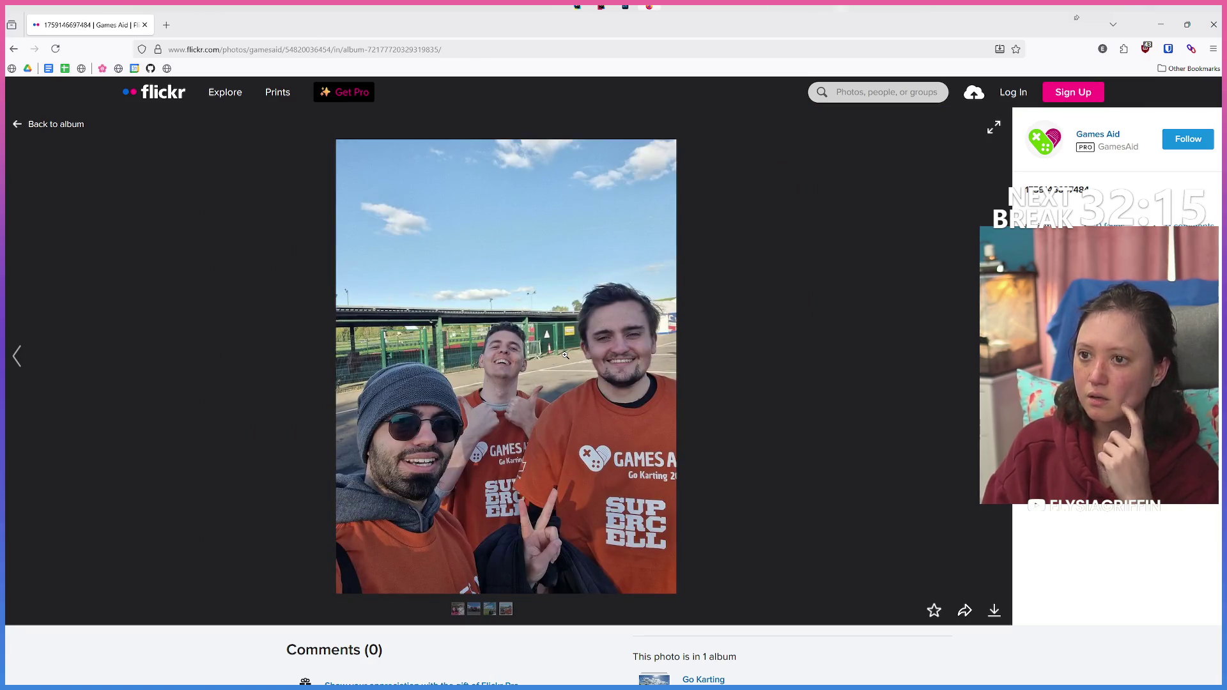
# Step: Step back to the chequered-flag kart photo and scroll through its comments and album info
pyautogui.scroll(-2, 840, 340)
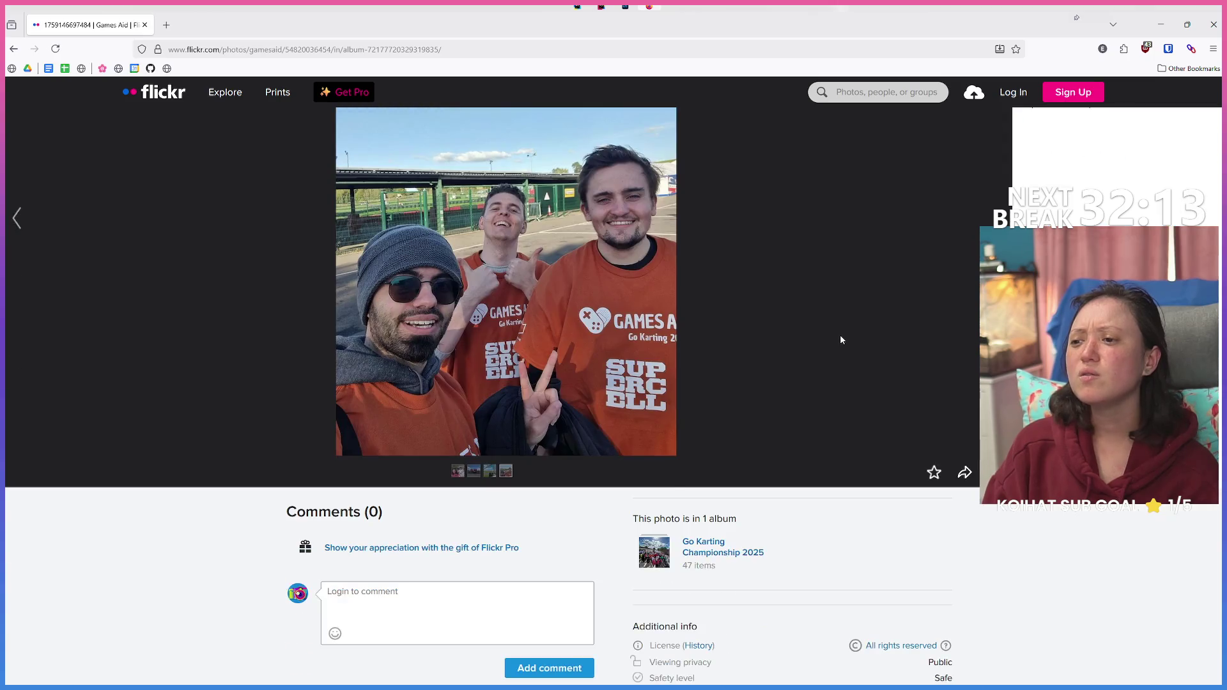
pyautogui.press('Left')
pyautogui.press('Left')
pyautogui.press('Left')
pyautogui.press('Left')
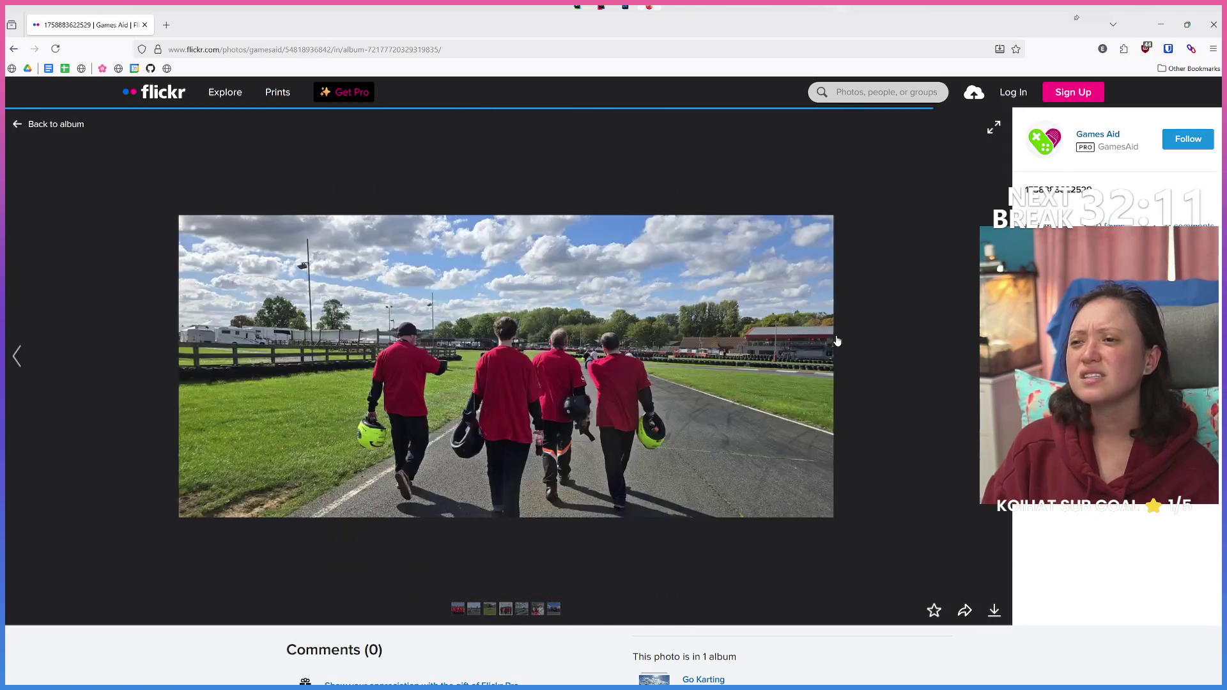
pyautogui.press('Left')
pyautogui.press('Left')
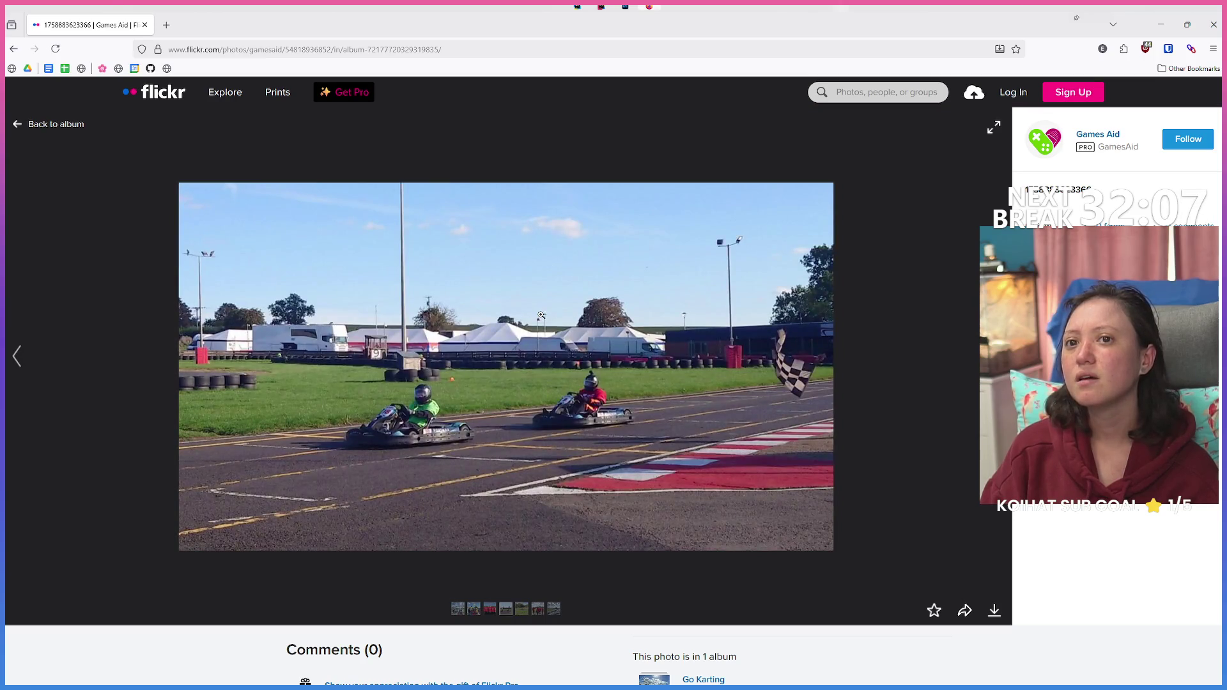
pyautogui.scroll(-2, 541, 315)
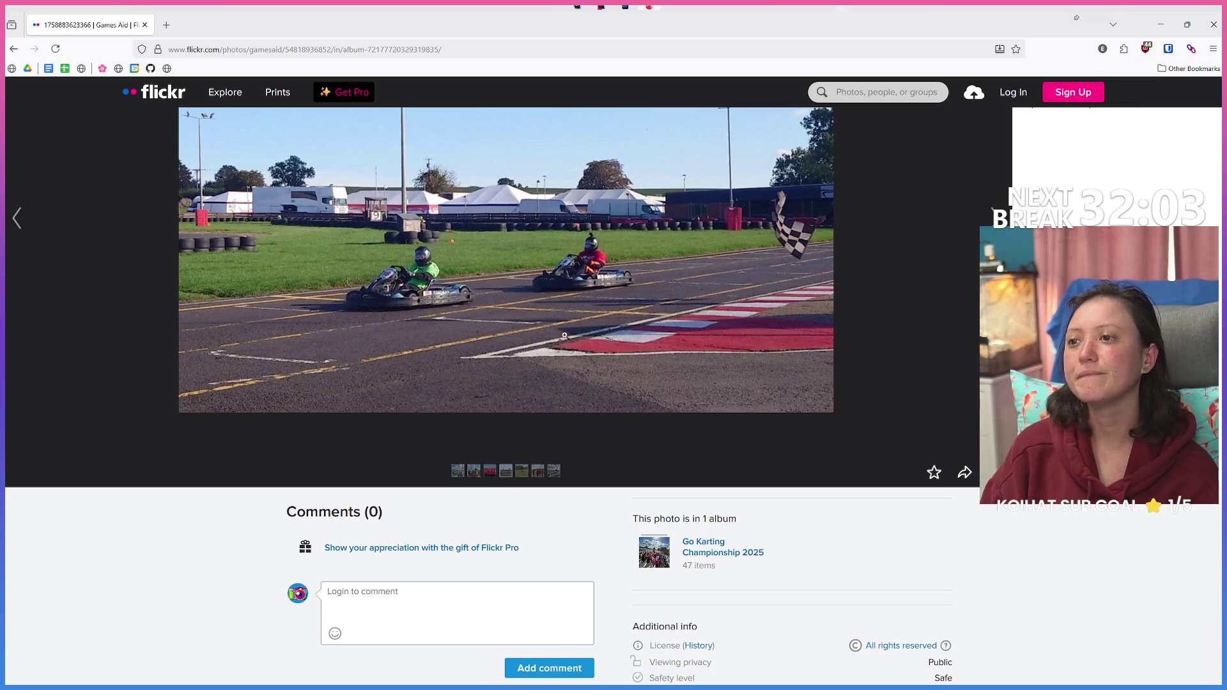
pyautogui.scroll(2, 561, 334)
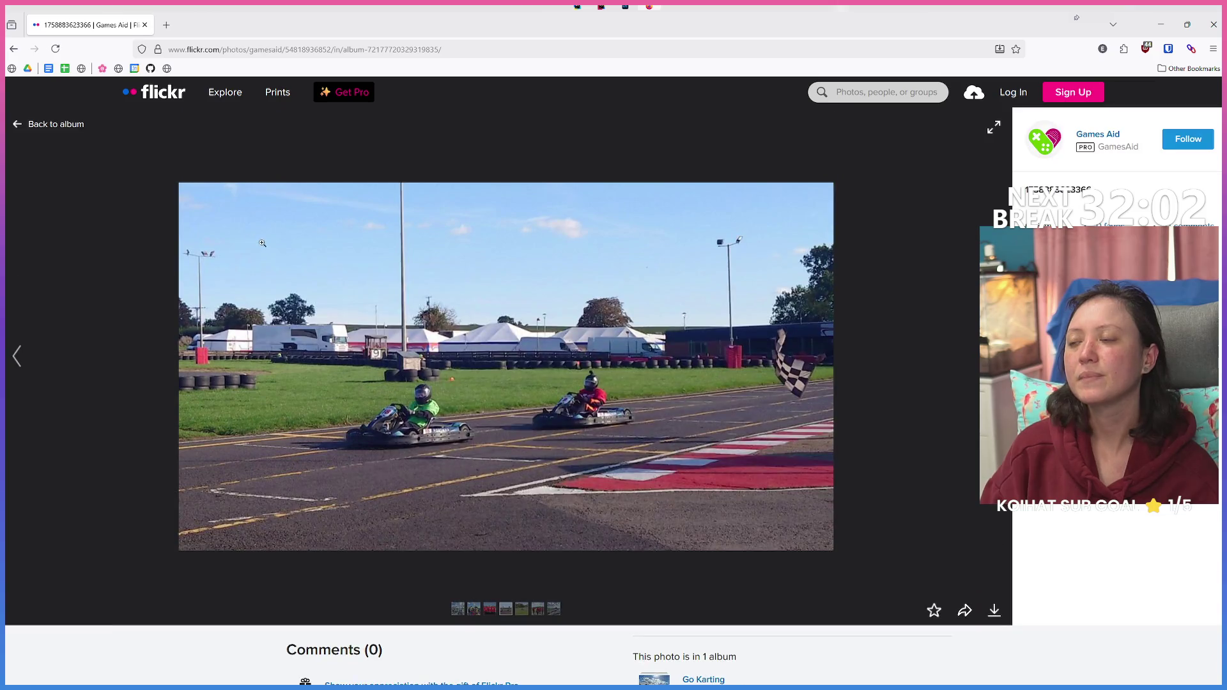
# Step: Scroll through the Go Karting Championship 2025 album grid, then close Firefox to return to Lightroom
pyautogui.click(46, 126)
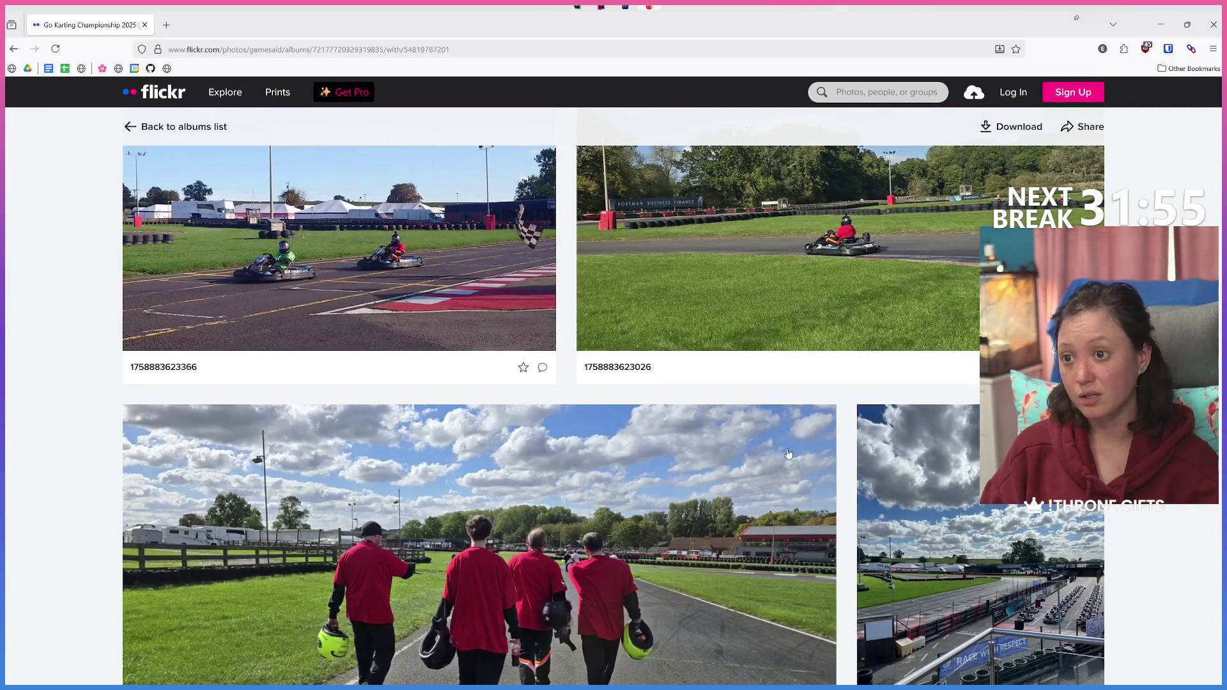
pyautogui.scroll(-5, 789, 454)
pyautogui.scroll(-3, 788, 454)
pyautogui.scroll(-4, 788, 453)
pyautogui.scroll(5, 789, 454)
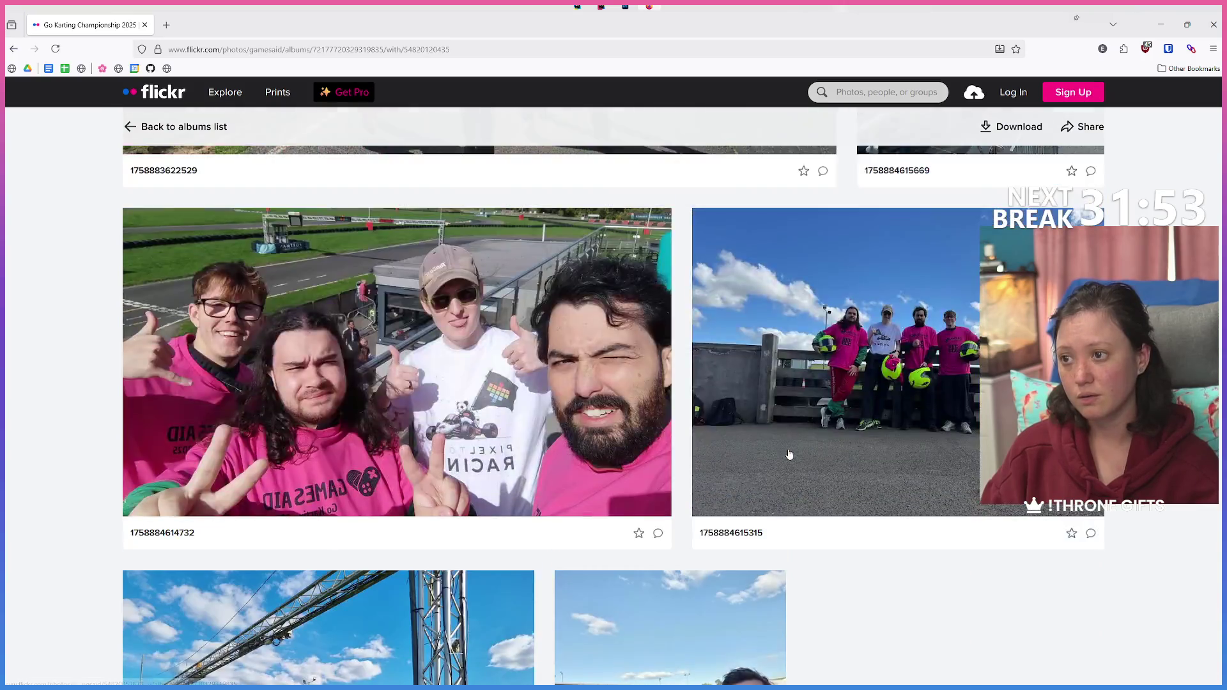
pyautogui.scroll(3, 790, 455)
pyautogui.scroll(3, 796, 459)
pyautogui.scroll(3, 802, 463)
pyautogui.scroll(3, 814, 470)
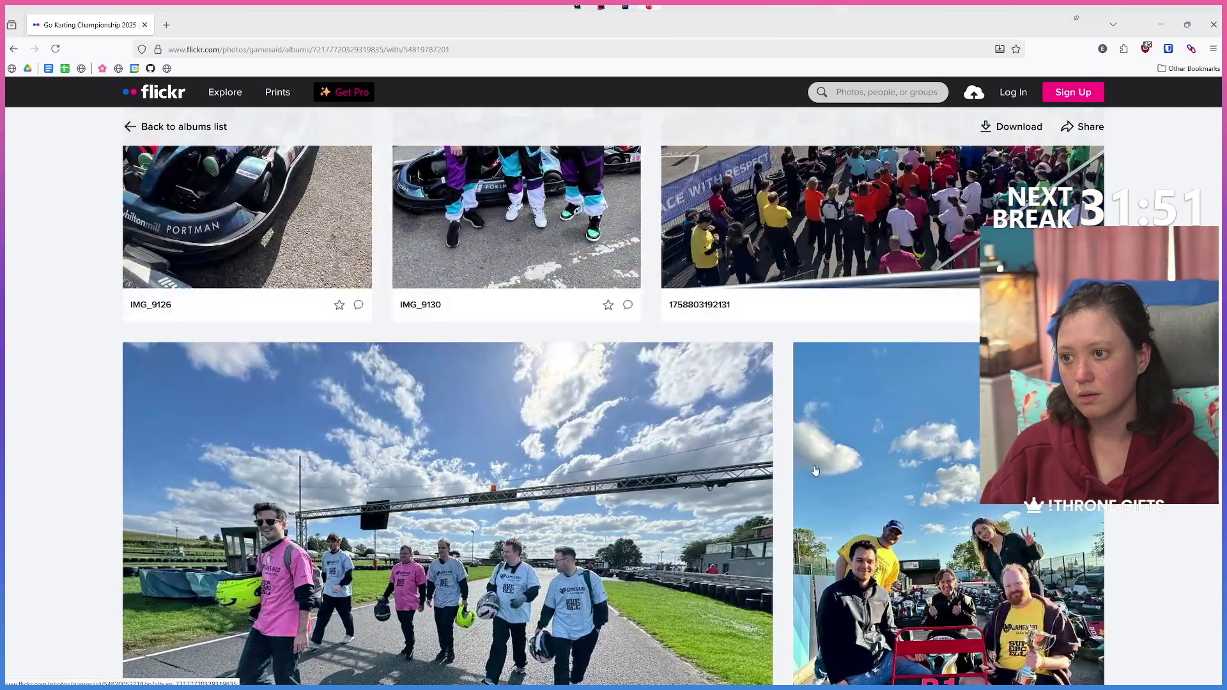
pyautogui.scroll(3, 814, 470)
pyautogui.scroll(3, 818, 471)
pyautogui.scroll(3, 820, 471)
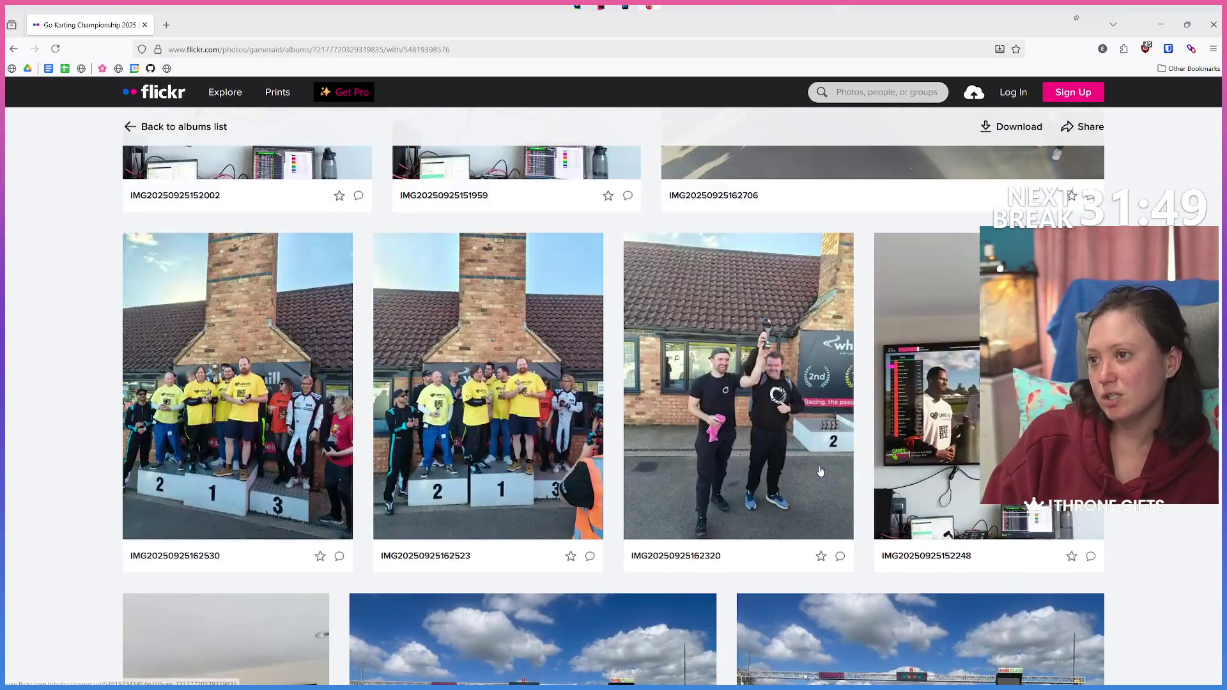
pyautogui.scroll(3, 821, 471)
pyautogui.scroll(3, 767, 454)
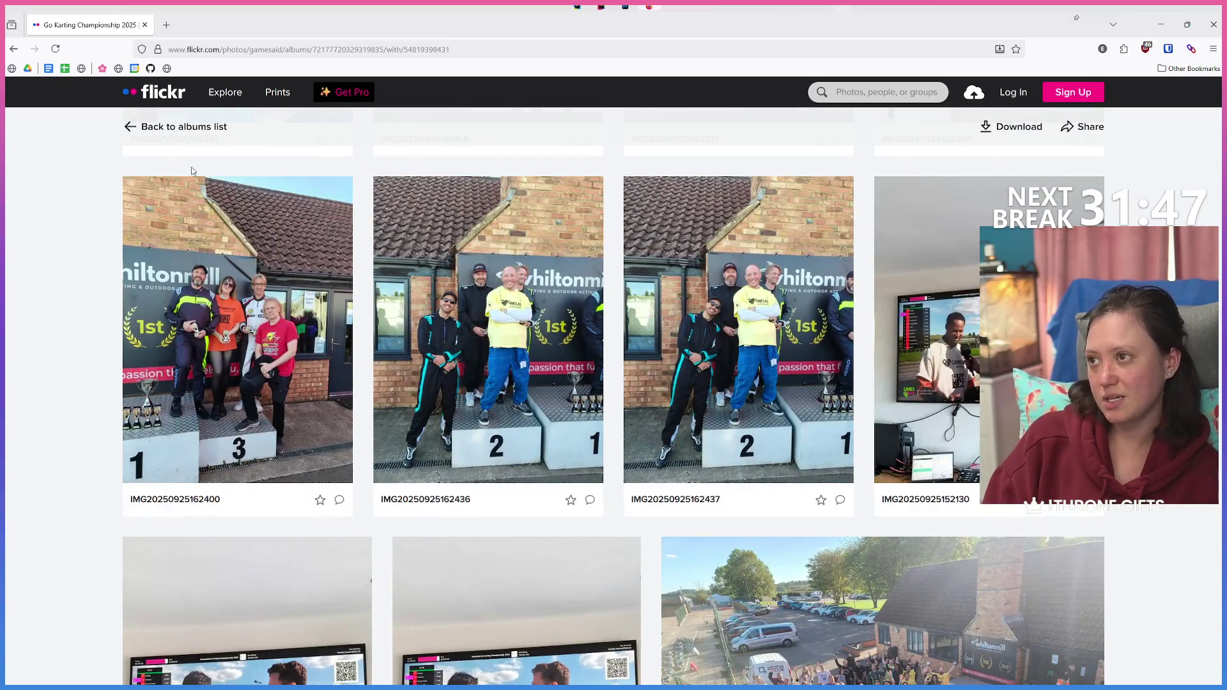
pyautogui.click(145, 25)
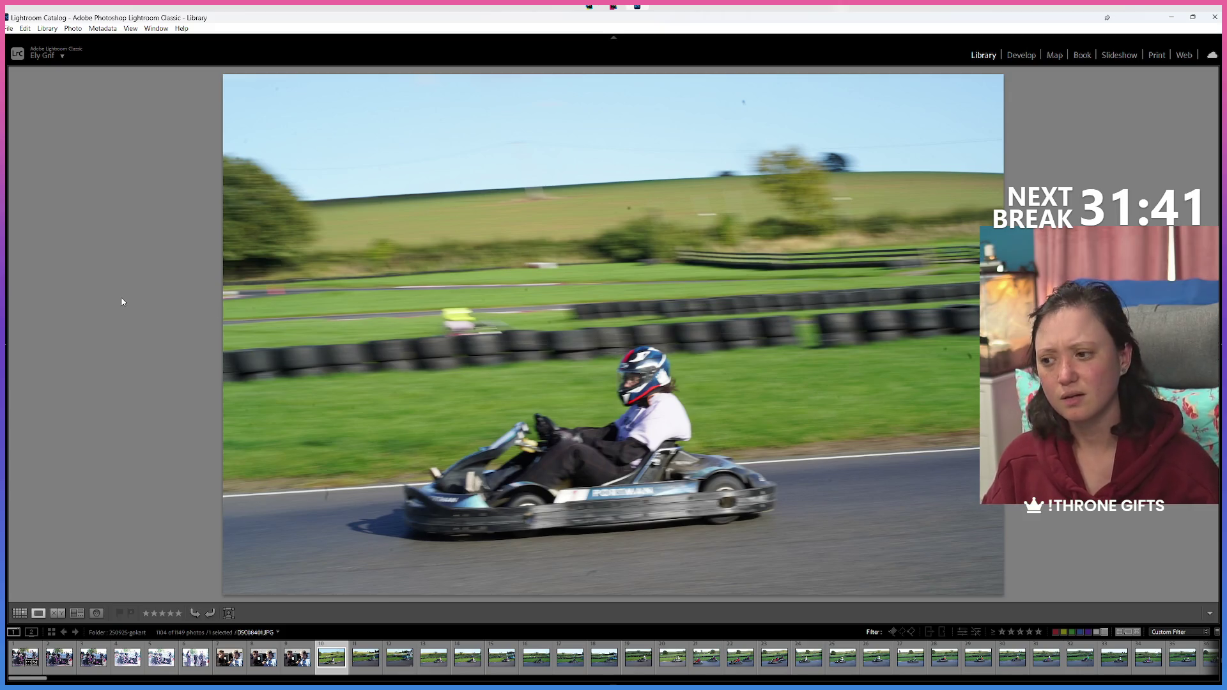
# Step: Step through the next kart frames and give two of them a green label
pyautogui.press('Right')
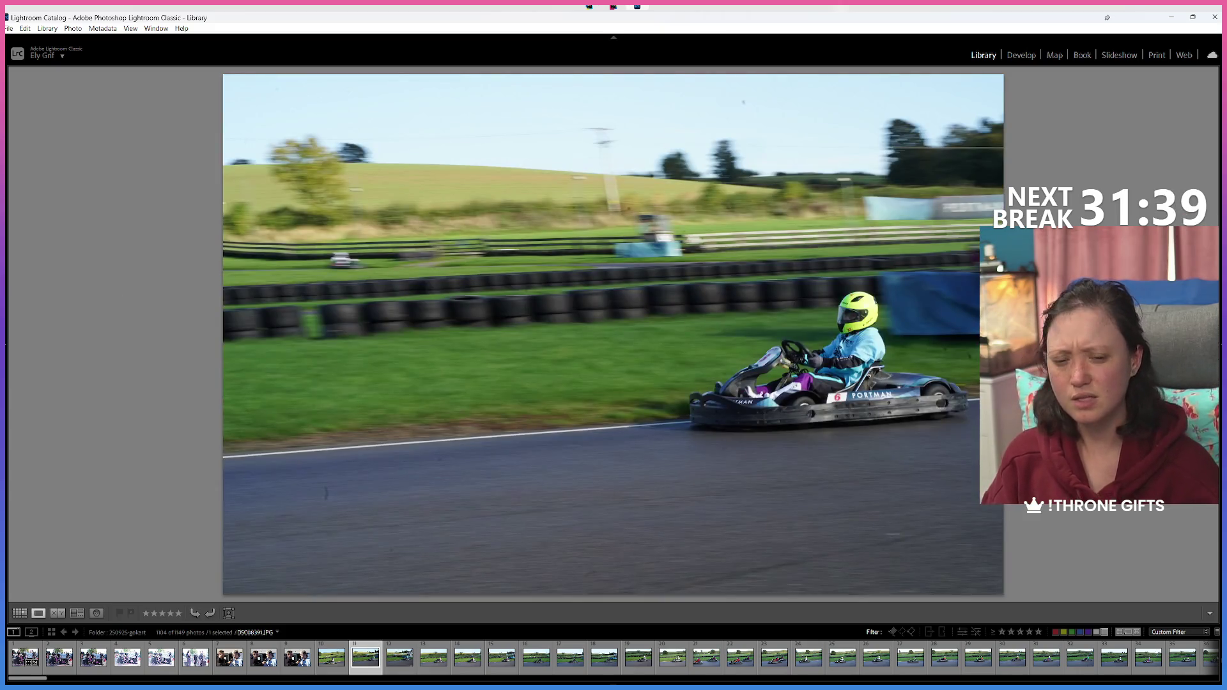
pyautogui.press('Left')
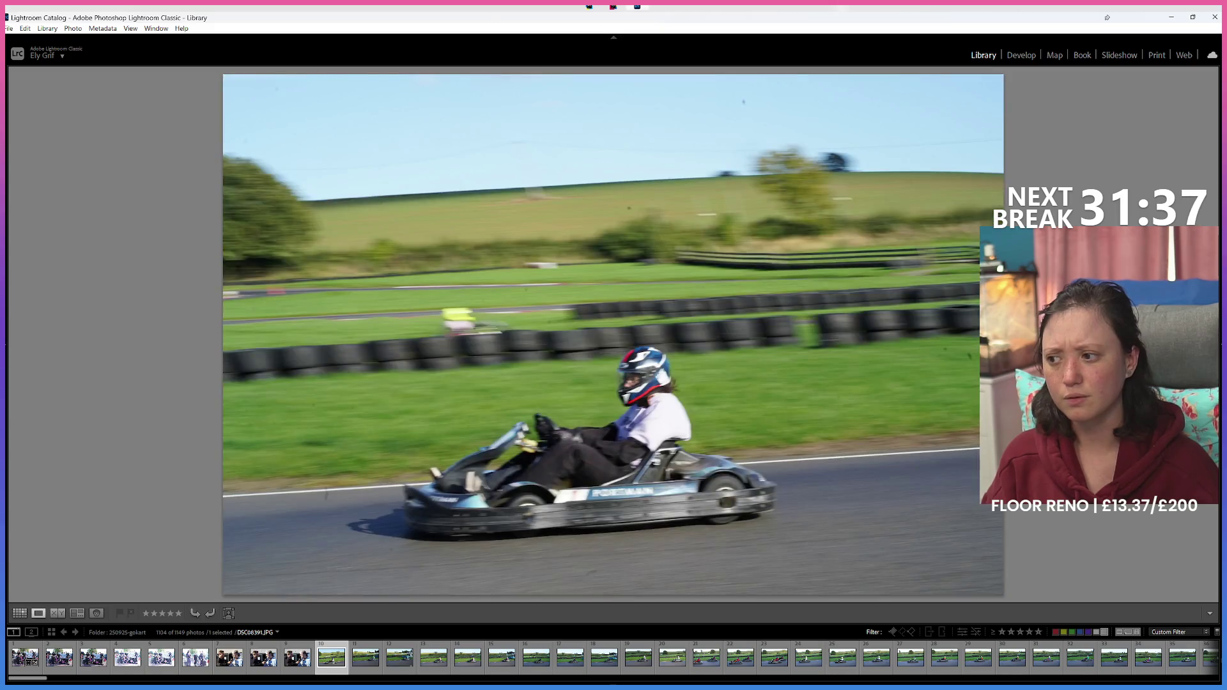
pyautogui.press('Right')
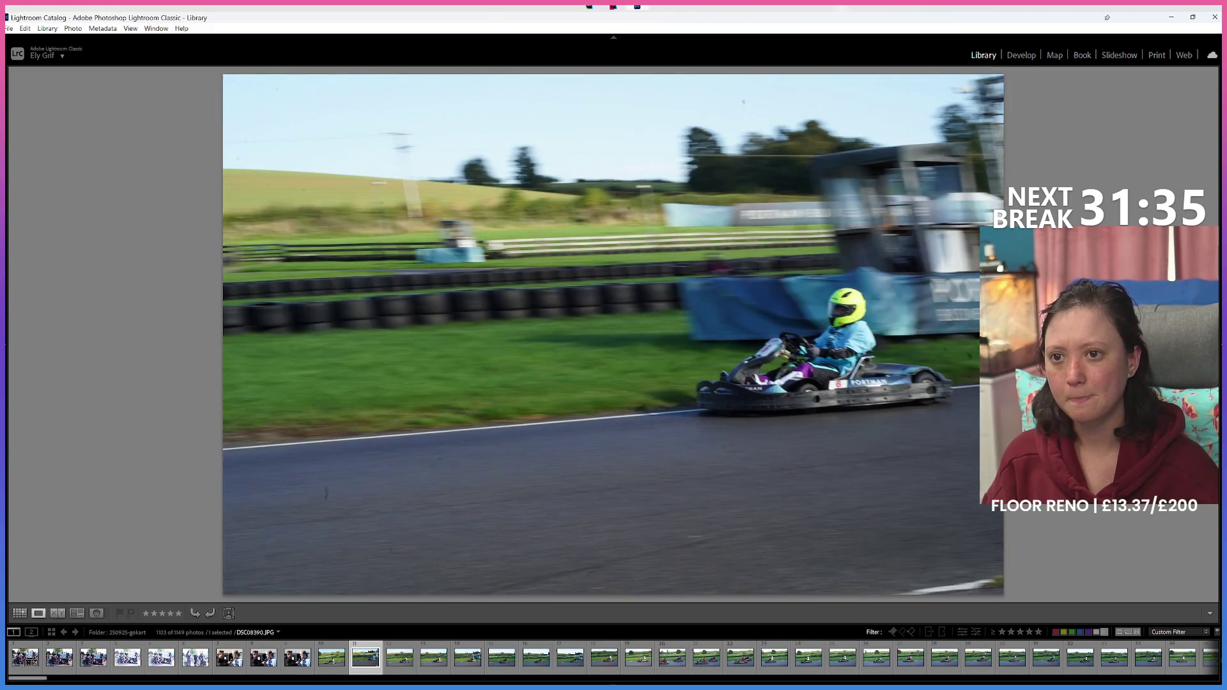
pyautogui.press('Right')
pyautogui.press('Right')
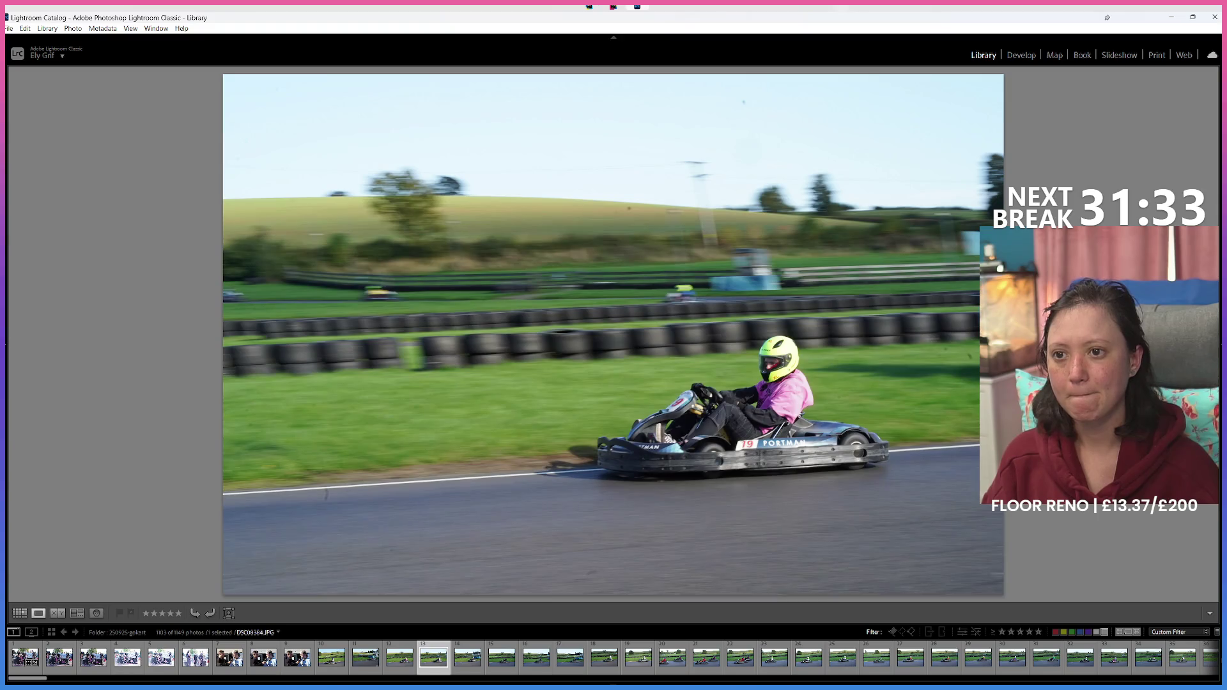
pyautogui.press('x')
pyautogui.press('8')
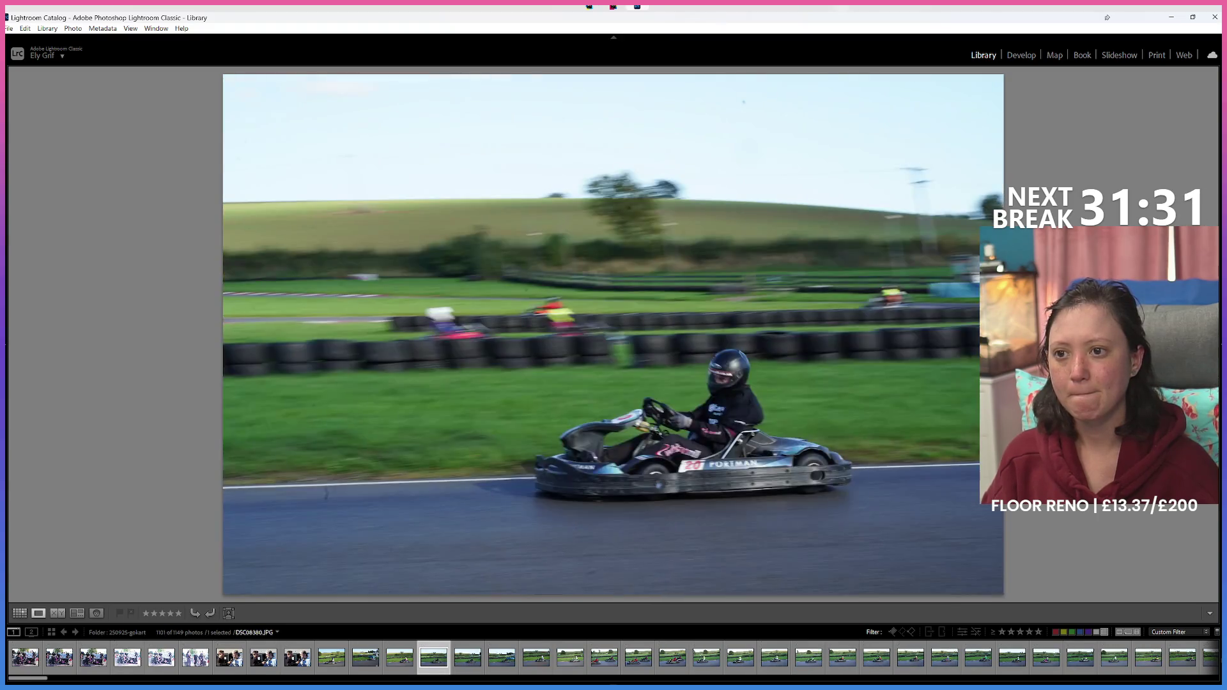
pyautogui.press('Right')
pyautogui.press('Right')
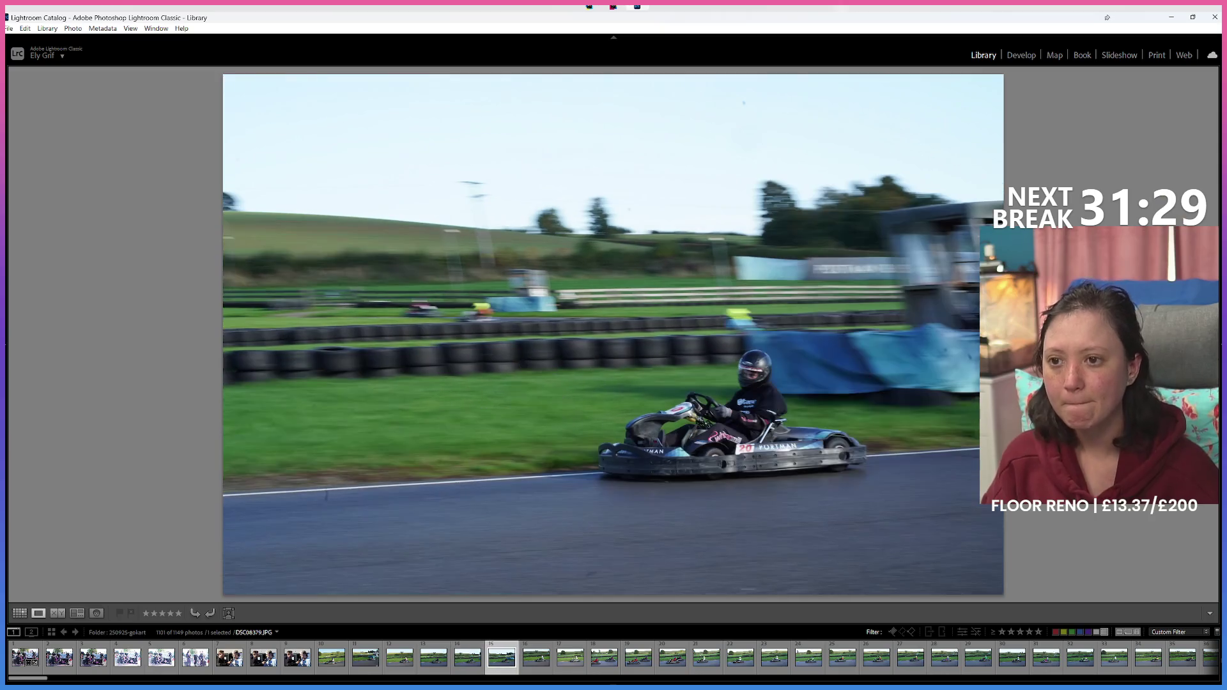
pyautogui.press('Right')
pyautogui.press('Left')
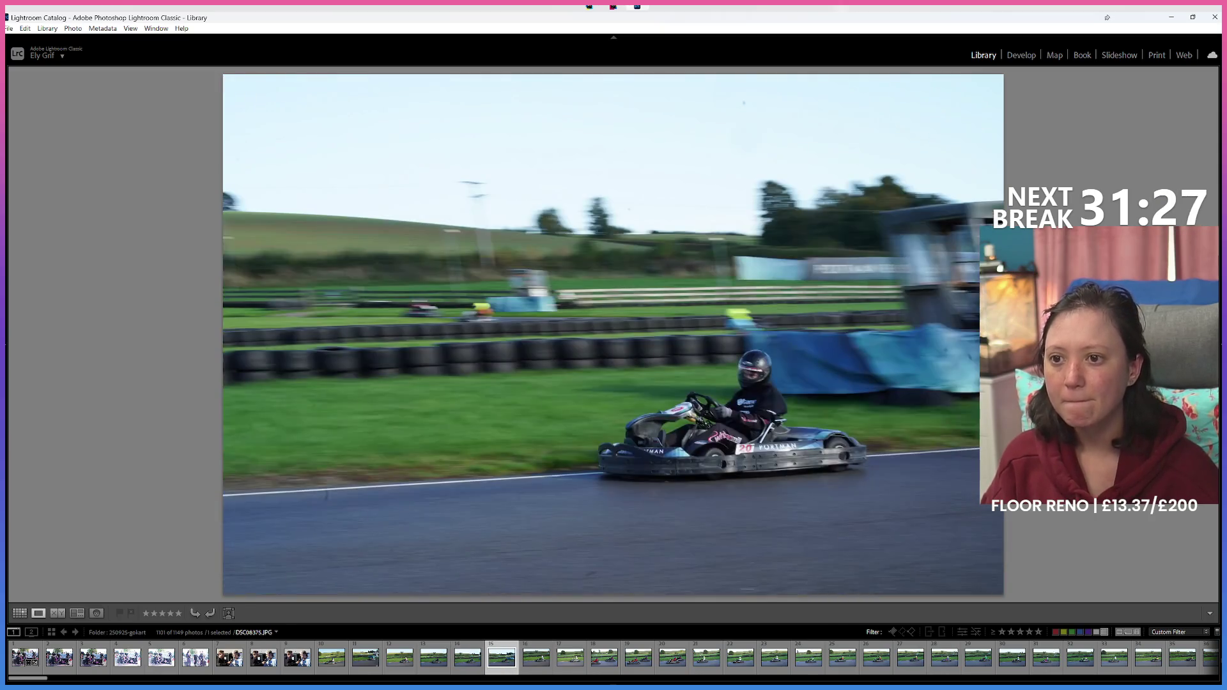
pyautogui.press('8')
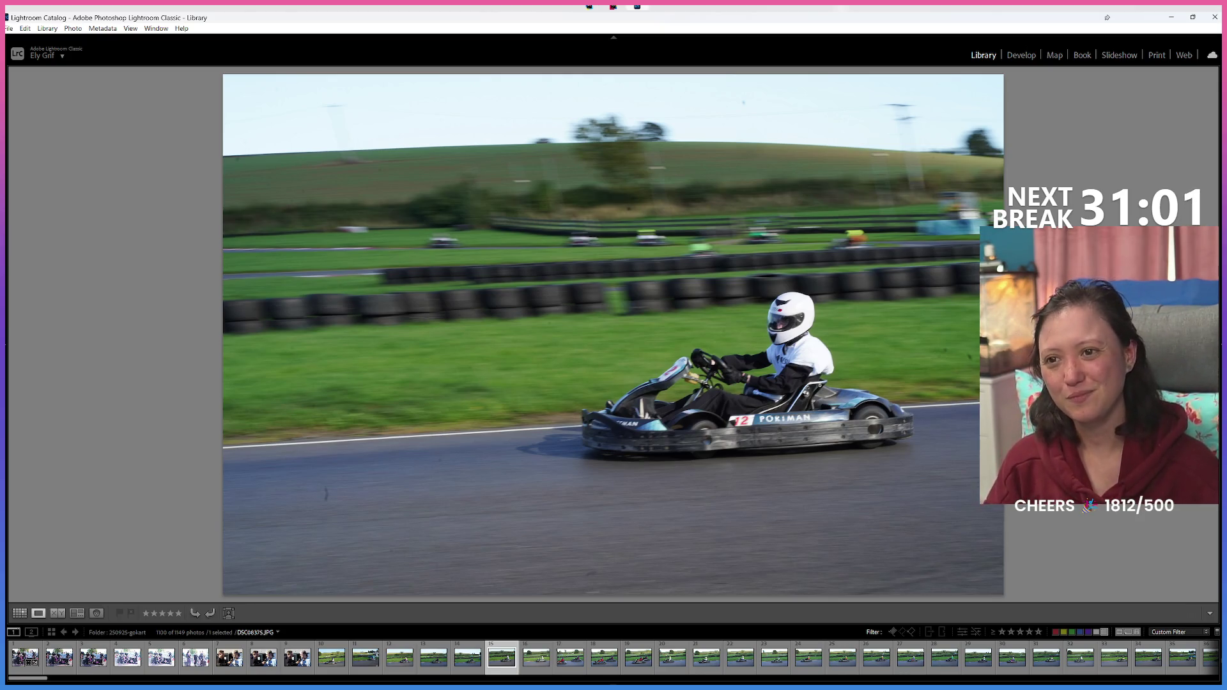
# Step: Label the white-helmet kart photo and the two-kart overtaking photo green
pyautogui.press('Left')
pyautogui.press('Right')
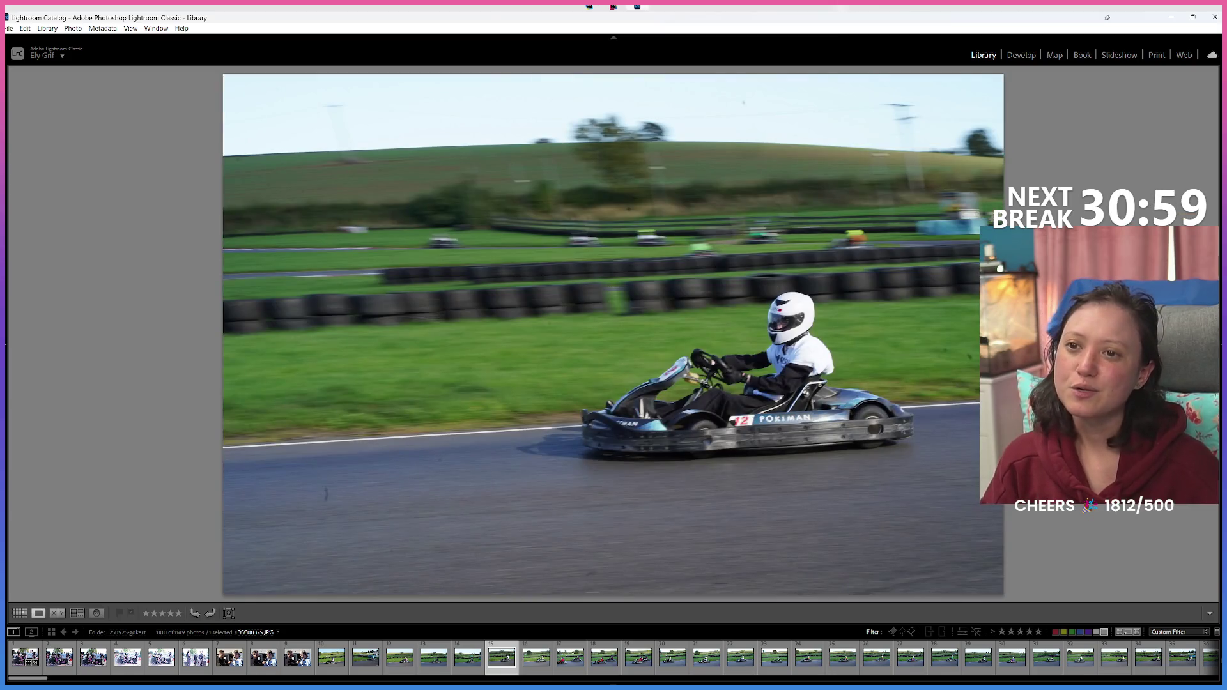
pyautogui.press('8')
pyautogui.press('Right')
pyautogui.press('Right')
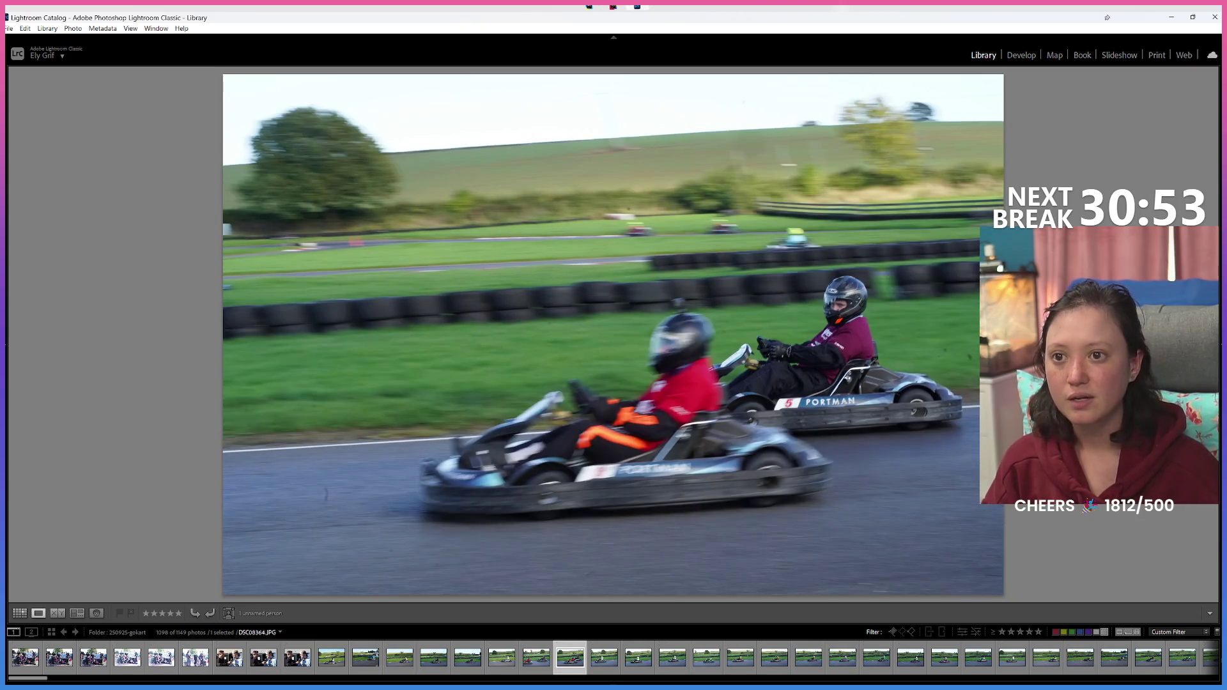
pyautogui.press('8')
pyautogui.press('Right')
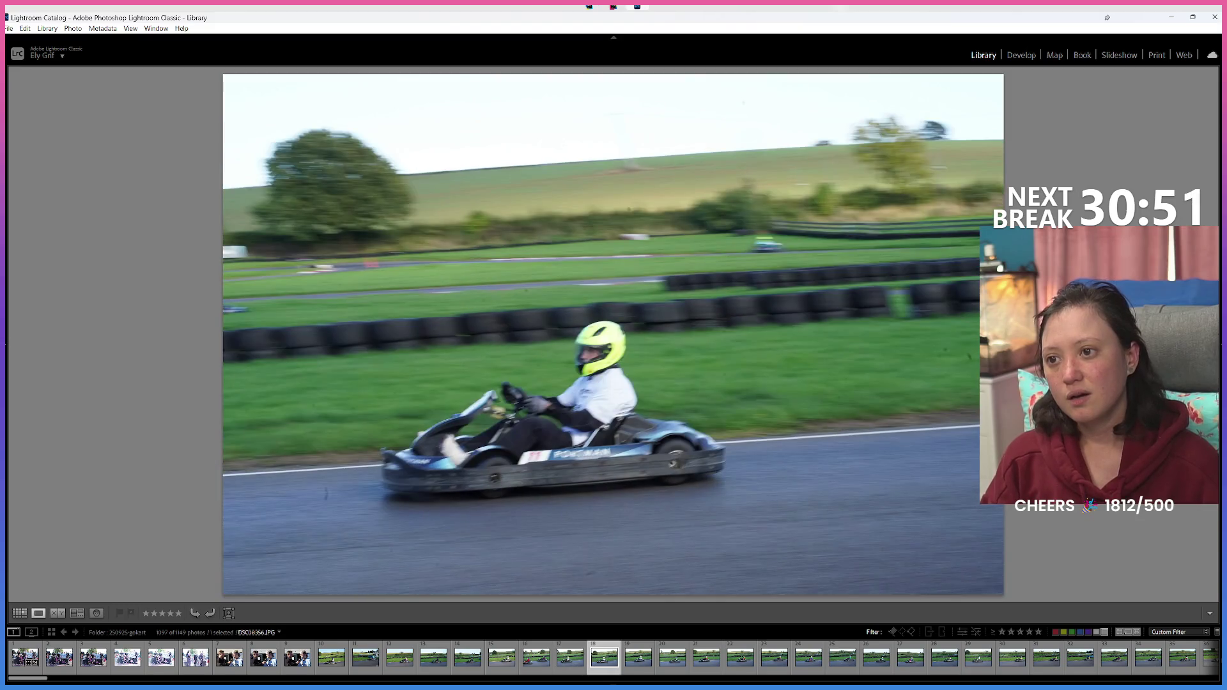
pyautogui.press('Right')
pyautogui.press('Right')
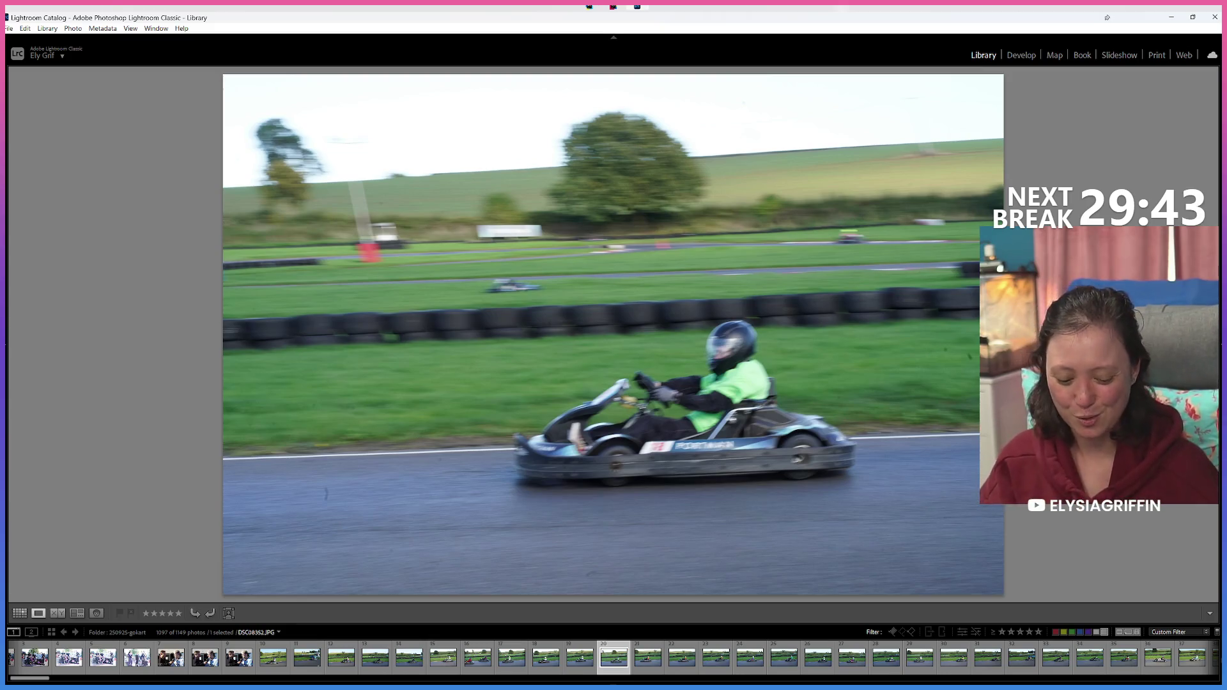
# Step: Label the orange-suit and green-shirt kart photos green
pyautogui.press('Right')
pyautogui.press('Right')
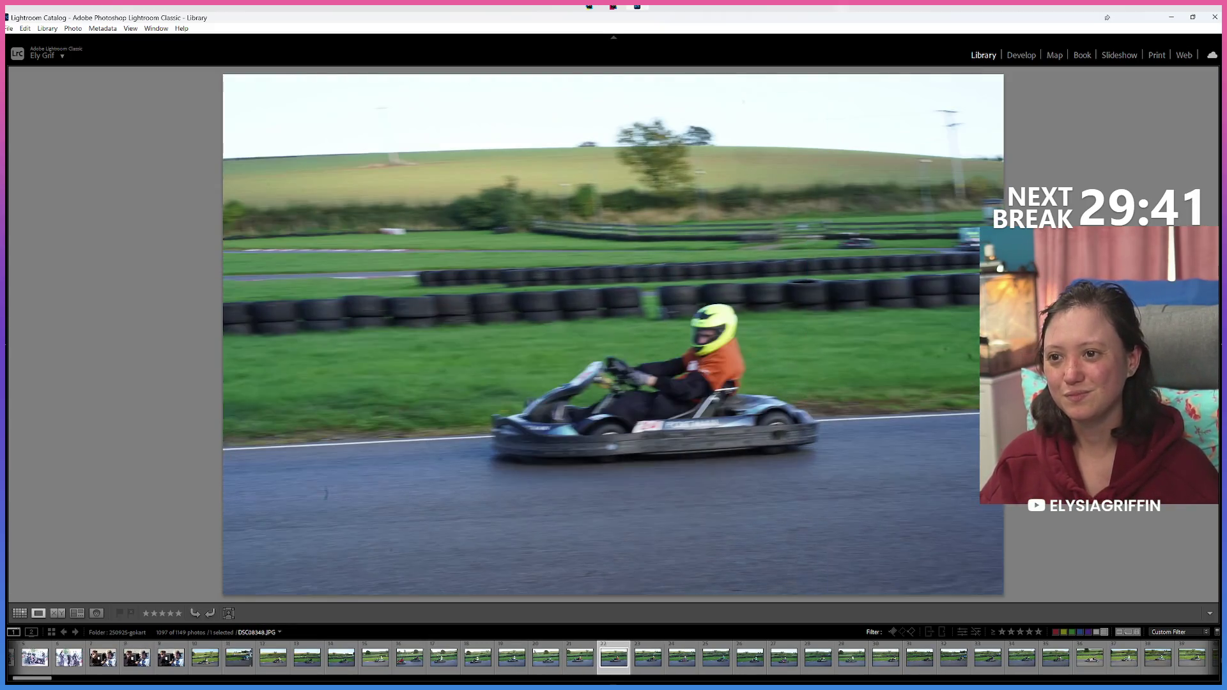
pyautogui.press('Right')
pyautogui.press('Right')
pyautogui.press('Left')
pyautogui.press('8')
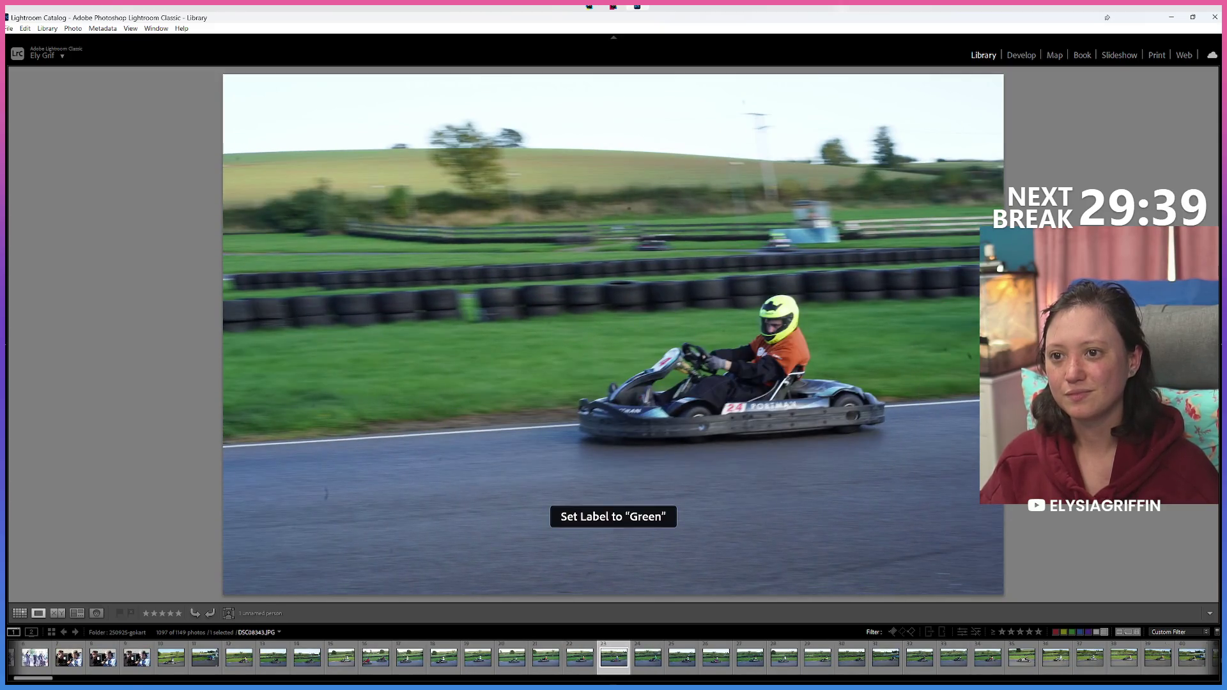
pyautogui.press('Right')
pyautogui.press('Left')
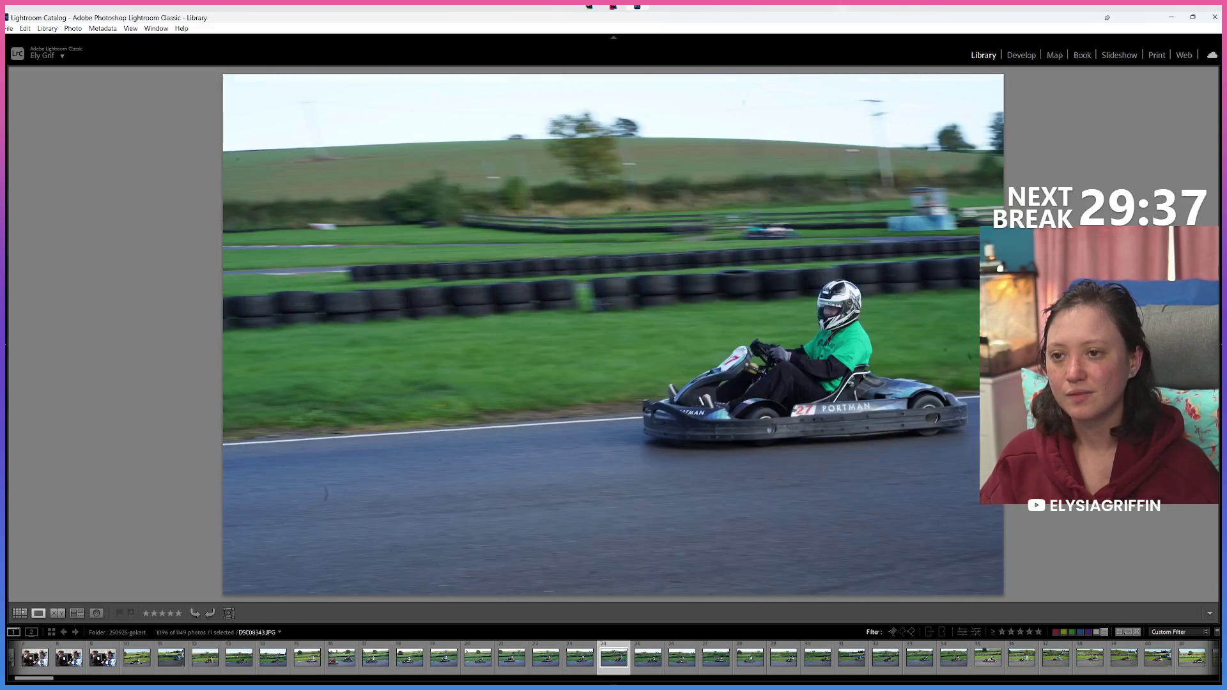
pyautogui.press('8')
pyautogui.press('Right')
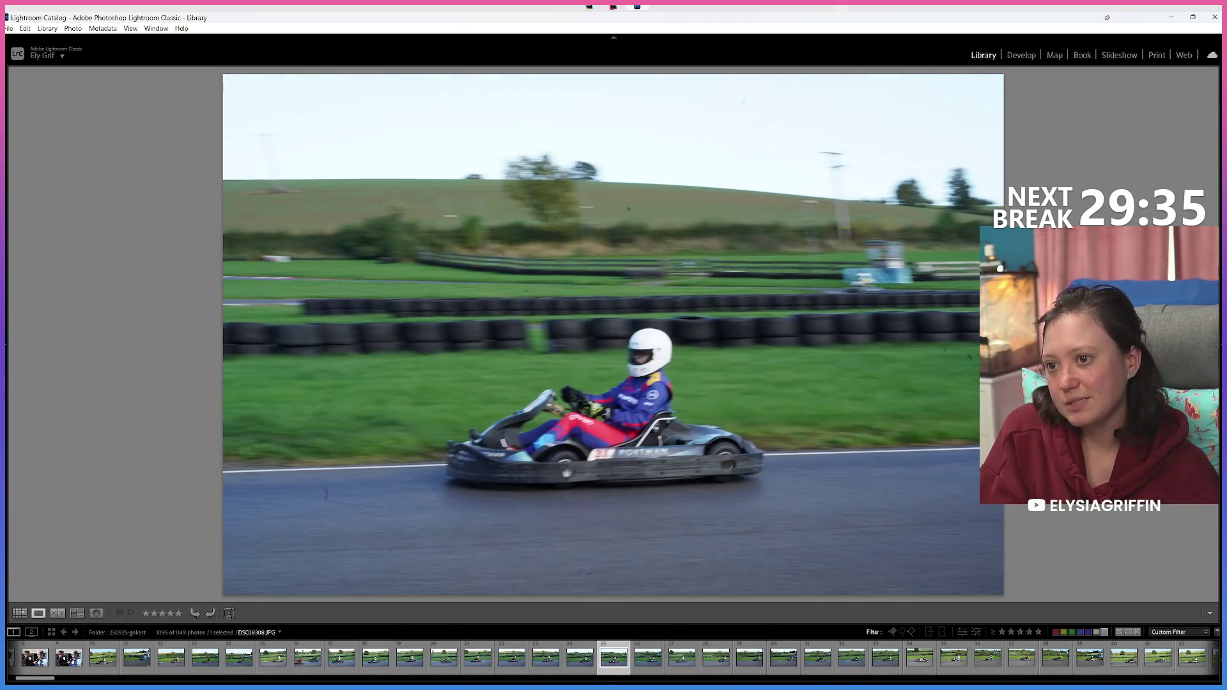
pyautogui.press('Left')
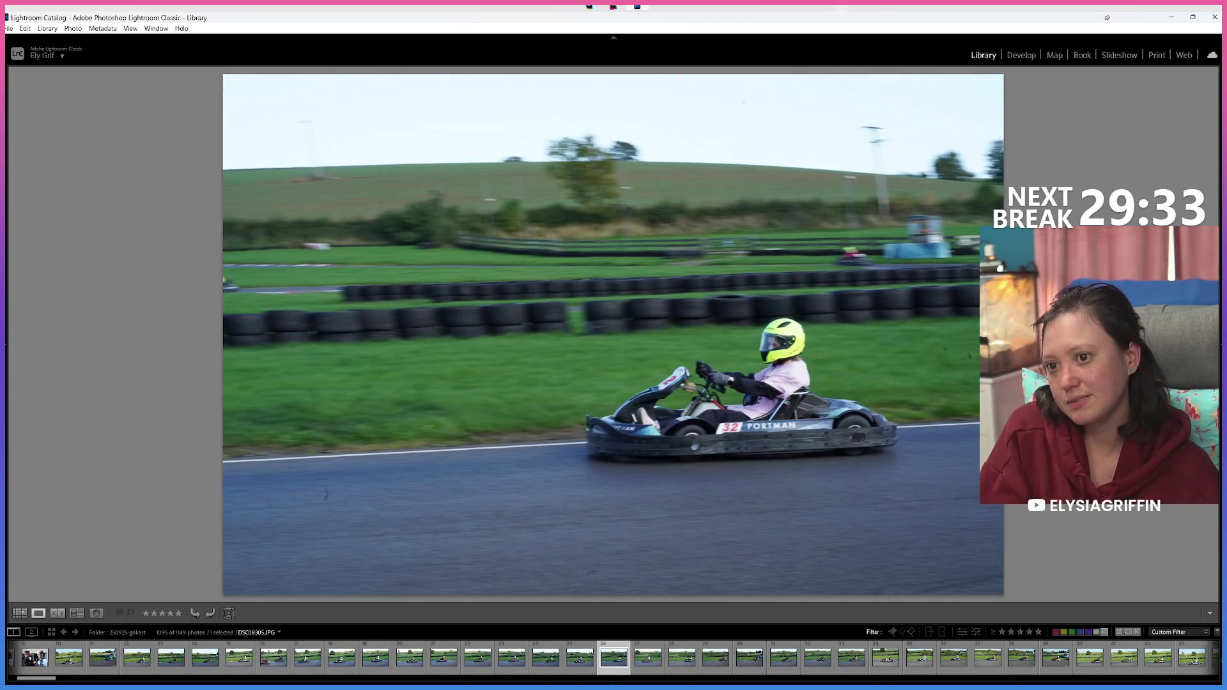
# Step: Move forward and label the yellow-shirt kart photo and nearby frames green
pyautogui.press('Right')
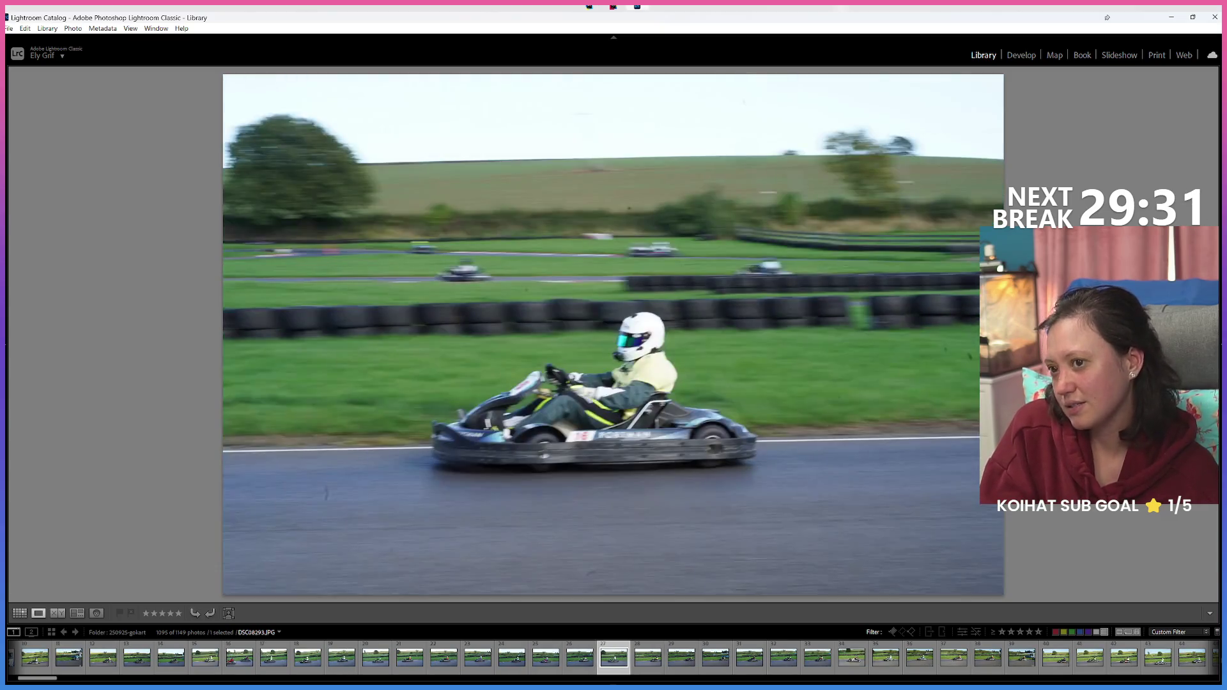
pyautogui.press('Right')
pyautogui.press('Right')
pyautogui.press('Right')
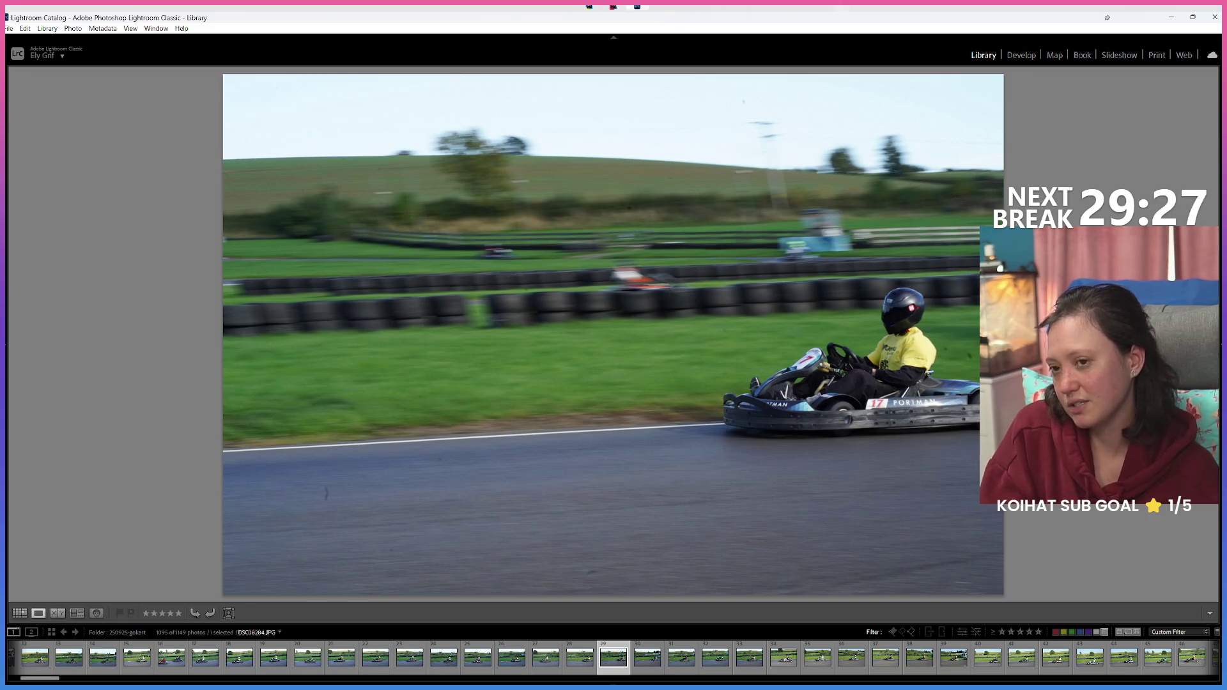
pyautogui.press('8')
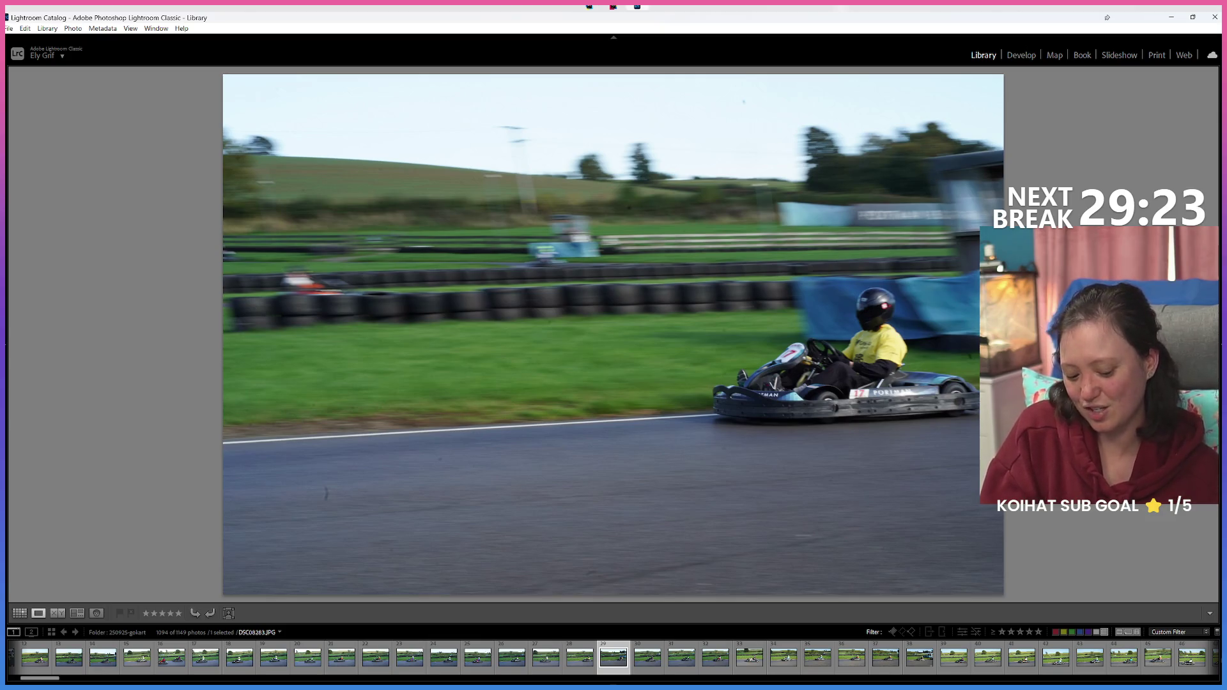
pyautogui.press('8')
pyautogui.press('8')
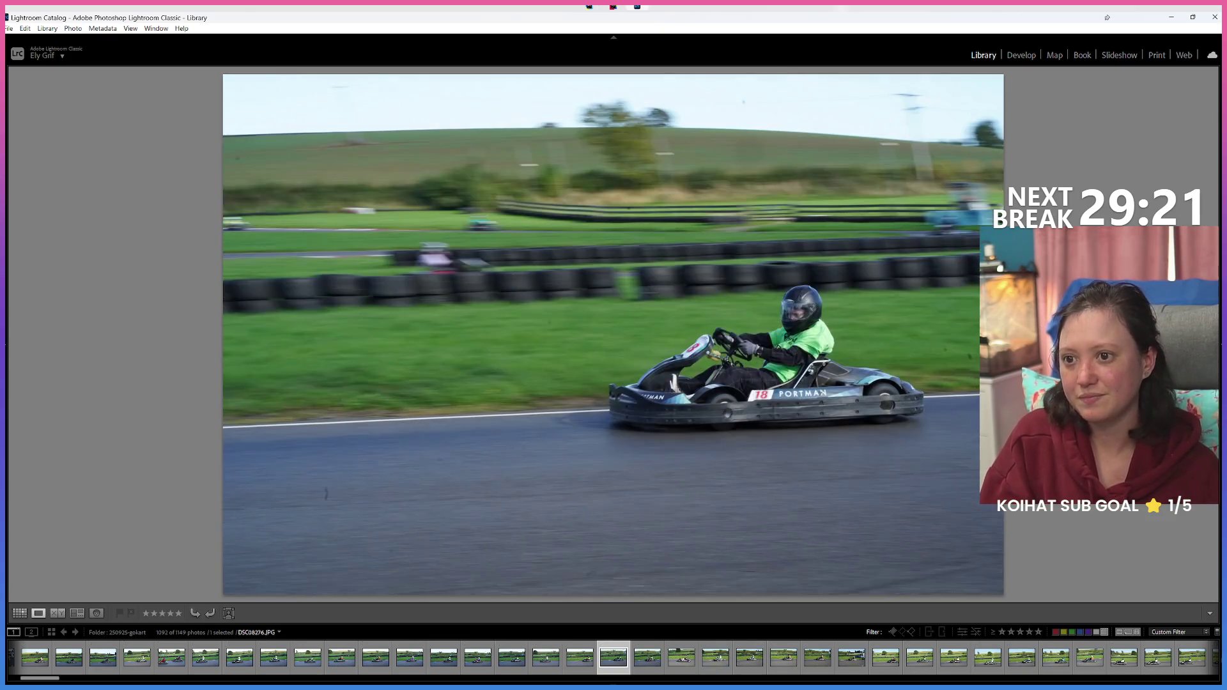
pyautogui.press('8')
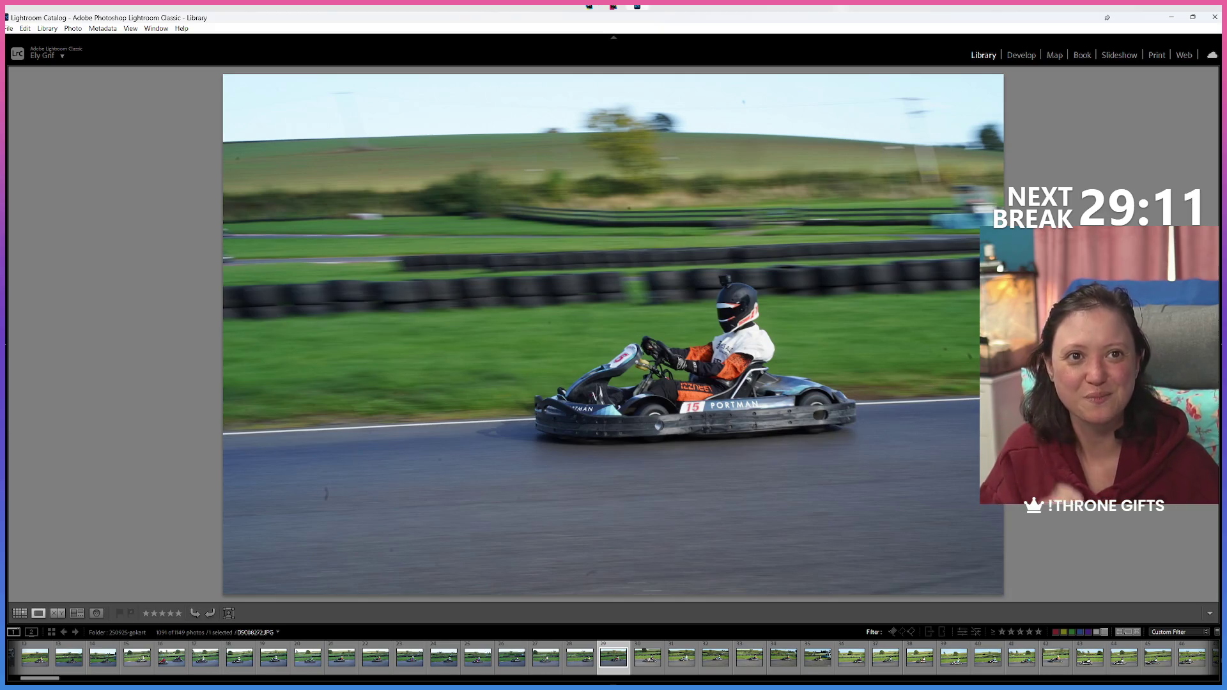
# Step: Label the number 15 kart photo green, compare neighbouring frames, and label the current one green
pyautogui.press('8')
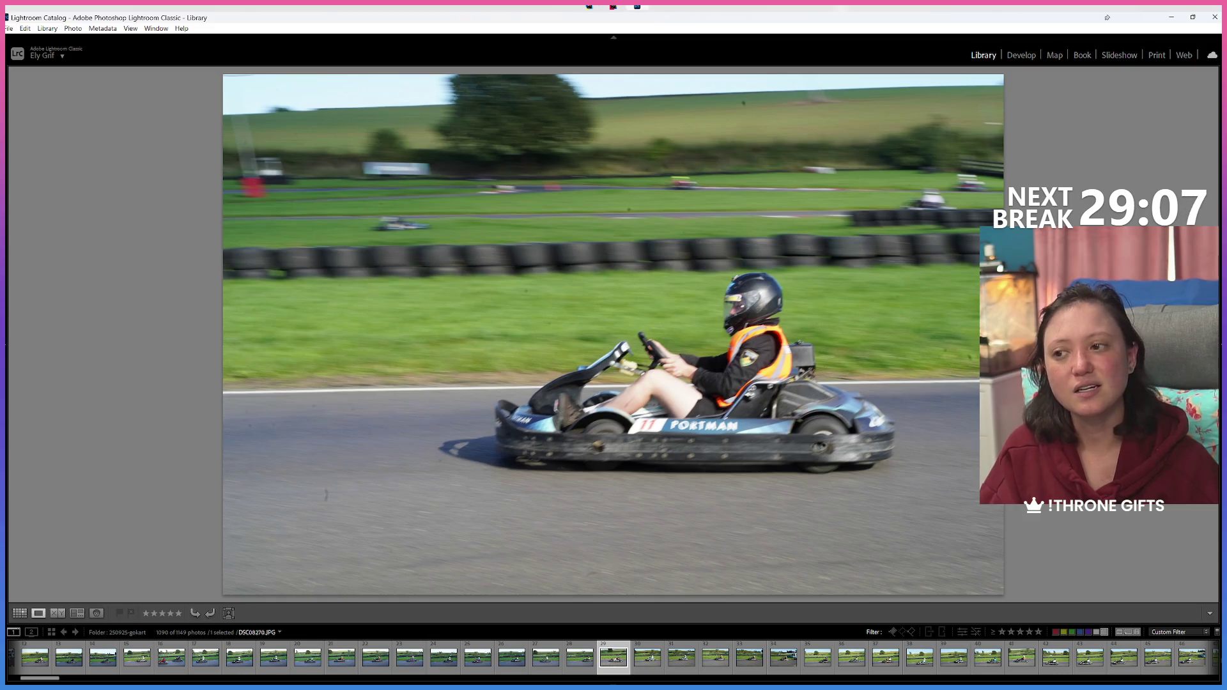
pyautogui.press('Right')
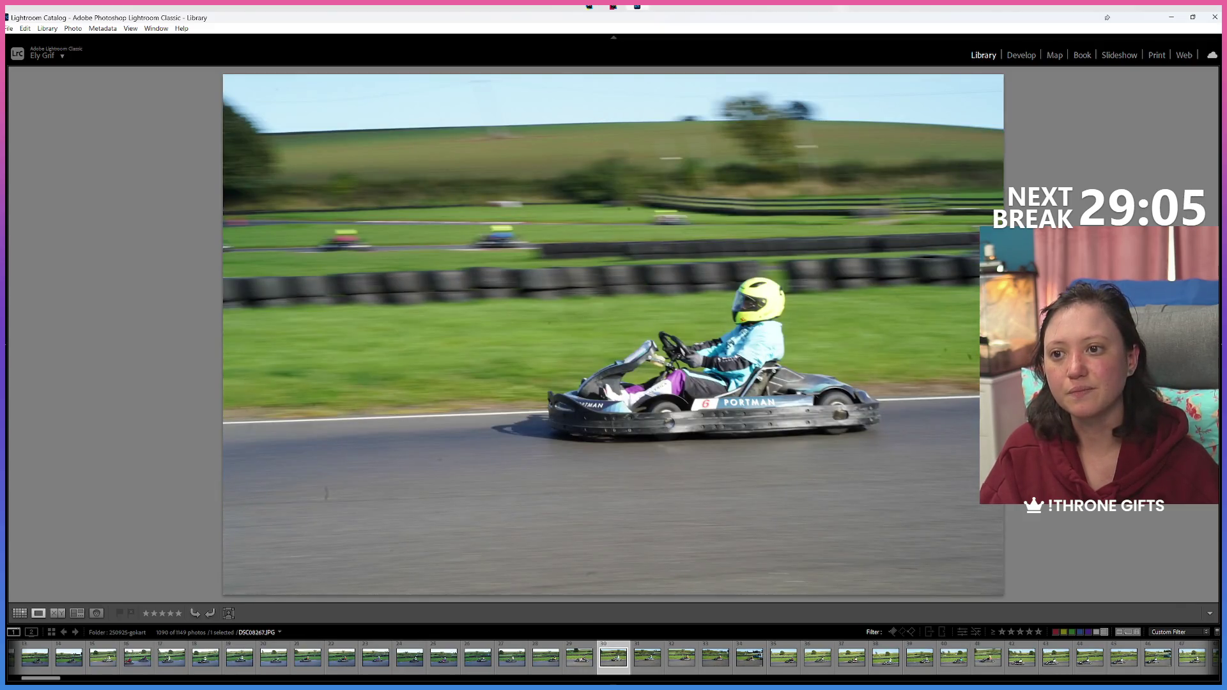
pyautogui.press('Left')
pyautogui.press('Right')
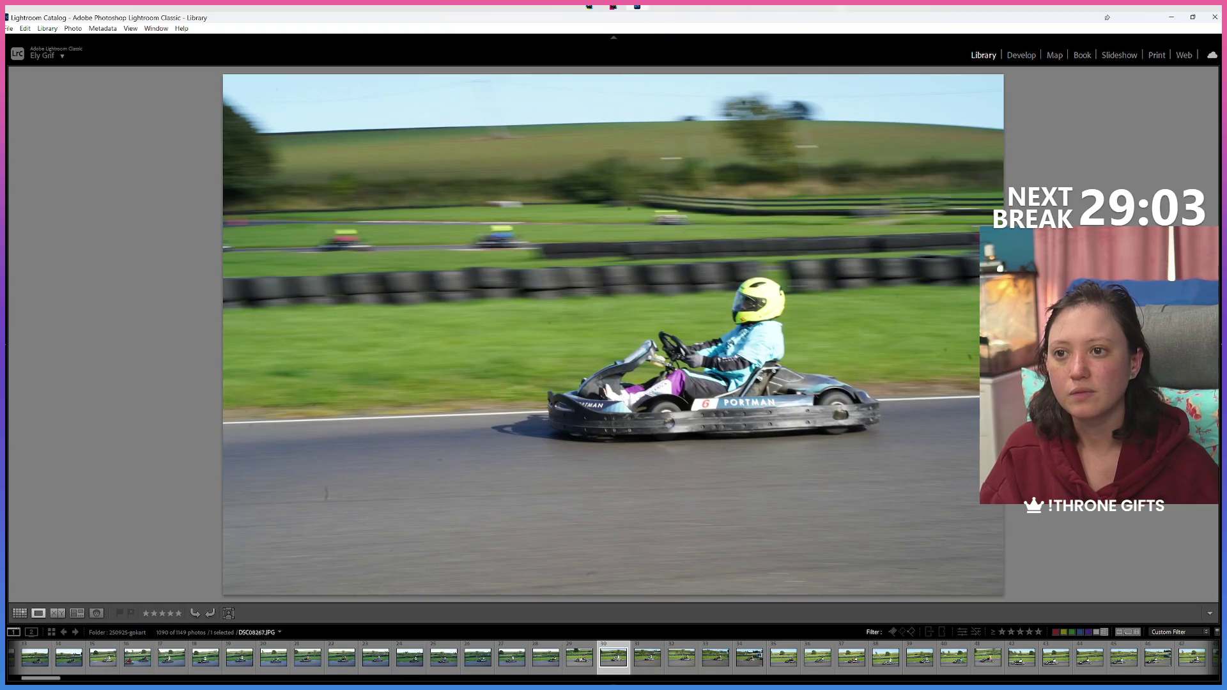
pyautogui.press('Left')
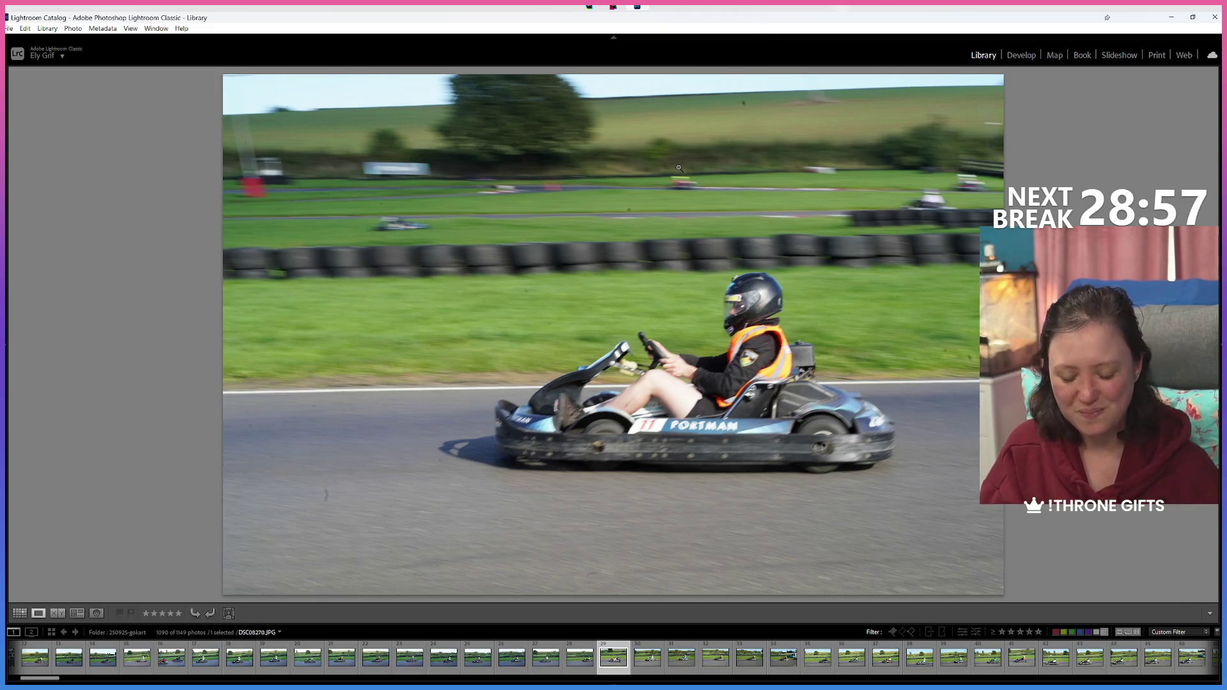
pyautogui.press('8')
pyautogui.press('8')
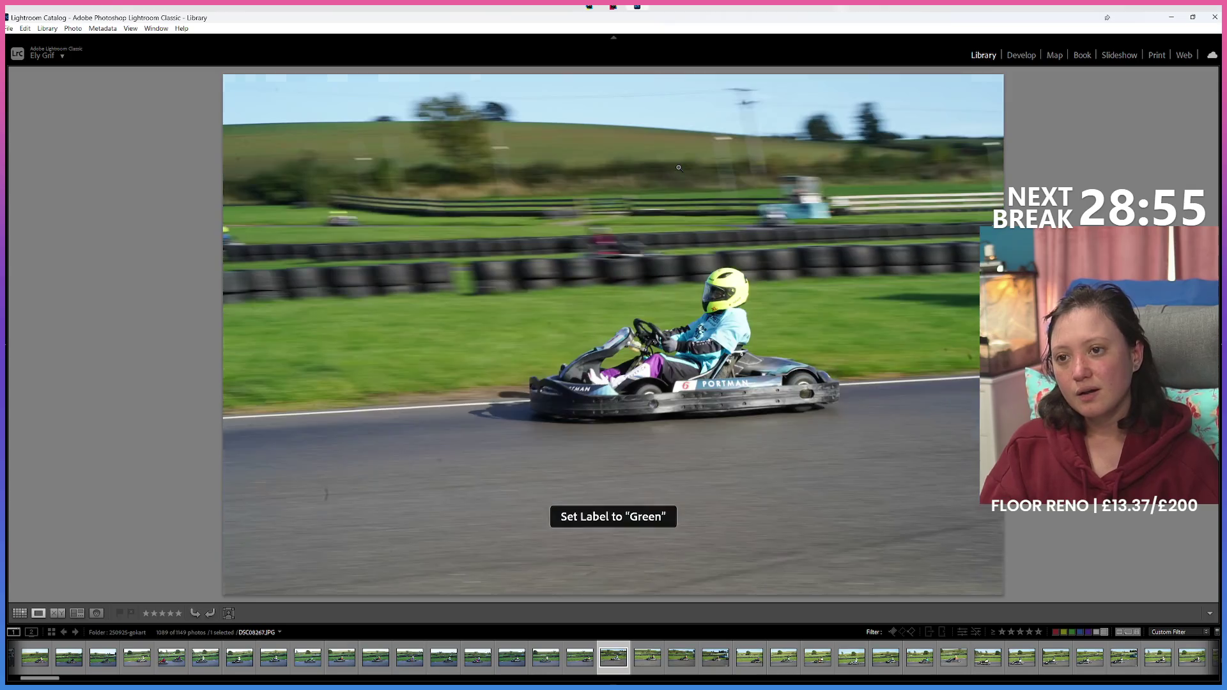
pyautogui.press('8')
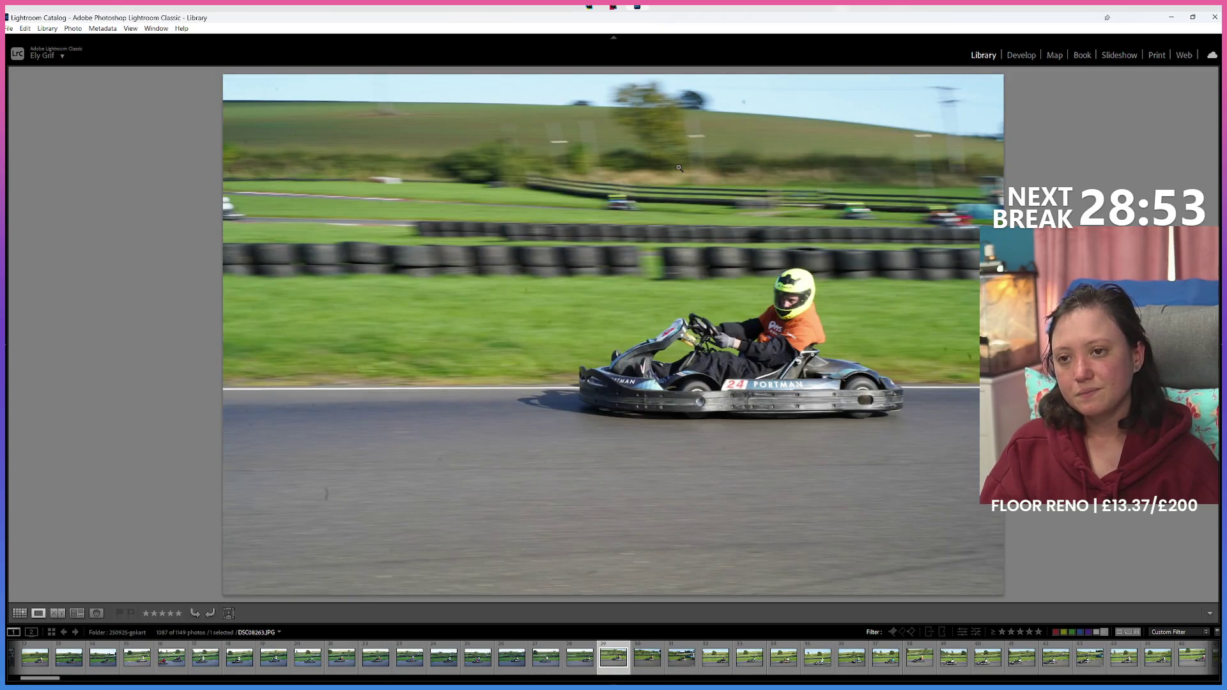
# Step: Step back through earlier kart frames and label another kart photo green
pyautogui.press('Left')
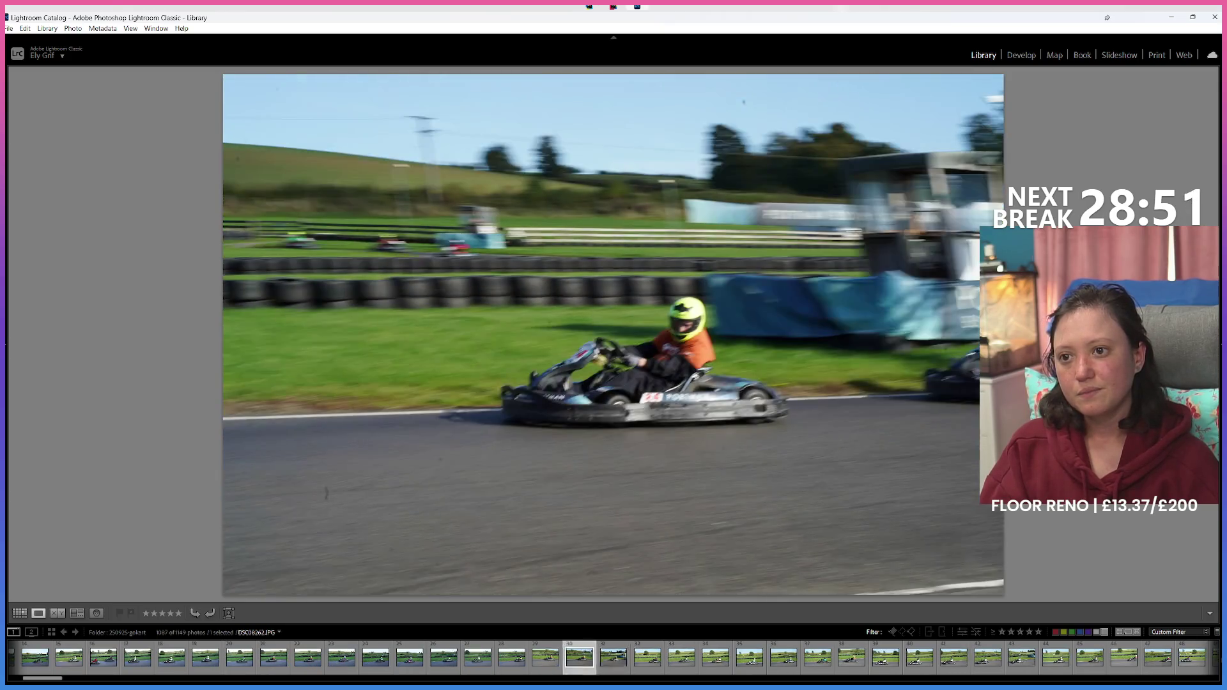
pyautogui.press('Left')
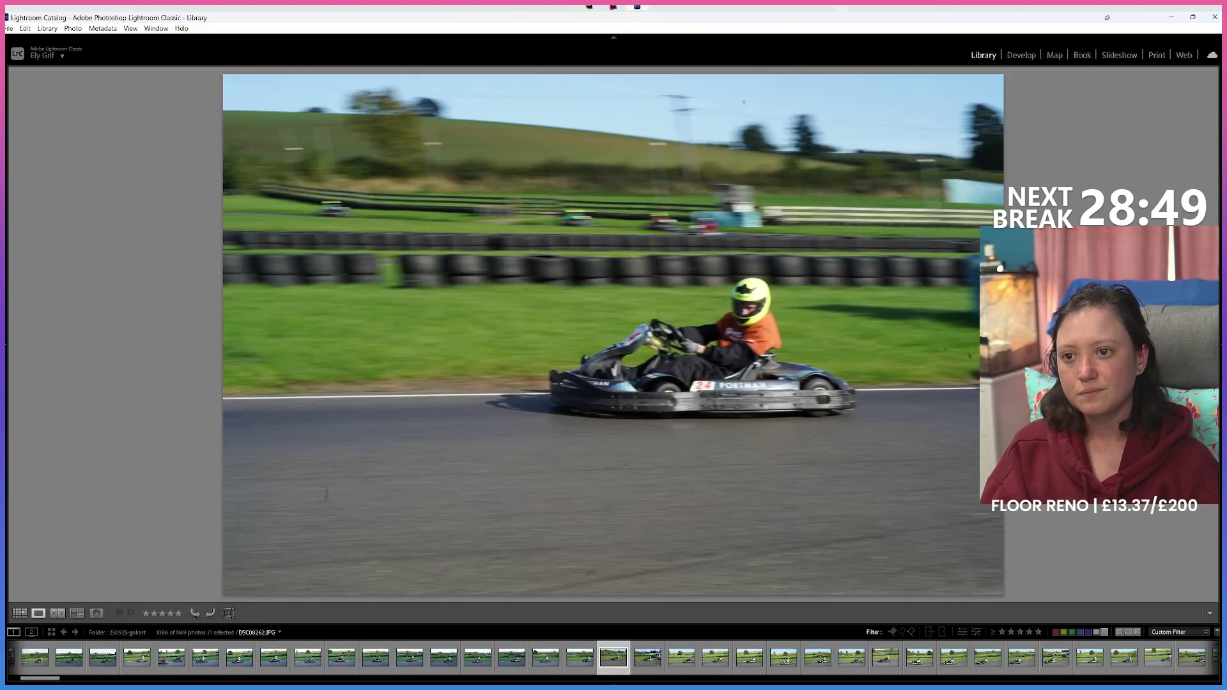
pyautogui.press('Left')
pyautogui.press('Left')
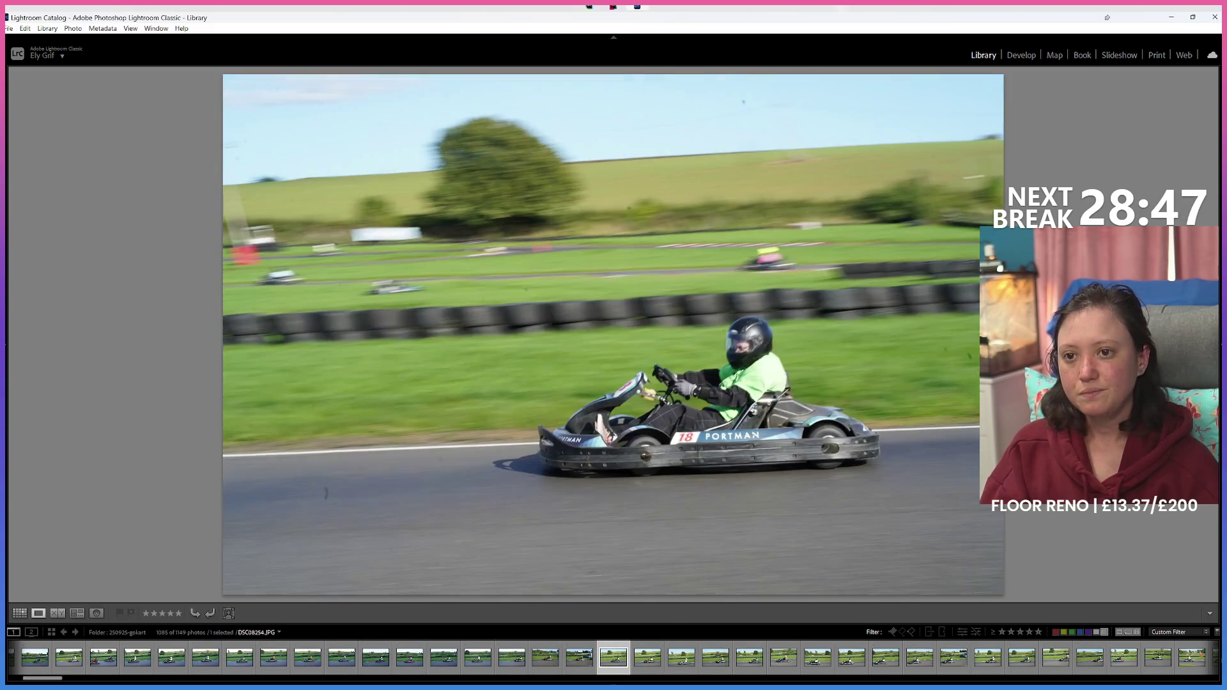
pyautogui.press('Right')
pyautogui.press('Right')
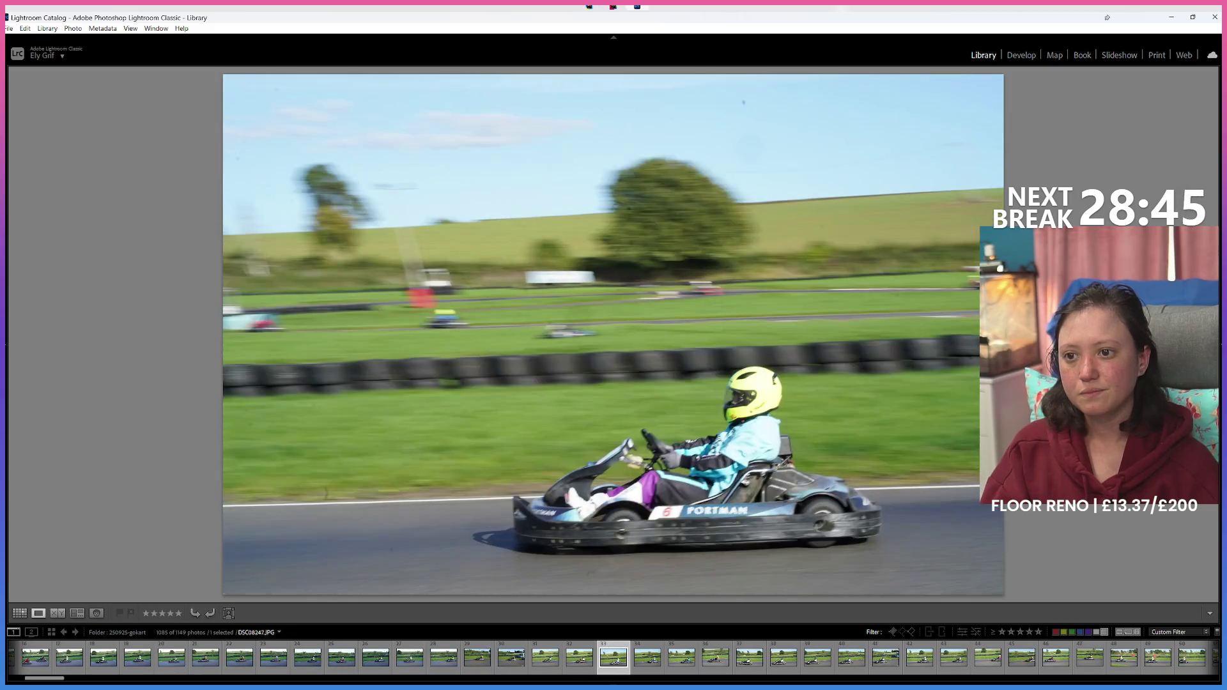
# Step: Label three more kart photos green, bringing up the pink-topped driver's grey kart
pyautogui.press('Right')
pyautogui.press('8')
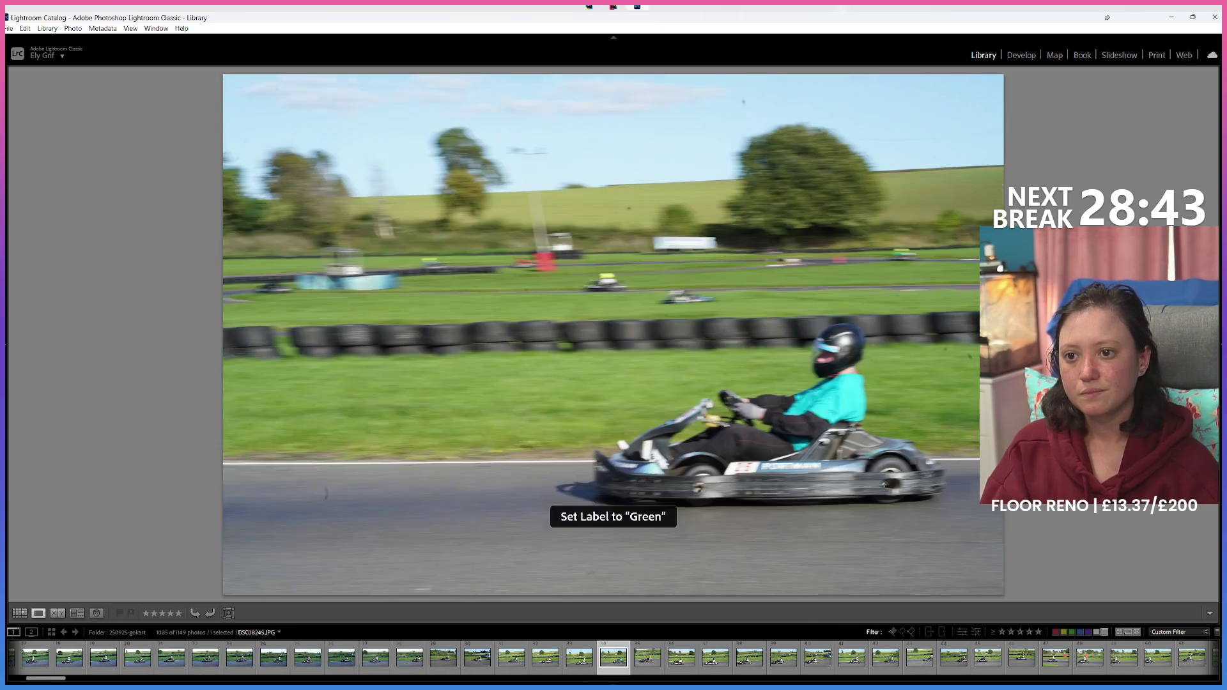
pyautogui.press('Right')
pyautogui.press('Right')
pyautogui.press('Right')
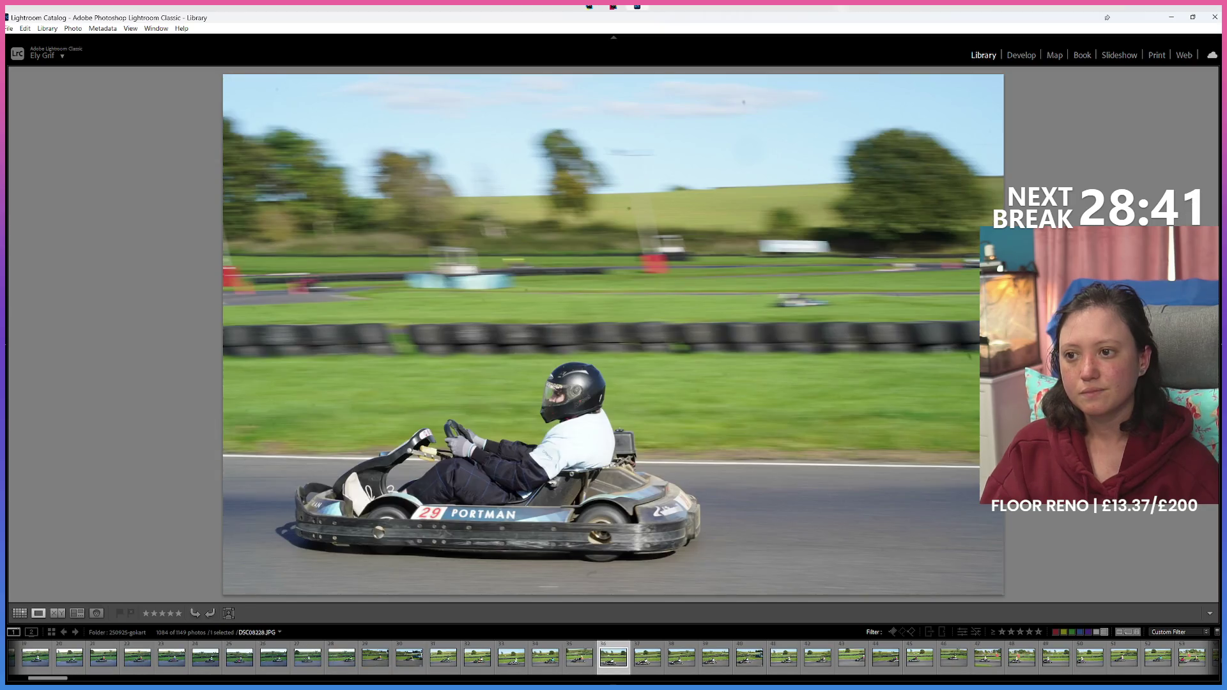
pyautogui.press('8')
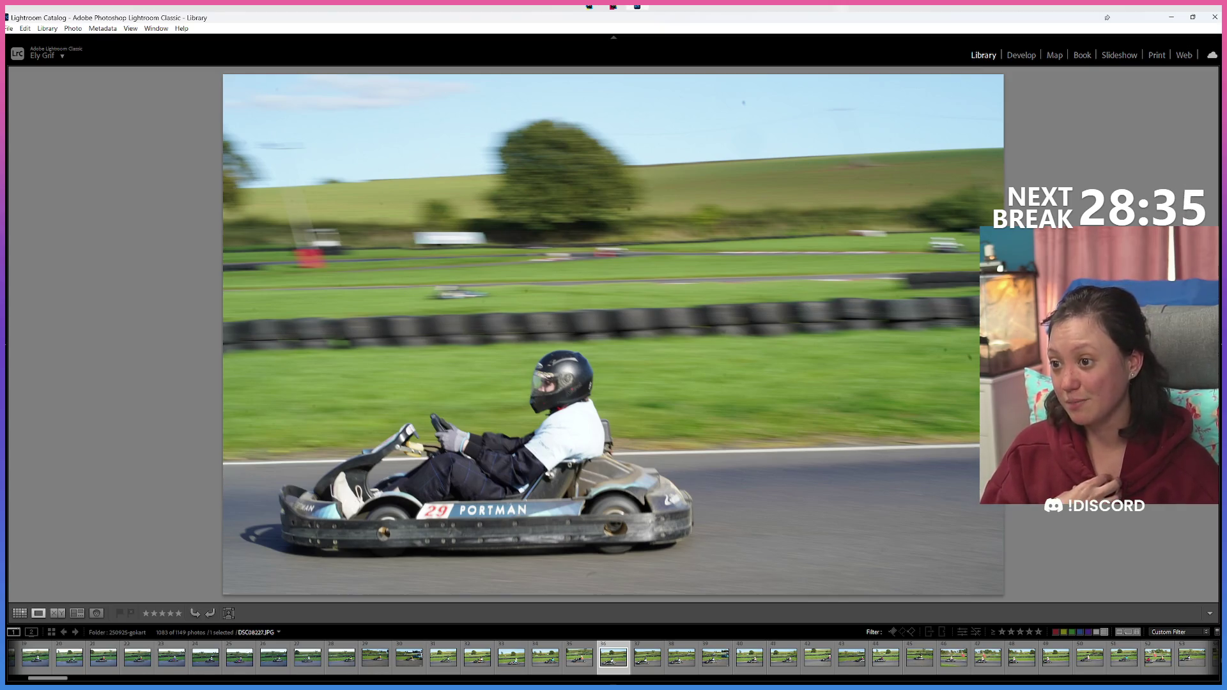
pyautogui.press('8')
pyautogui.press('8')
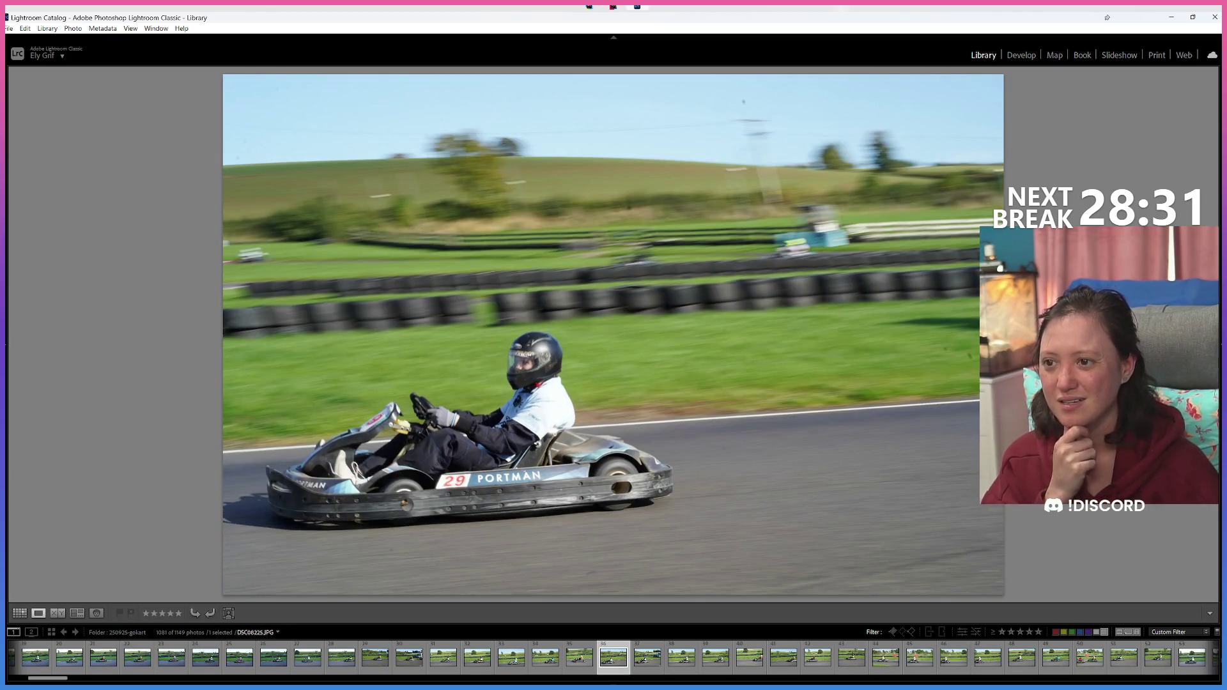
pyautogui.press('8')
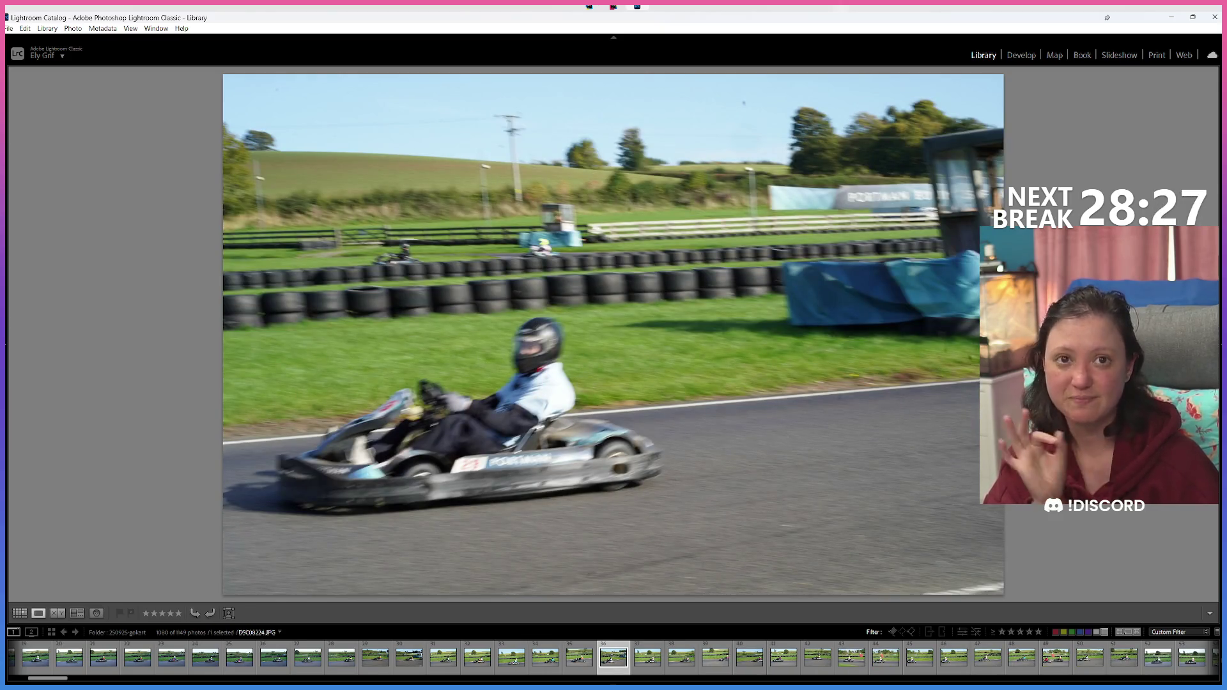
pyautogui.press('Right')
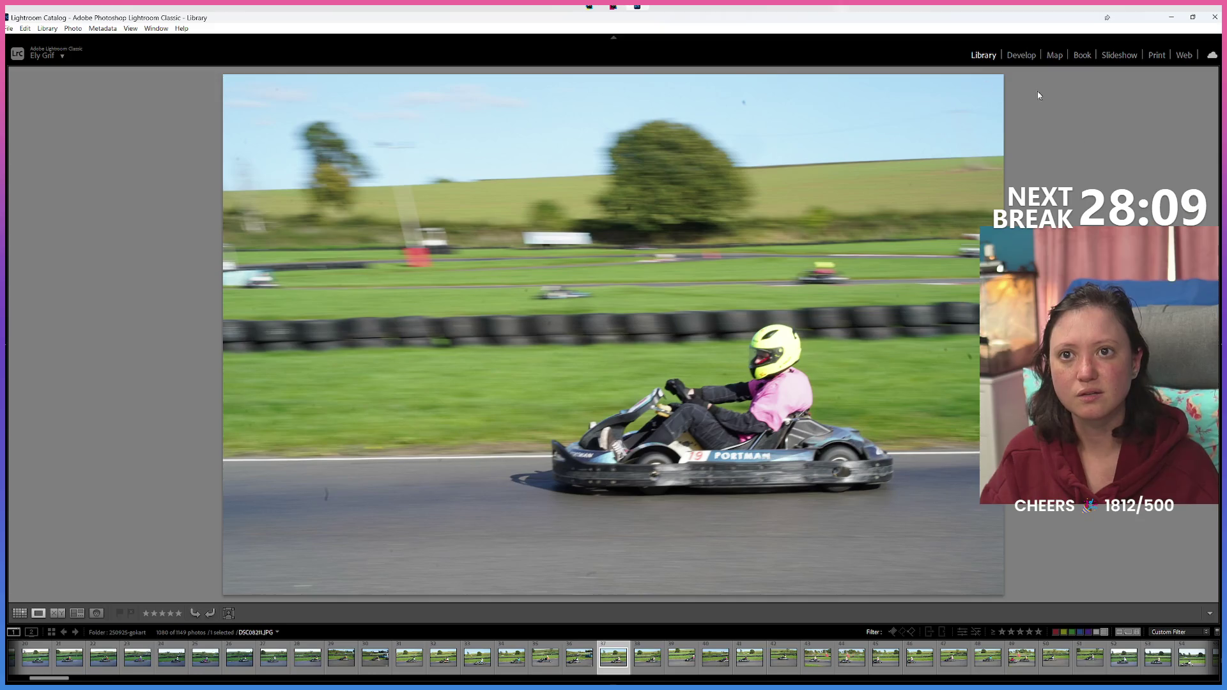
pyautogui.click(1219, 343)
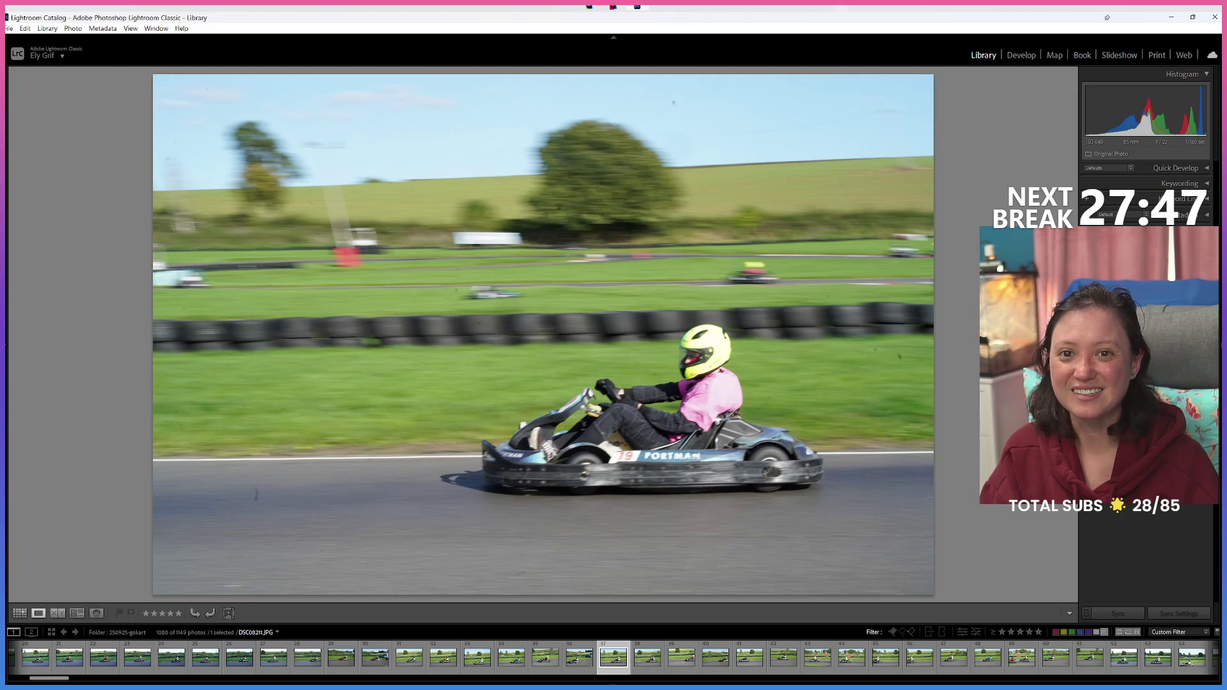
pyautogui.press('F8')
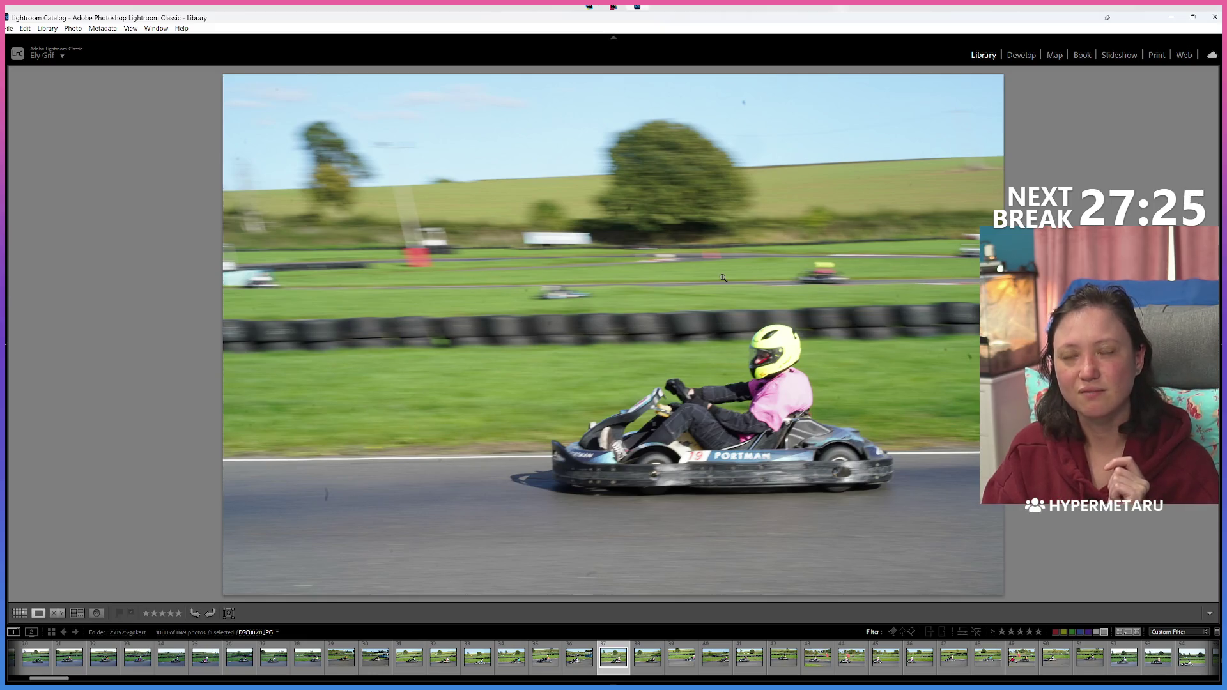
# Step: Label the pink-driver kart photo green, then recheck the neighbouring shots
pyautogui.press('8')
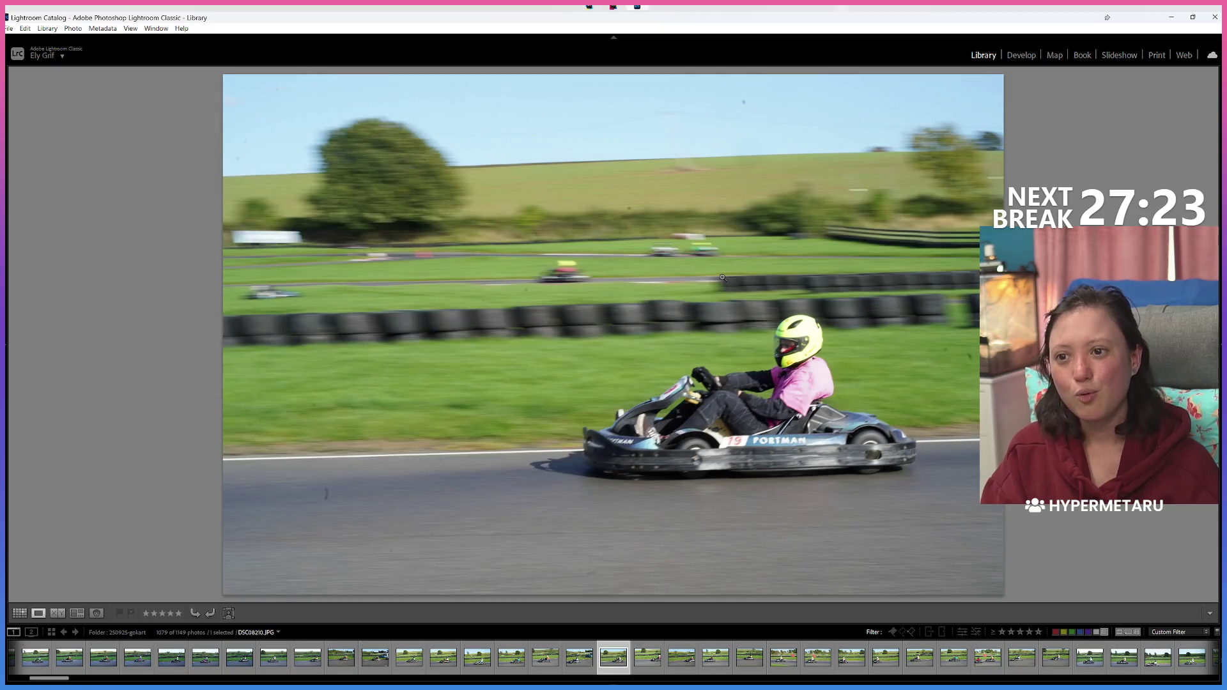
pyautogui.press('8')
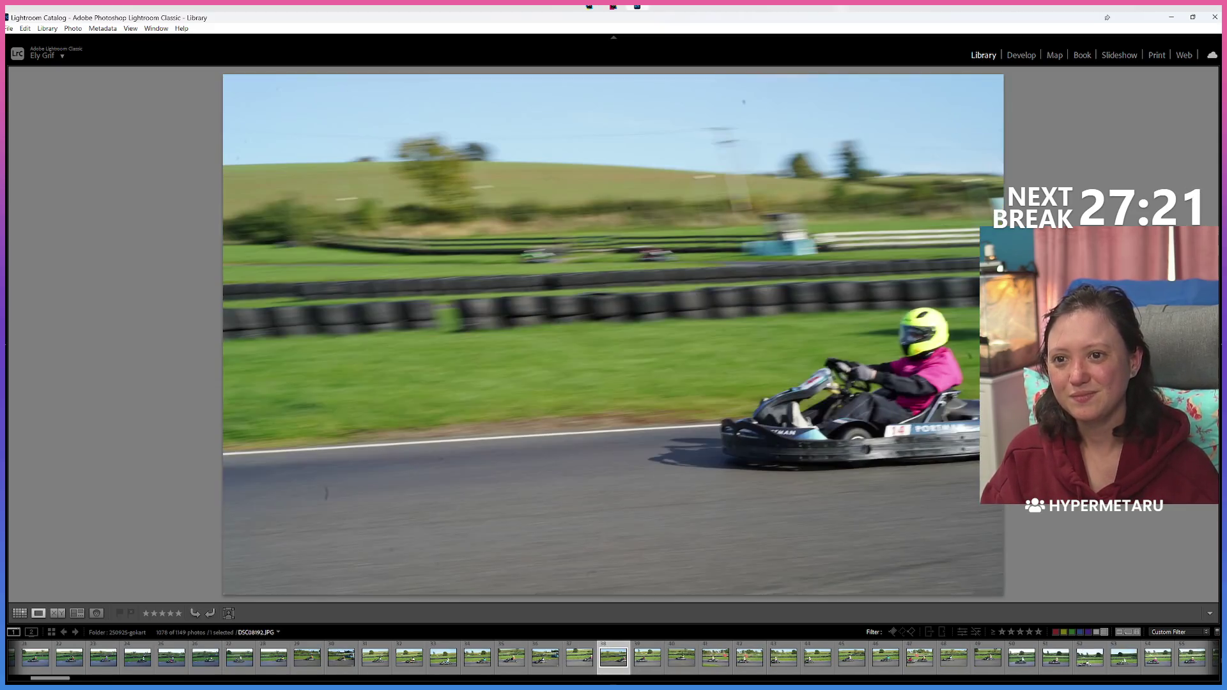
pyautogui.press('Left')
pyautogui.press('Right')
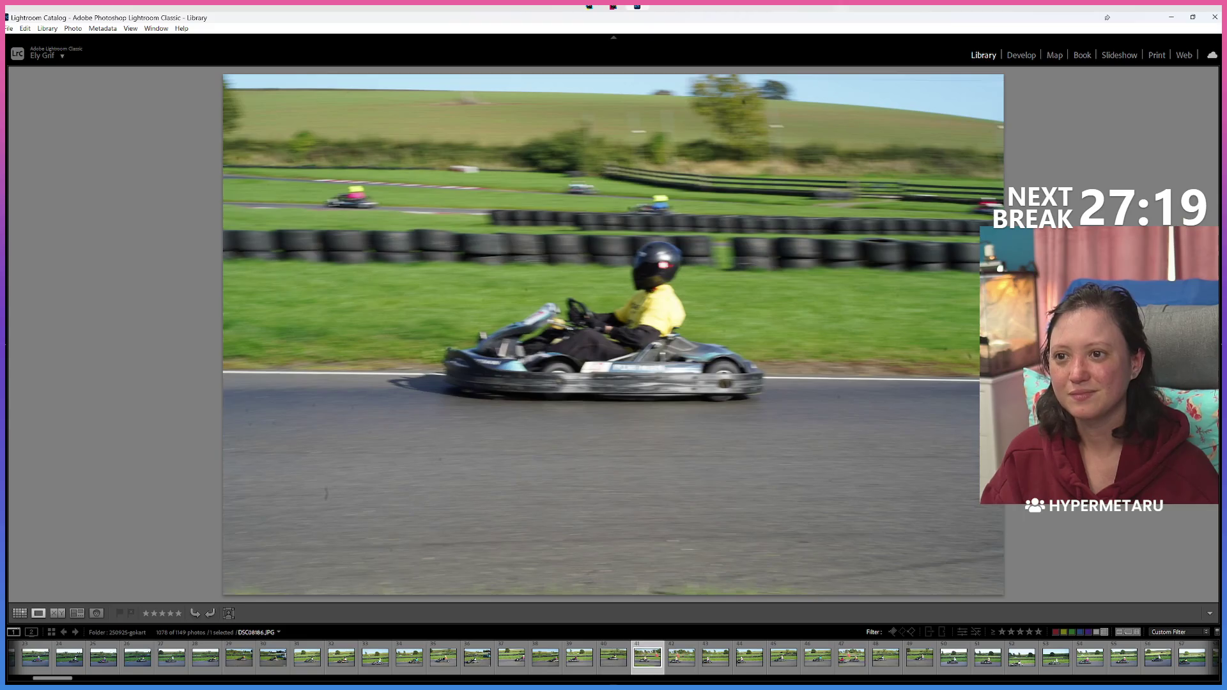
pyautogui.press('Right')
pyautogui.press('Left')
# Step: Advance through the burst and label the orange-driver kart photo green
pyautogui.press('Right')
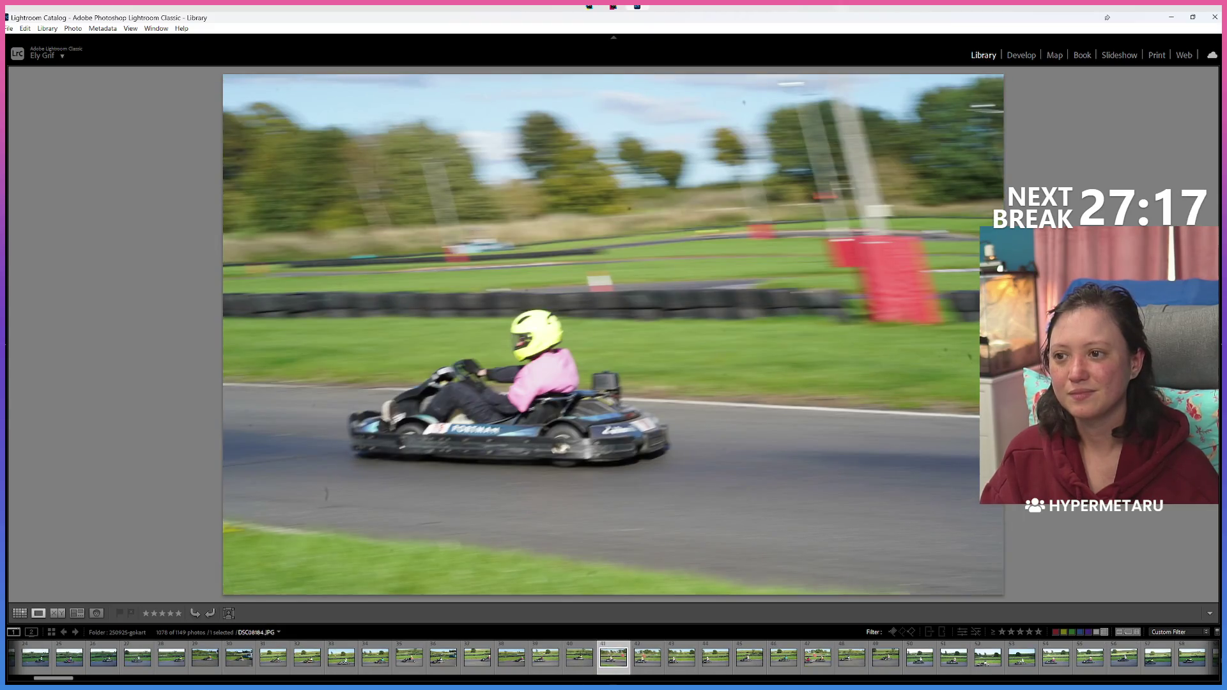
pyautogui.press('Right')
pyautogui.press('Right')
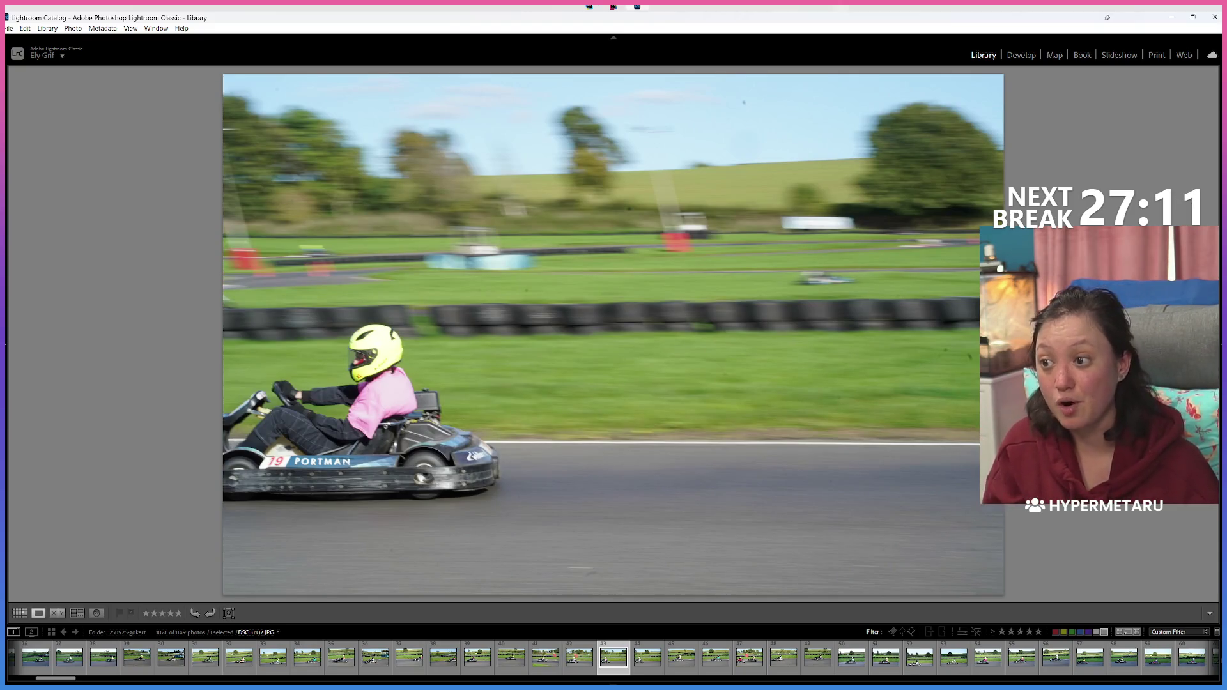
pyautogui.press('Right')
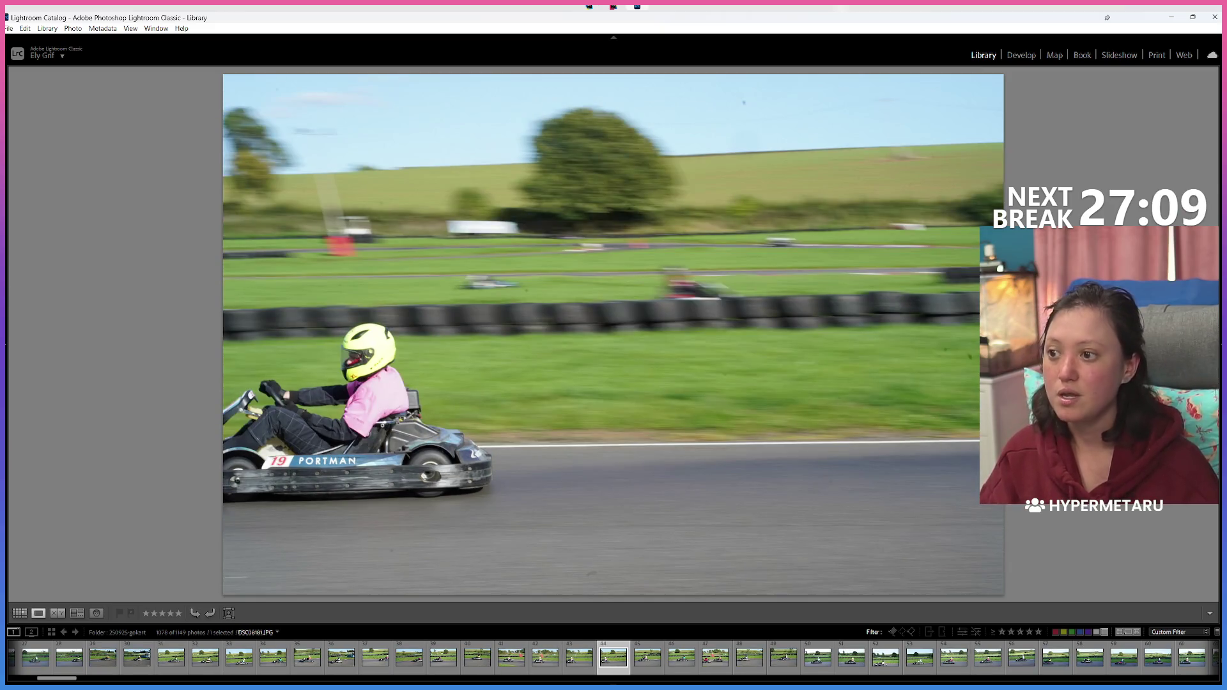
pyautogui.press('Right')
pyautogui.press('Right')
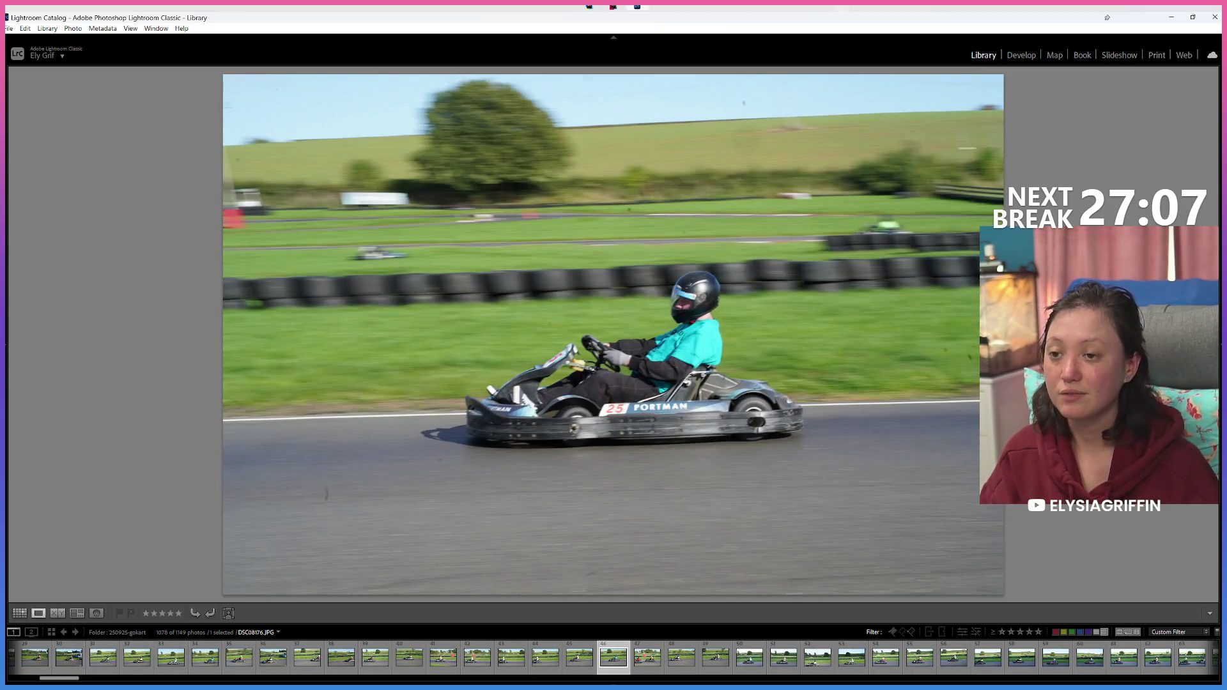
pyautogui.press('x')
pyautogui.press('8')
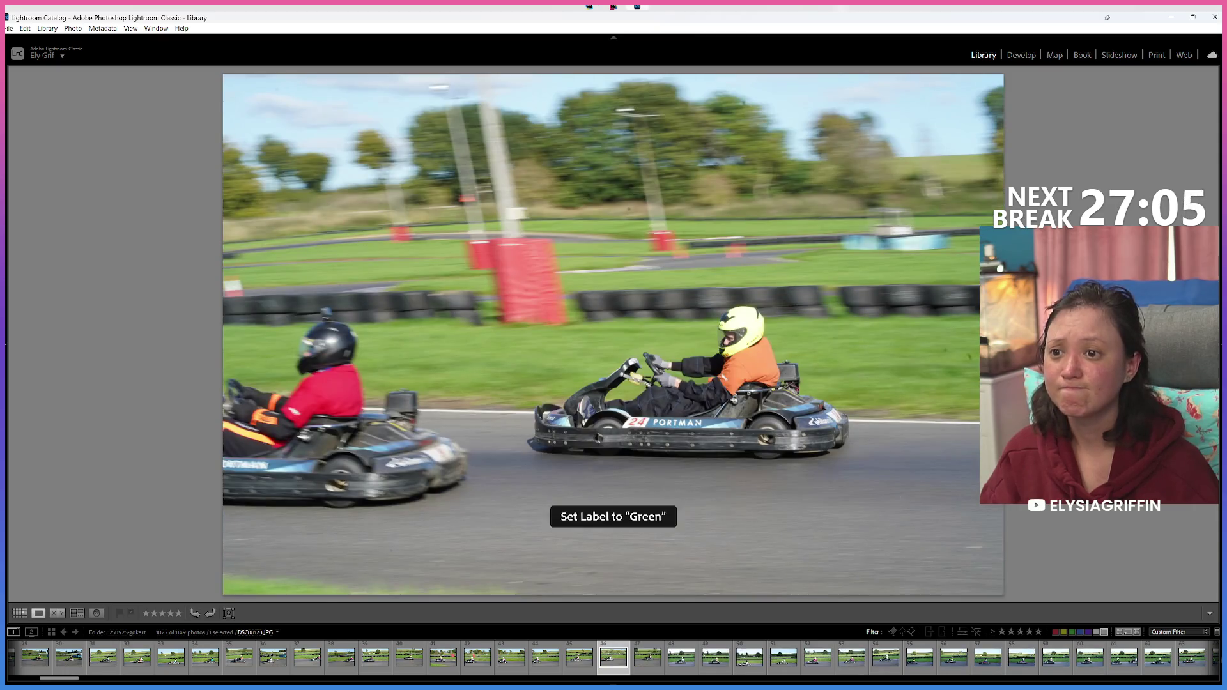
pyautogui.press('Right')
# Step: Step back and forth to the pink-driver shot and label it green
pyautogui.press('Right')
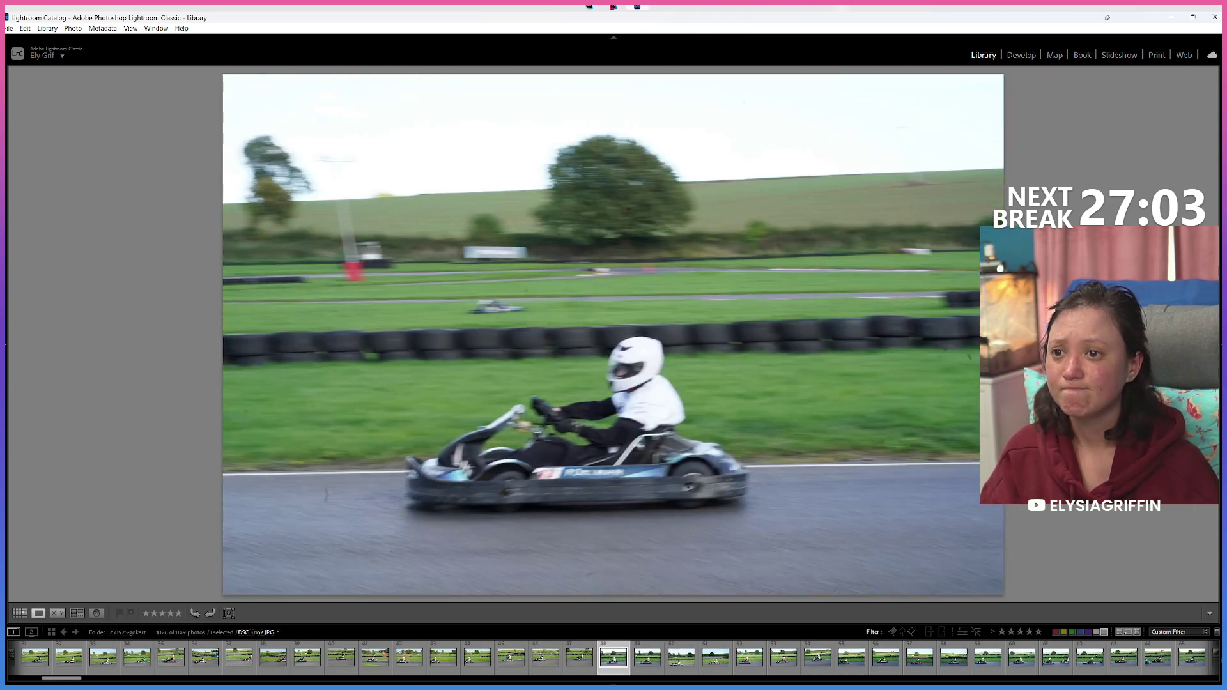
pyautogui.press('Right')
pyautogui.press('Right')
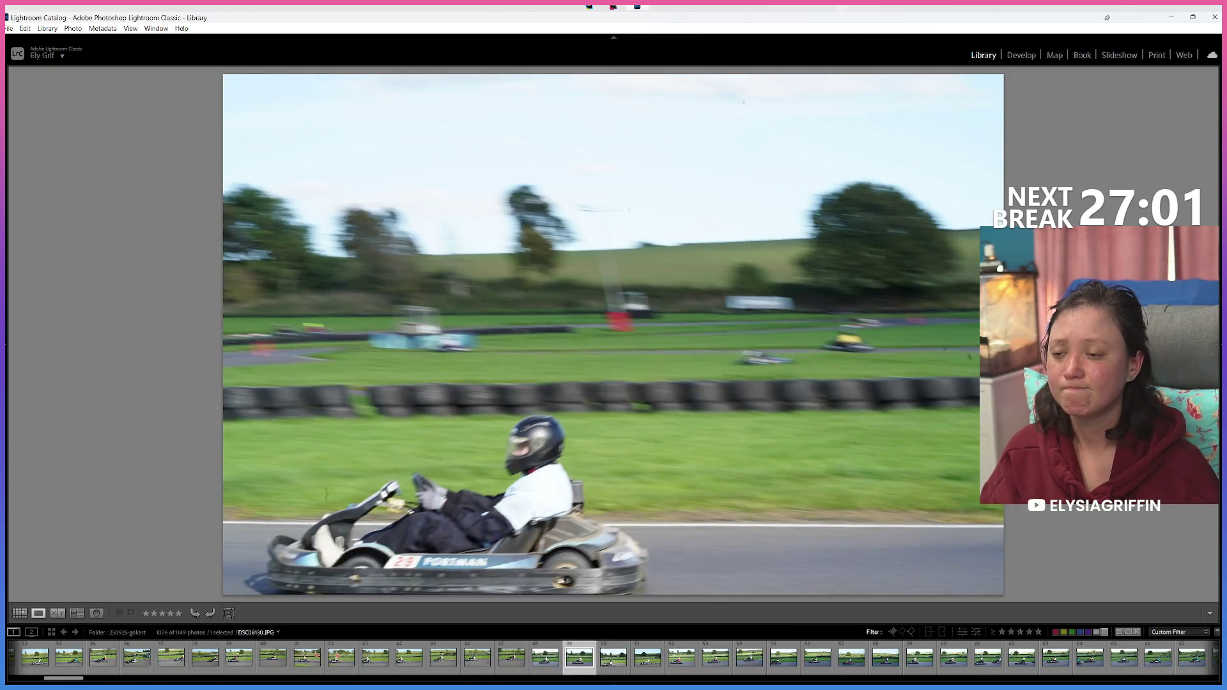
pyautogui.press('Left')
pyautogui.press('Left')
pyautogui.press('Left')
pyautogui.press('Left')
pyautogui.press('Right')
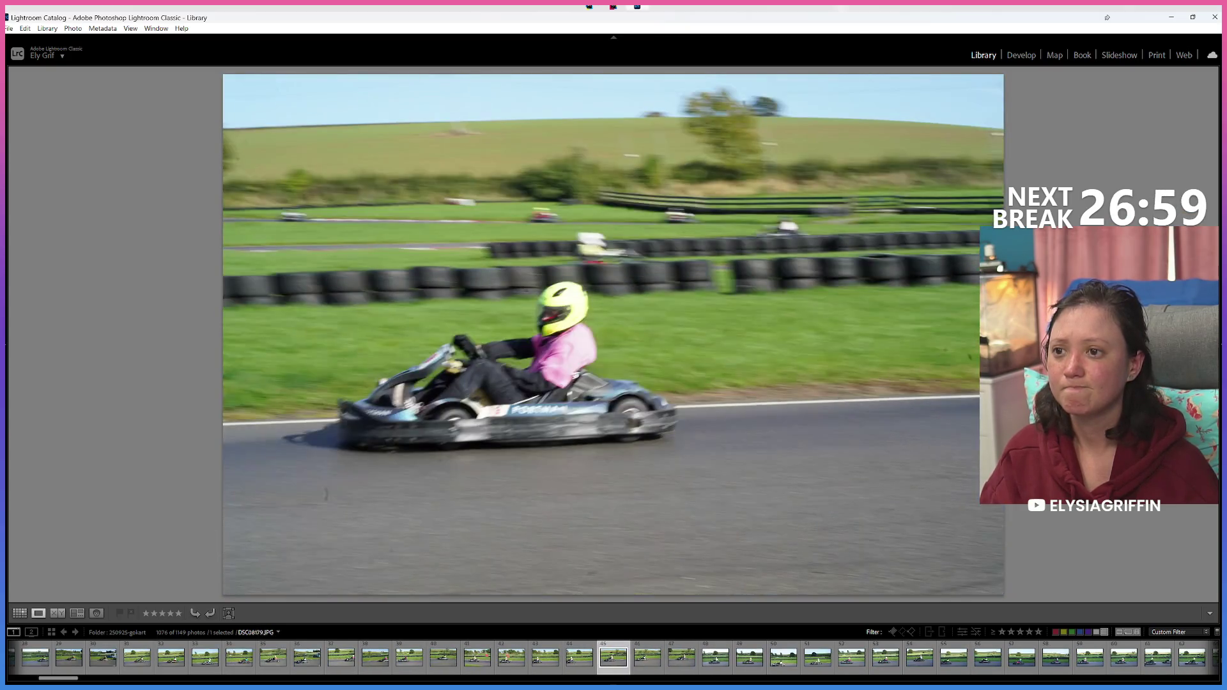
pyautogui.press('Left')
pyautogui.press('Right')
pyautogui.press('8')
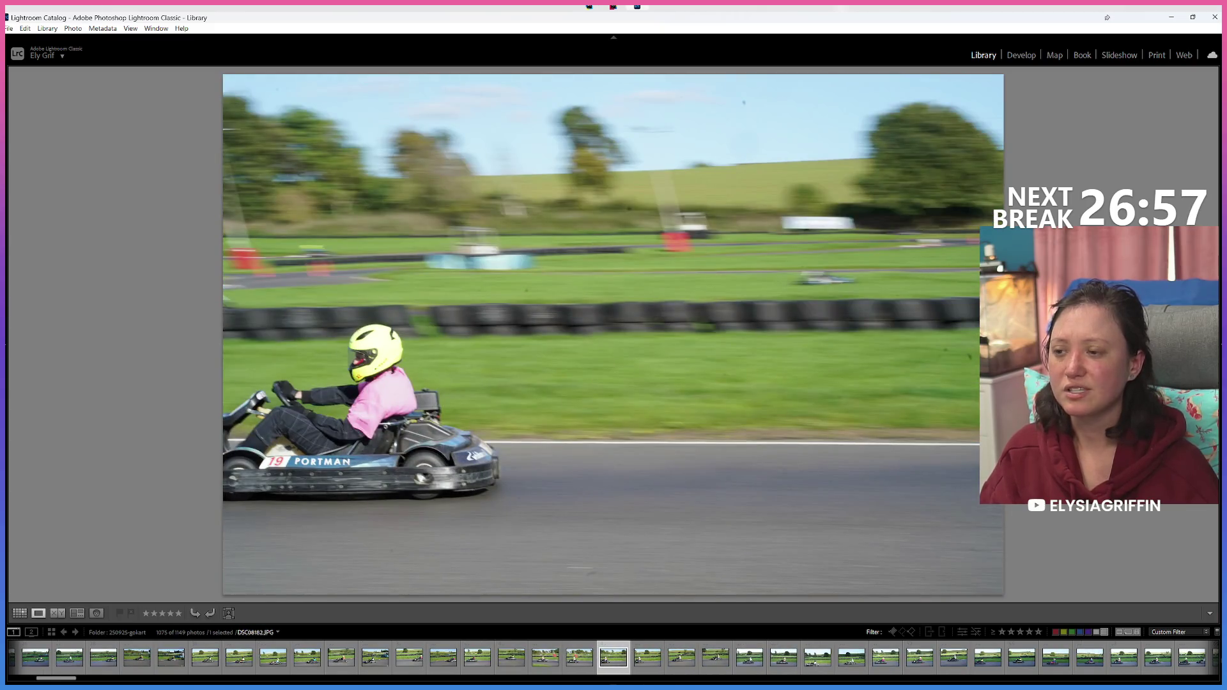
# Step: Skip ahead through several kart shots and mark the next keeper
pyautogui.press('Right')
pyautogui.press('Left')
pyautogui.press('Right')
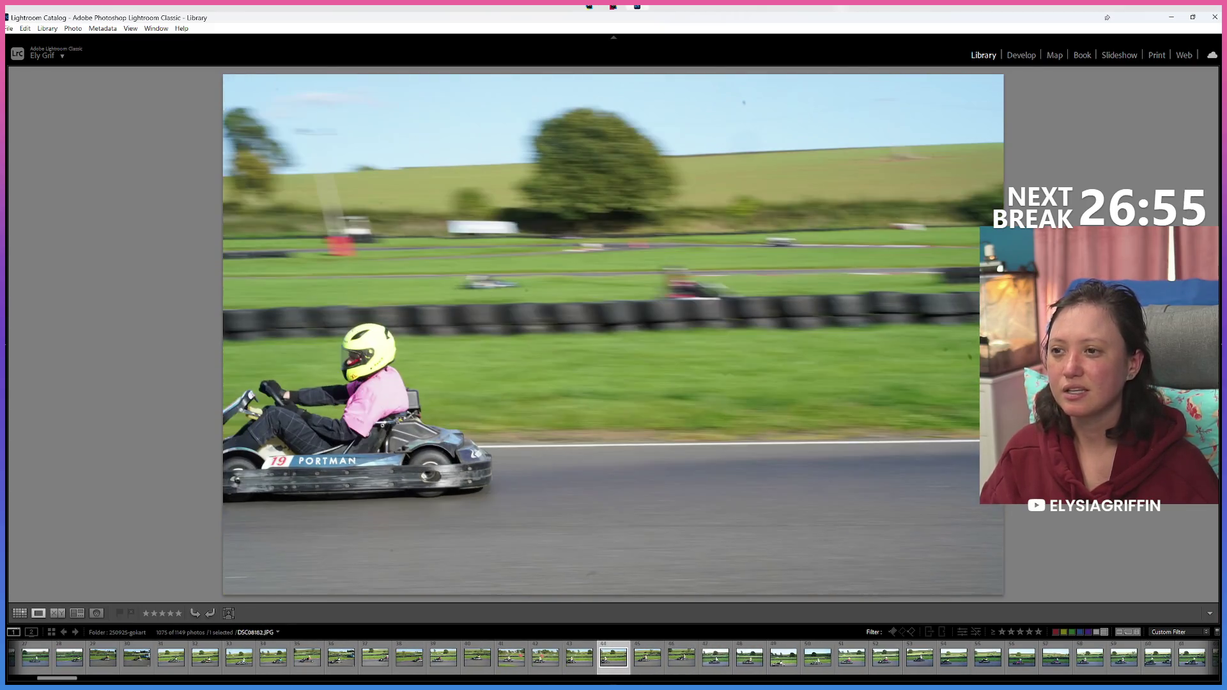
pyautogui.press('Right')
pyautogui.press('Right')
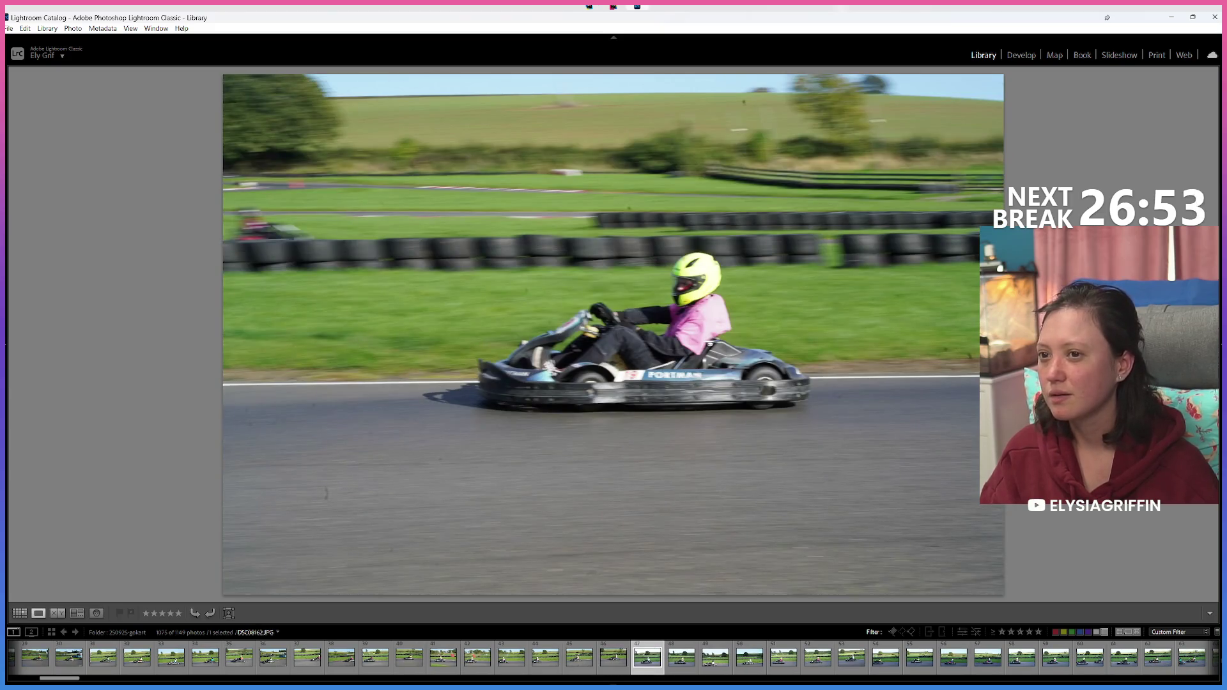
pyautogui.press('Right')
pyautogui.press('Right')
pyautogui.press('Right')
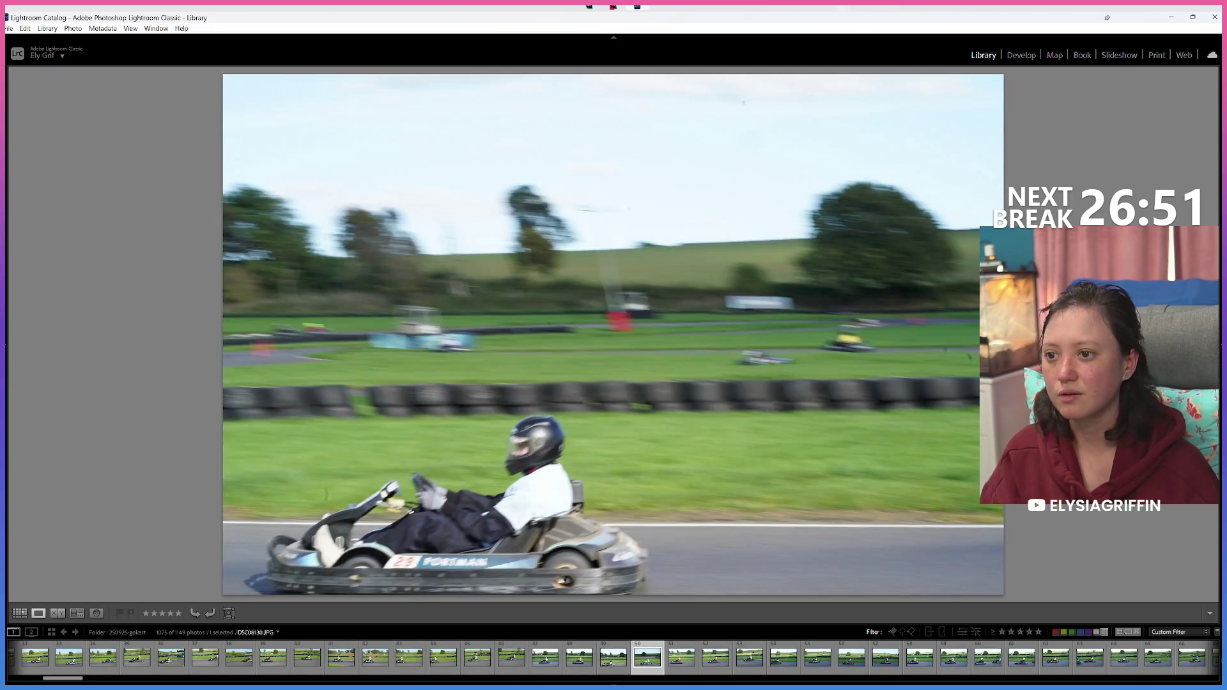
pyautogui.press('Right')
pyautogui.press('Right')
pyautogui.press('Right')
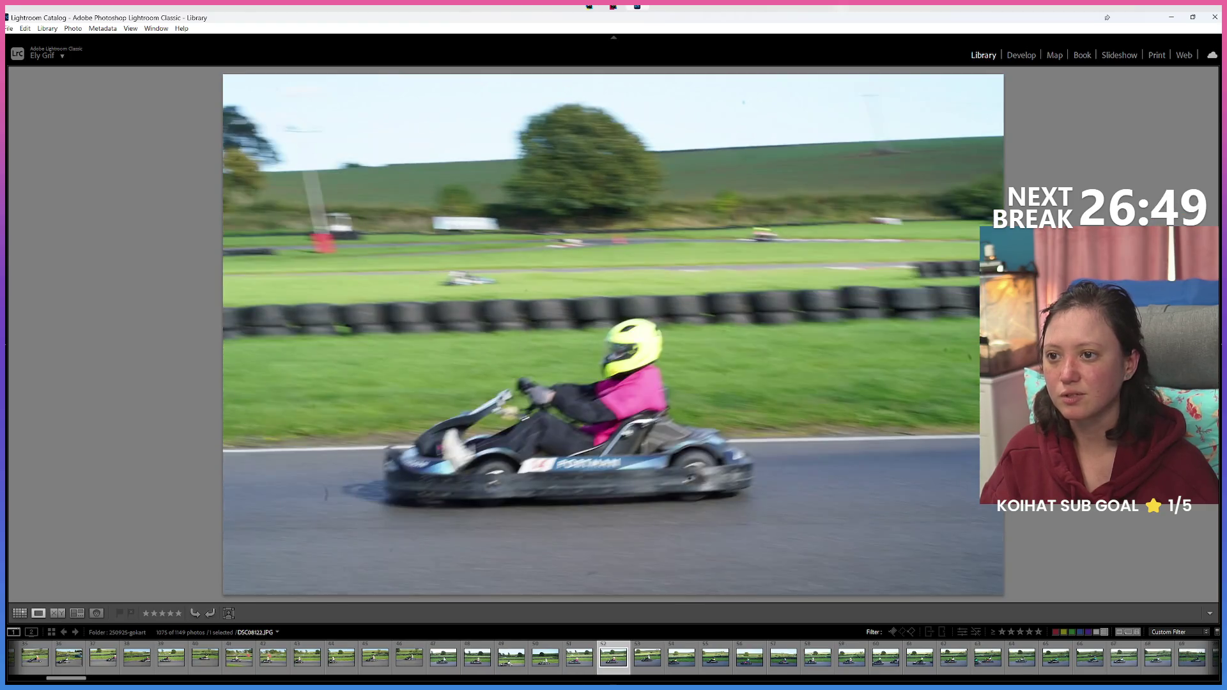
pyautogui.press('Right')
pyautogui.press('Right')
pyautogui.press('Right')
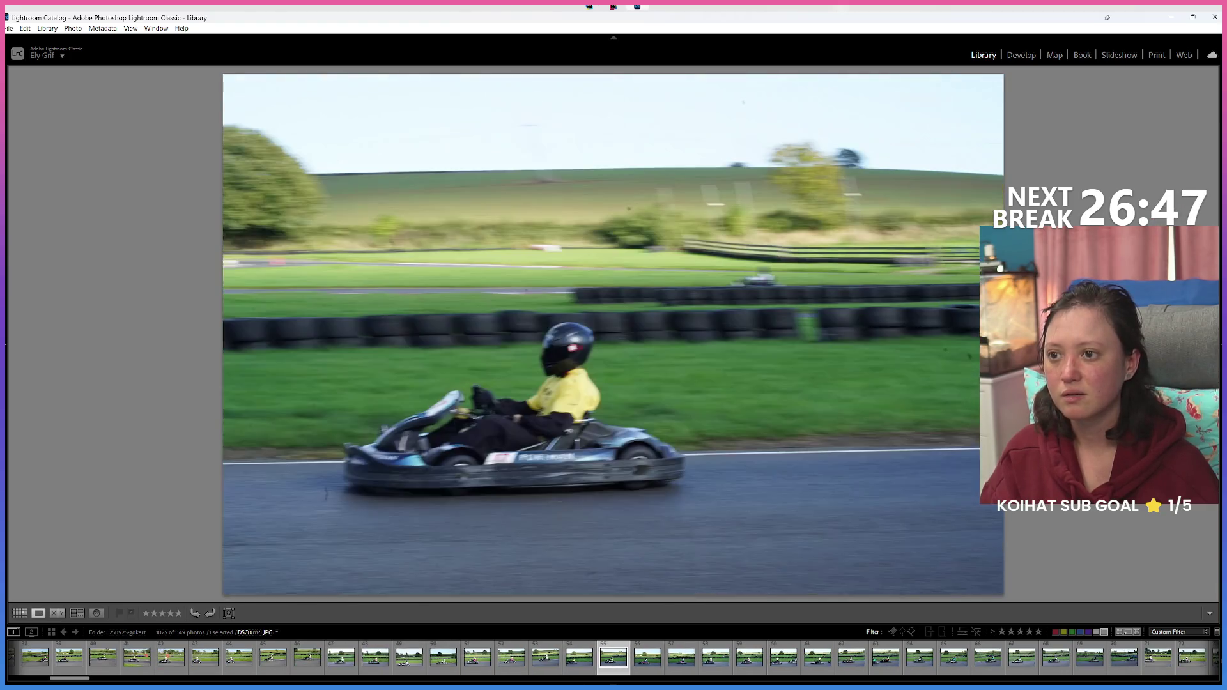
pyautogui.press('Right')
# Step: Recheck nearby pink-kart photos and label the cyan-driver shot
pyautogui.press('Right')
pyautogui.press('Right')
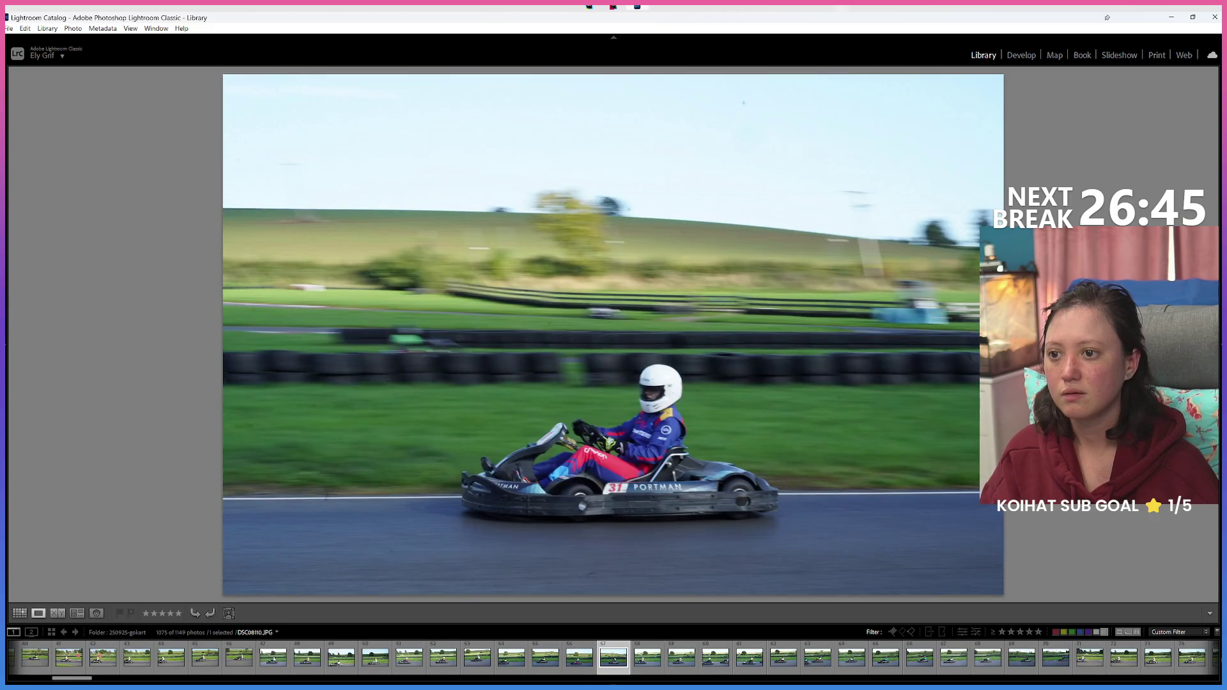
pyautogui.press('x')
pyautogui.press('Right')
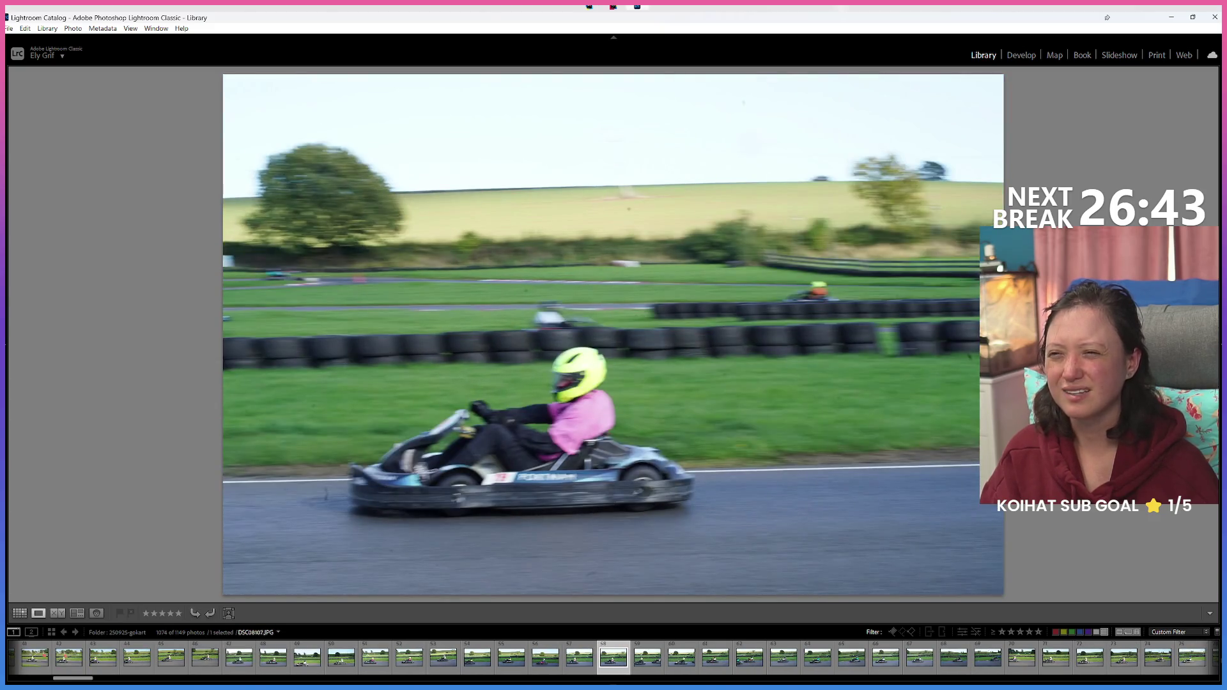
pyautogui.press('Right')
pyautogui.press('Right')
pyautogui.press('Right')
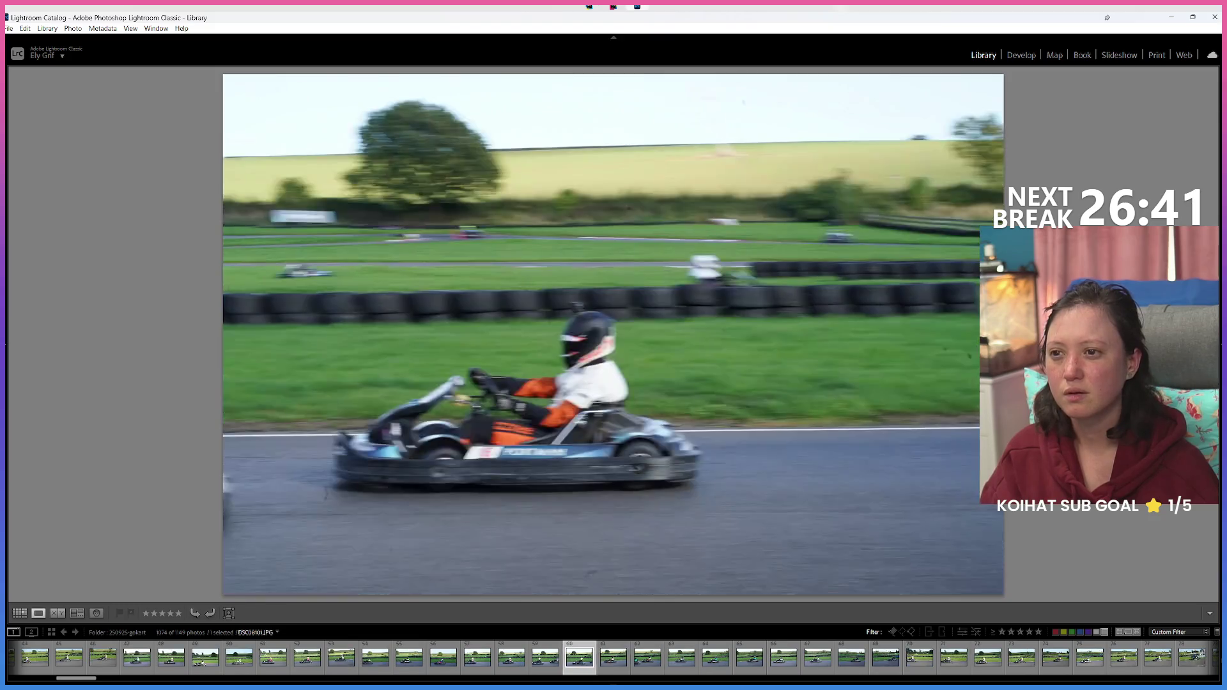
pyautogui.press('Left')
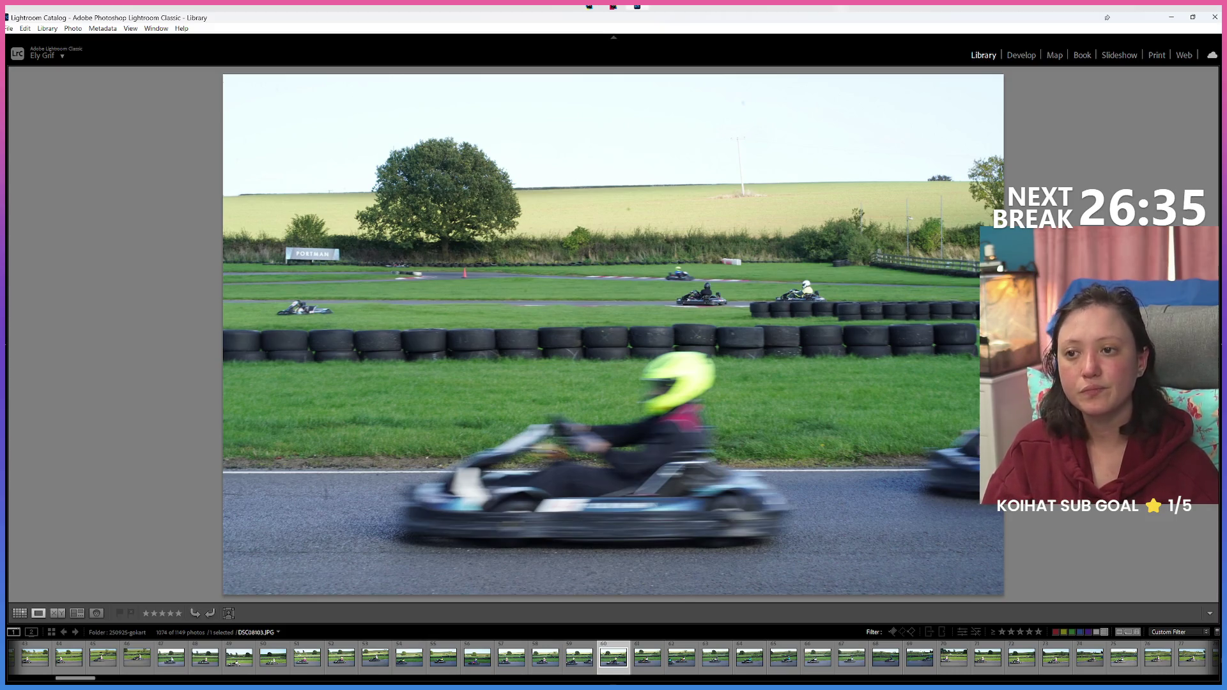
pyautogui.press('Right')
pyautogui.press('Right')
pyautogui.press('Right')
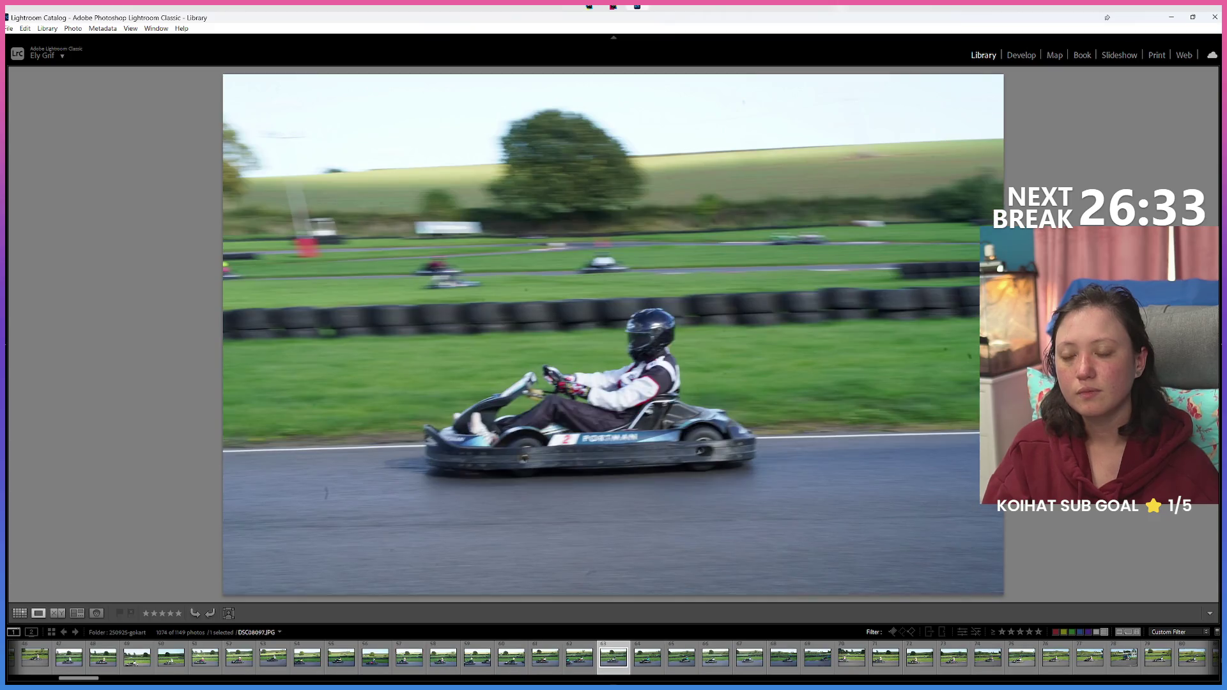
pyautogui.press('Right')
# Step: Label the following photo and check the one after it
pyautogui.press('Right')
pyautogui.press('Left')
pyautogui.press('6')
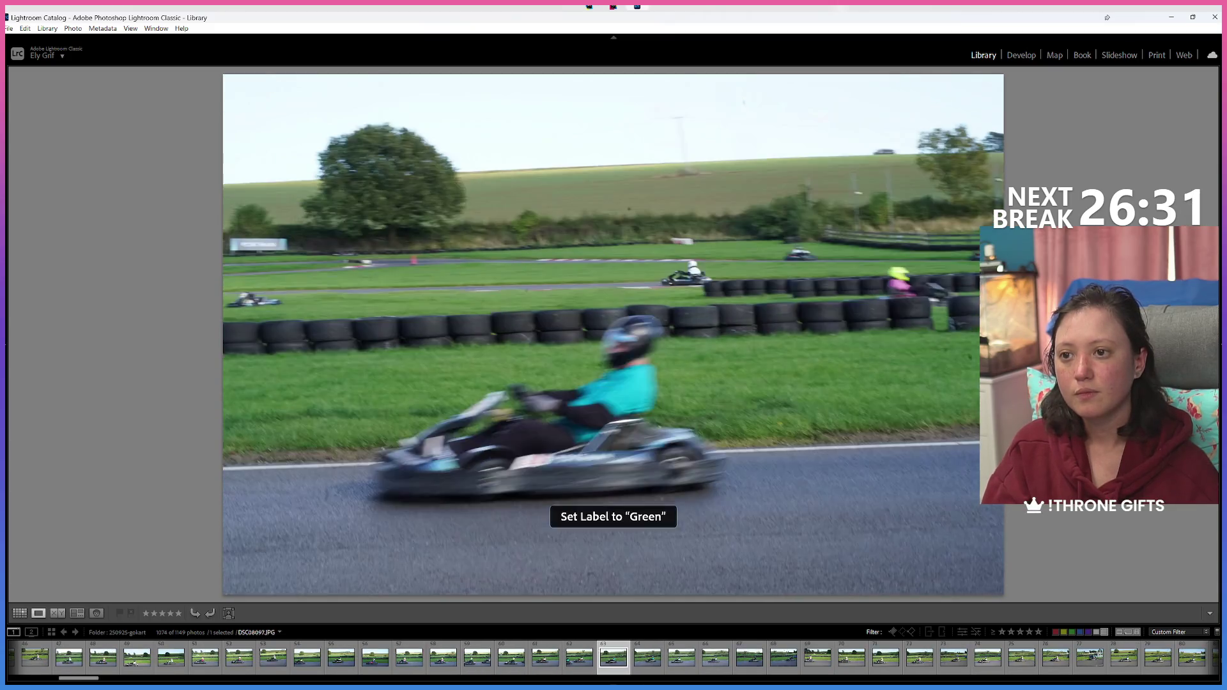
pyautogui.press('Right')
pyautogui.press('Left')
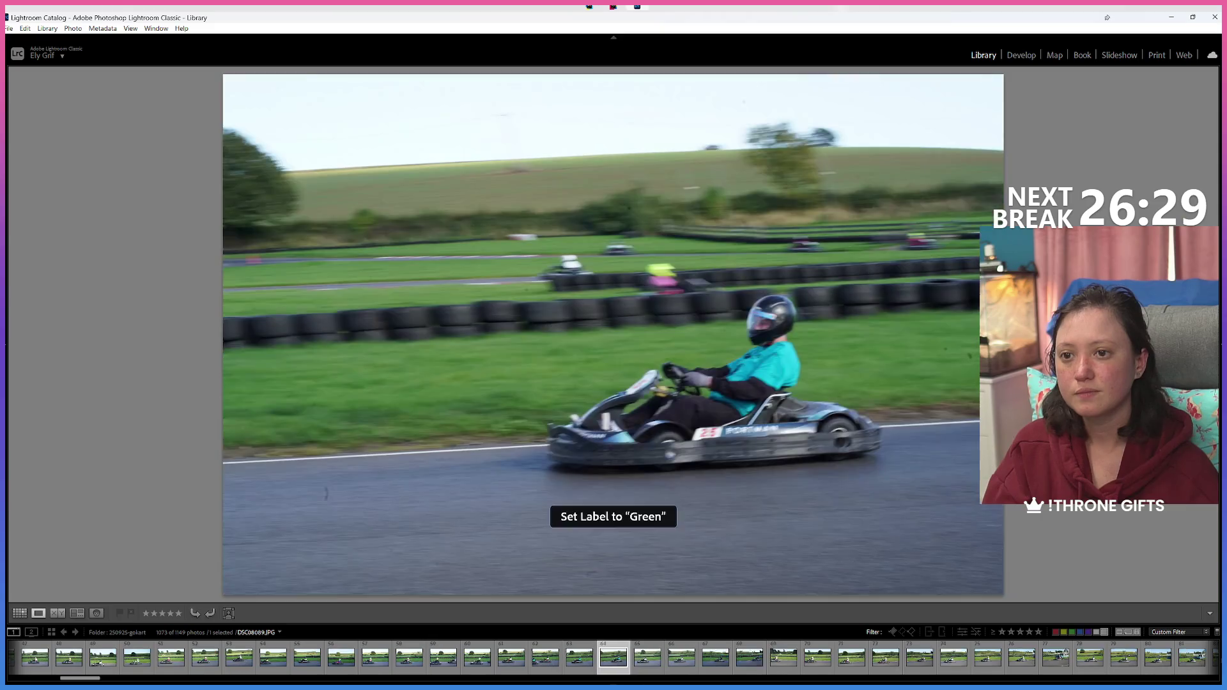
pyautogui.press('6')
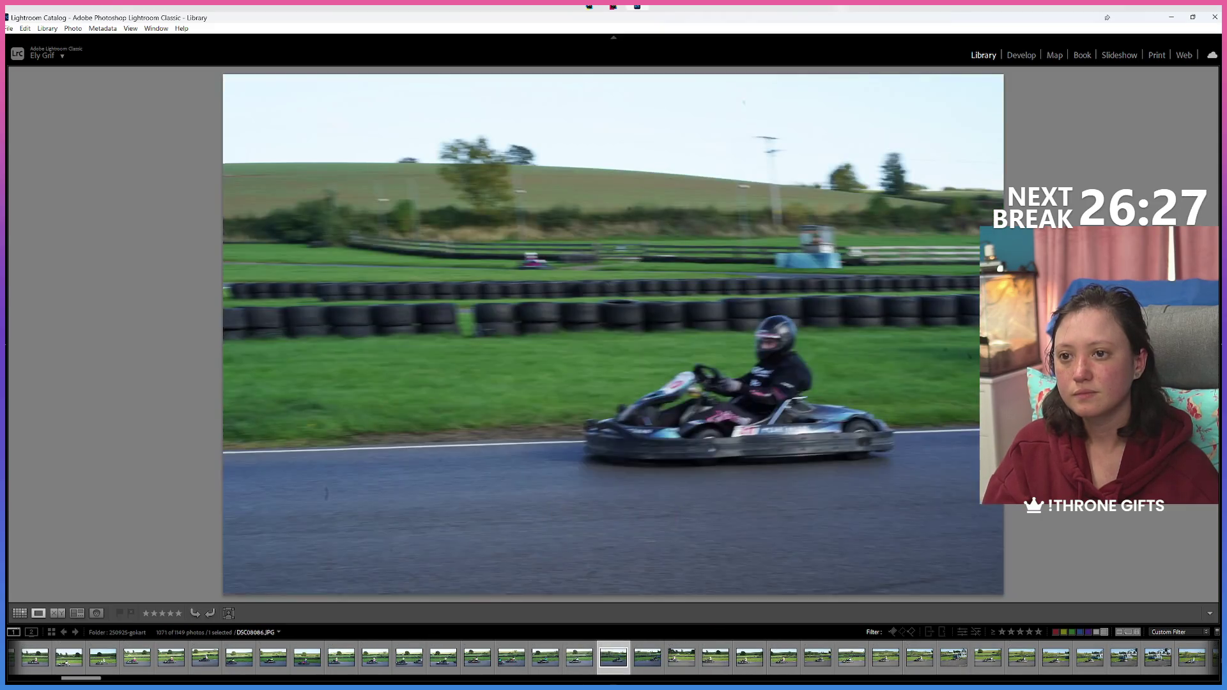
pyautogui.press('Right')
pyautogui.press('Left')
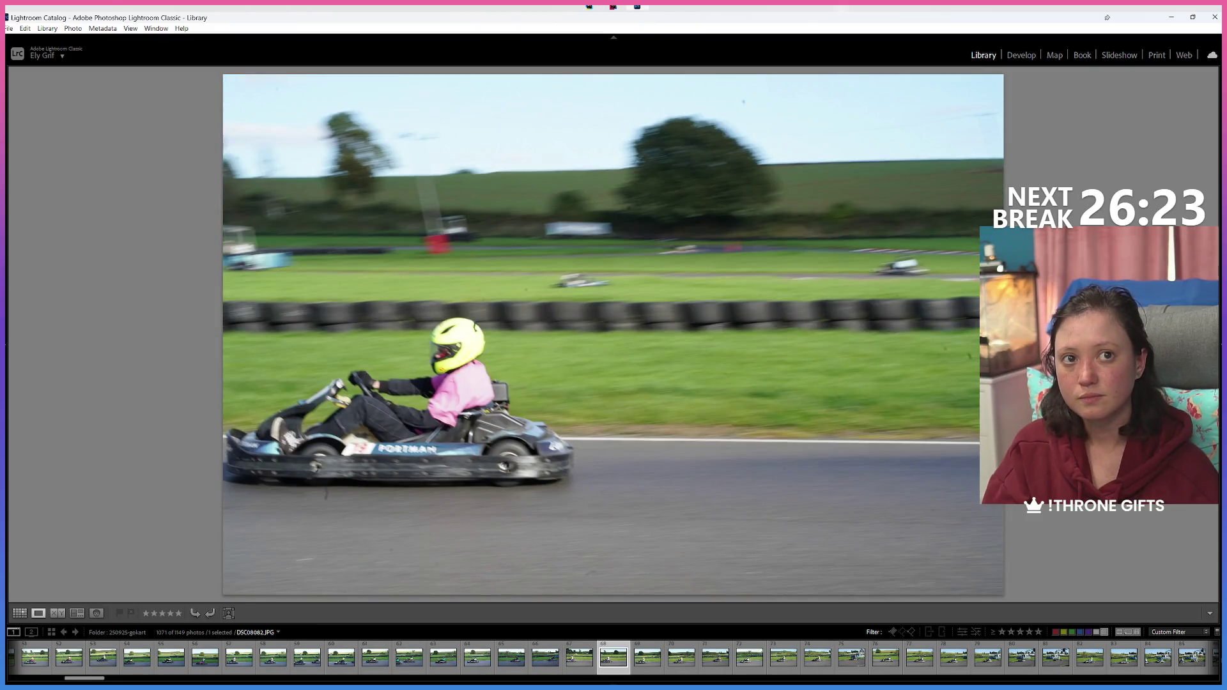
# Step: Compare adjacent photos to settle on the pink-kart shot, leaving 1070 of 1149
pyautogui.press('Right')
pyautogui.press('Left')
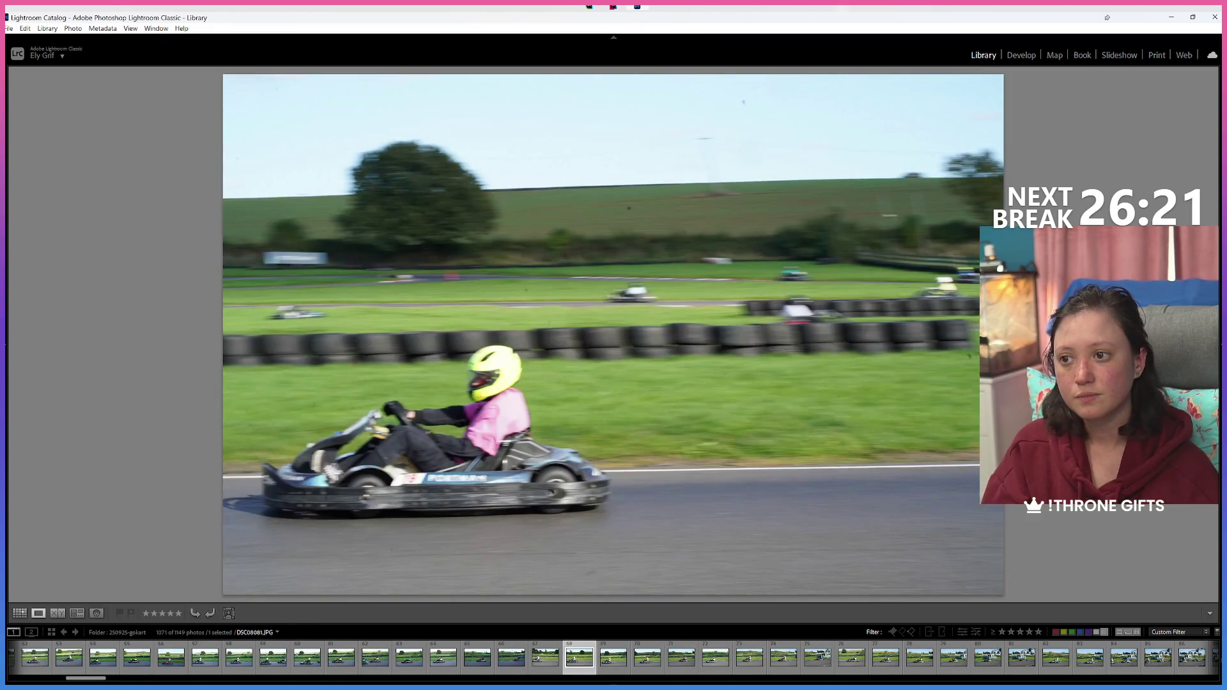
pyautogui.press('Right')
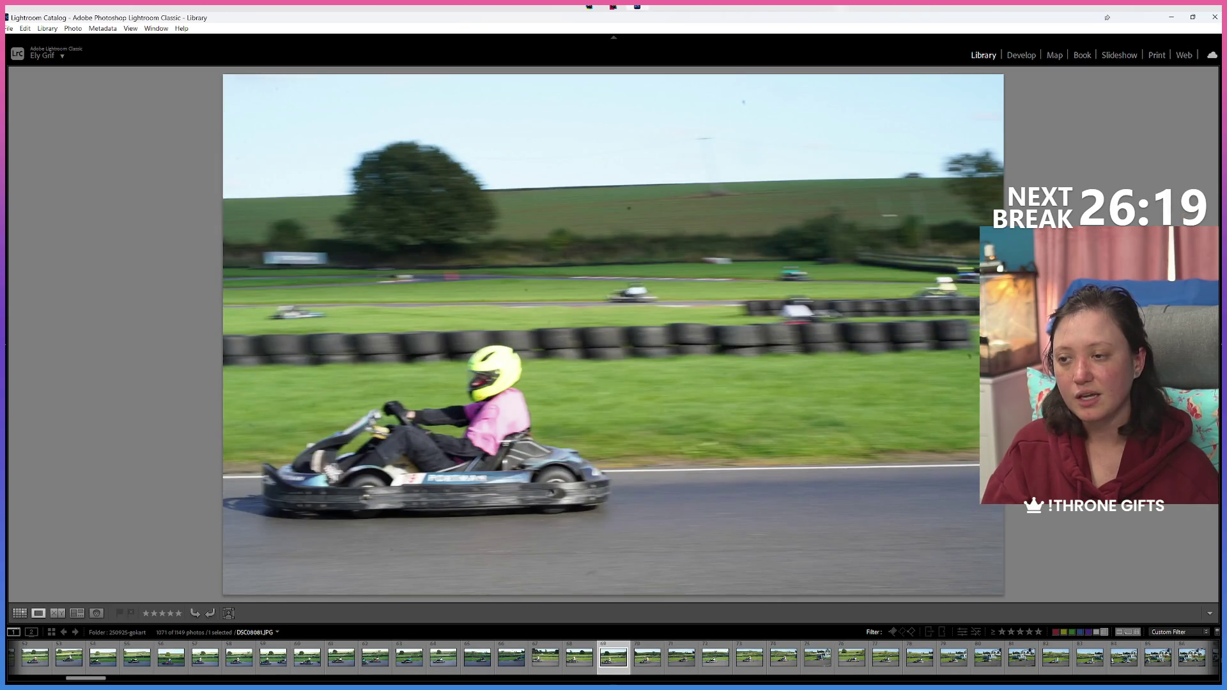
pyautogui.press('Left')
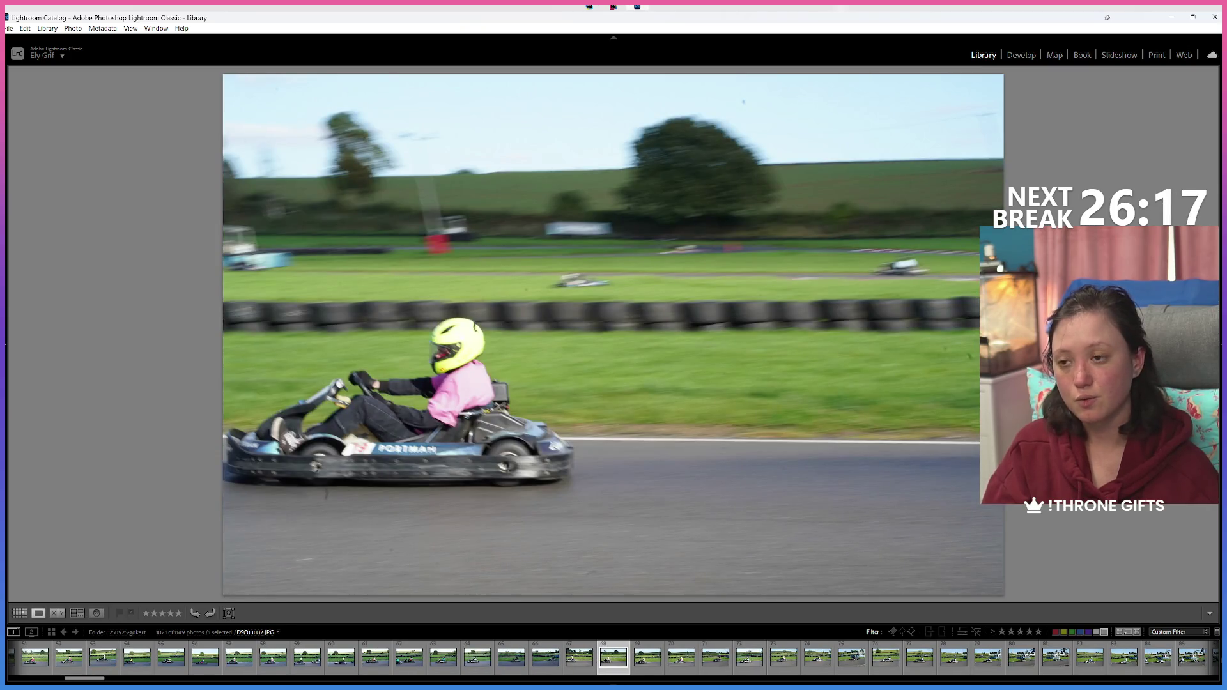
pyautogui.press('Right')
pyautogui.press('Right')
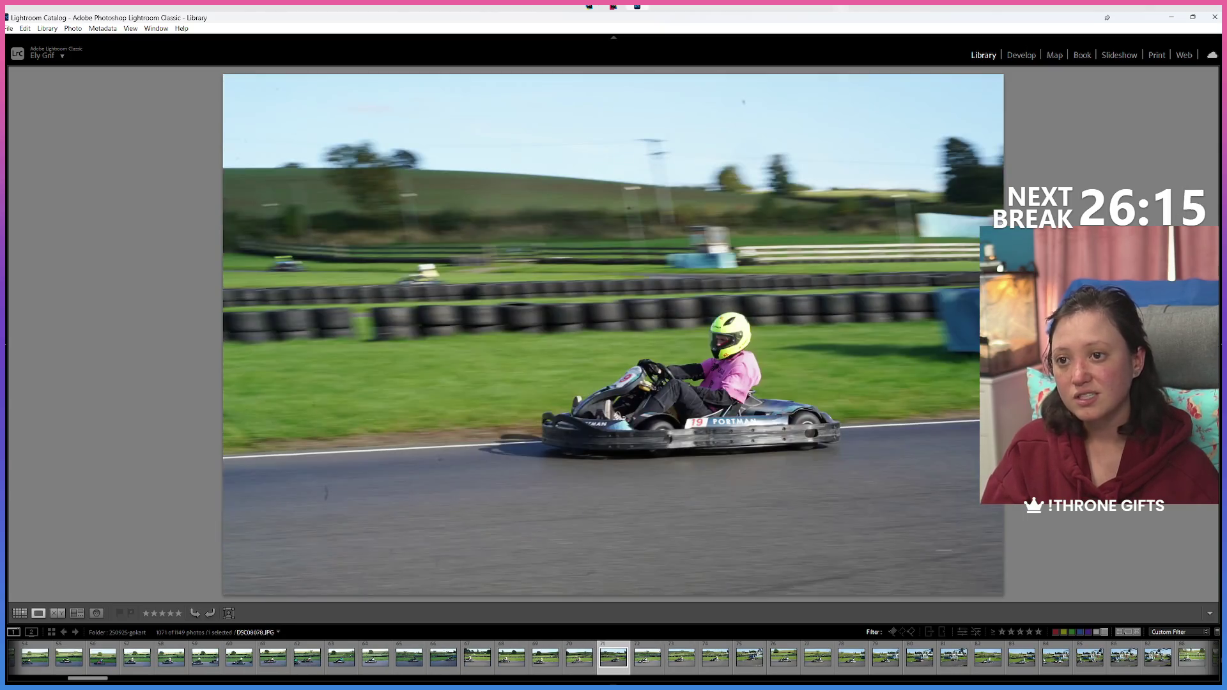
pyautogui.press('Left')
pyautogui.press('Right')
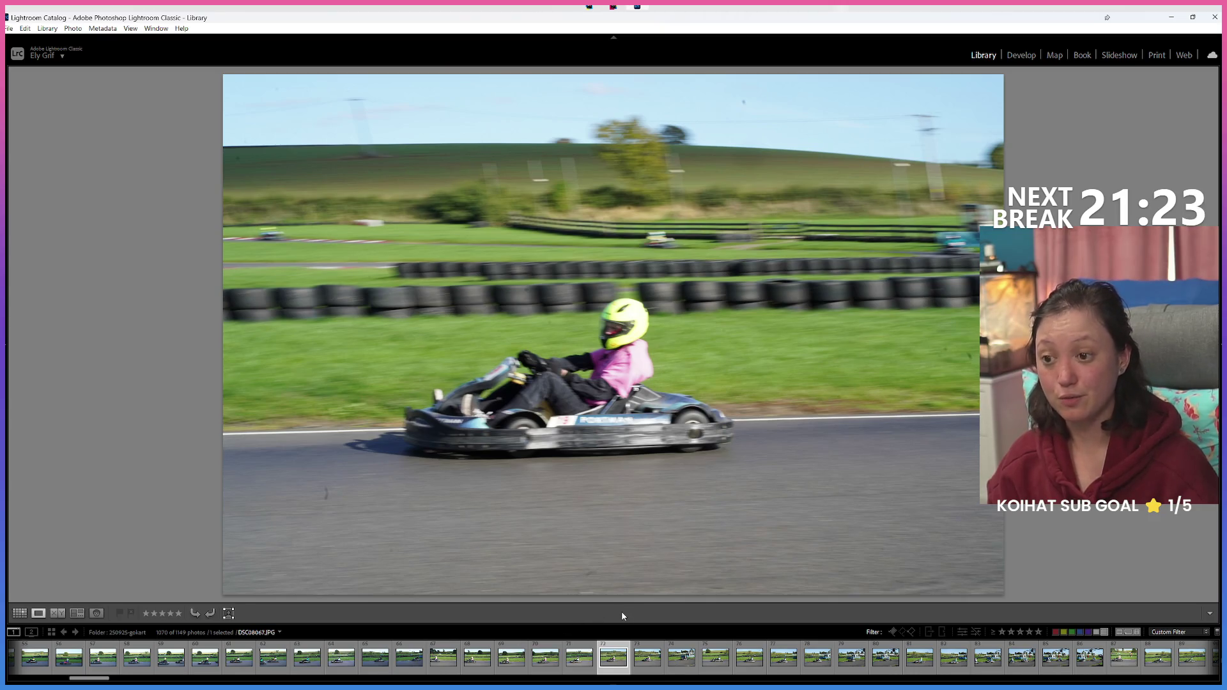
# Step: Label the current photo, an earlier kart shot and the #29 kart shot green
pyautogui.press('8')
pyautogui.press('Right')
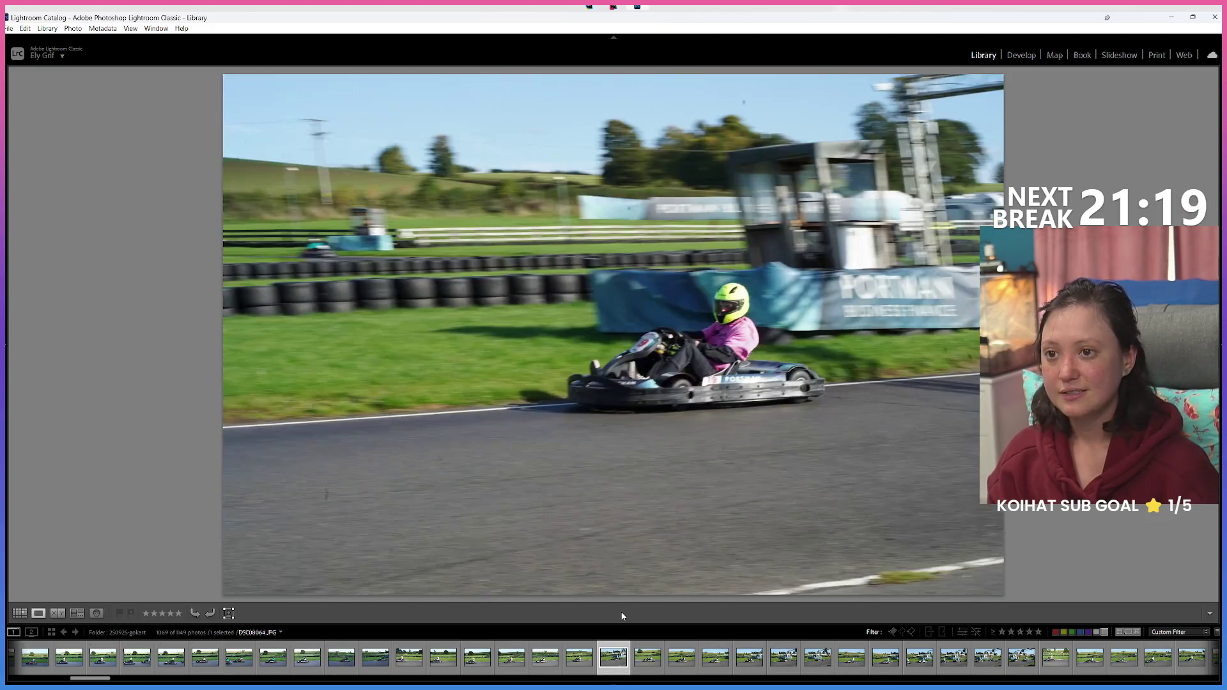
pyautogui.press('Right')
pyautogui.press('Right')
pyautogui.press('Right')
pyautogui.press('Right')
pyautogui.press('Left')
pyautogui.press('Left')
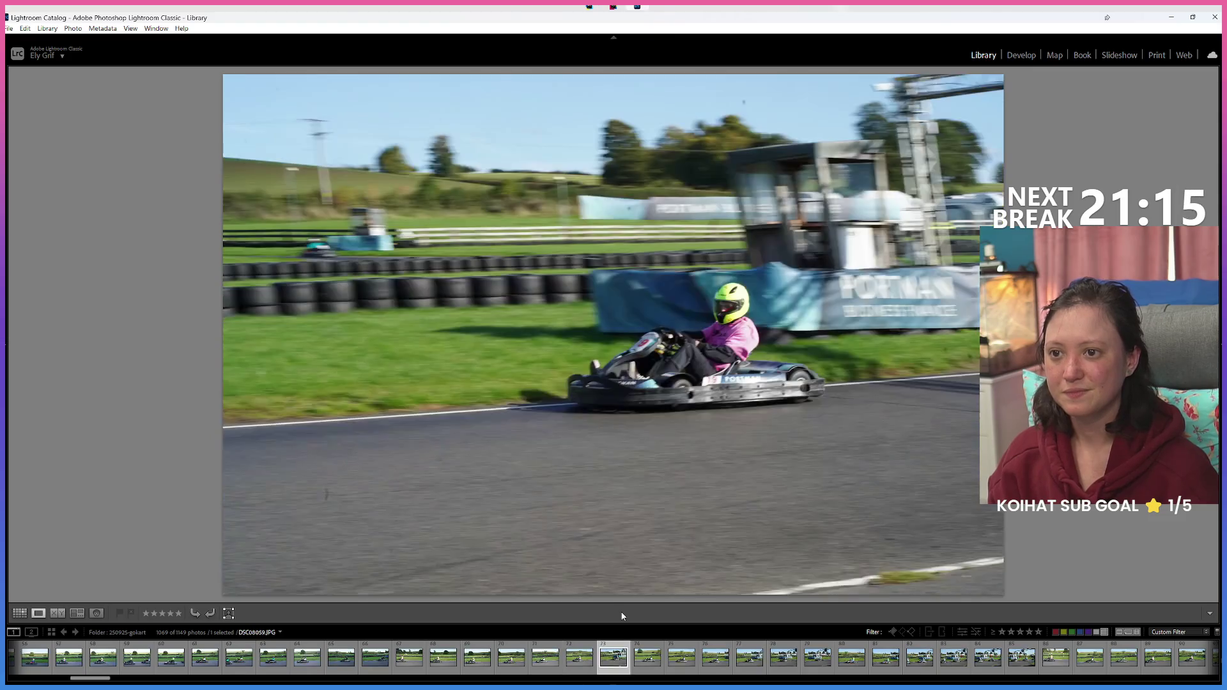
pyautogui.press('8')
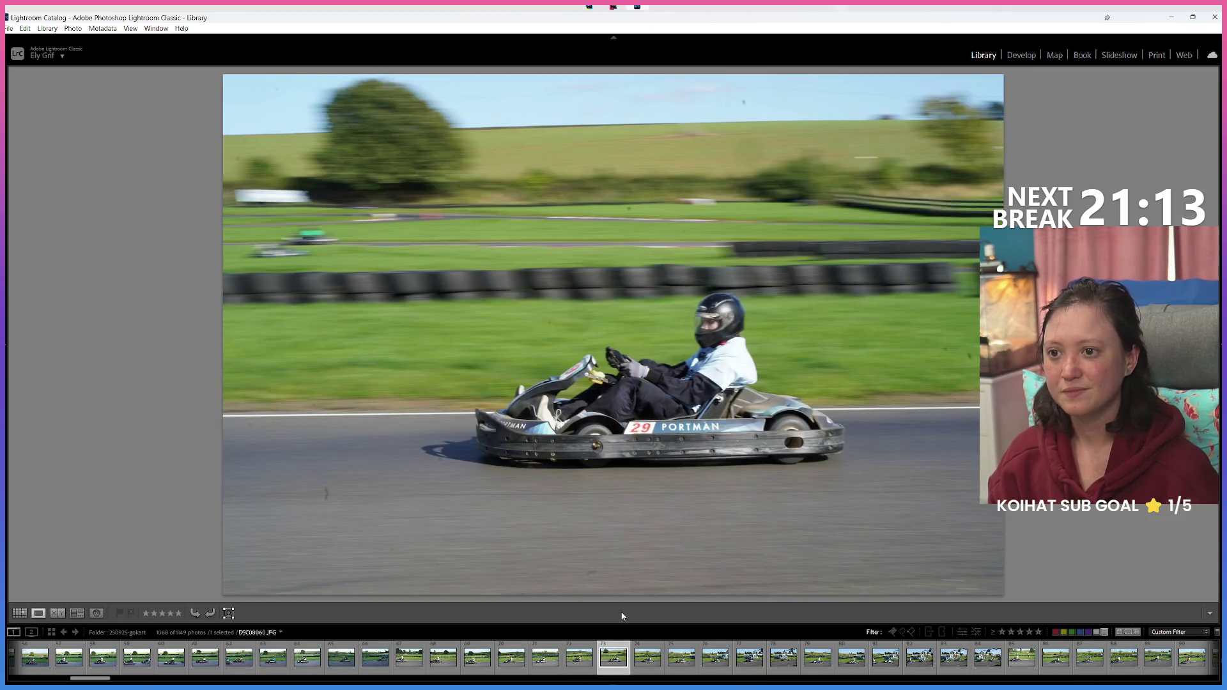
pyautogui.press('Right')
pyautogui.press('8')
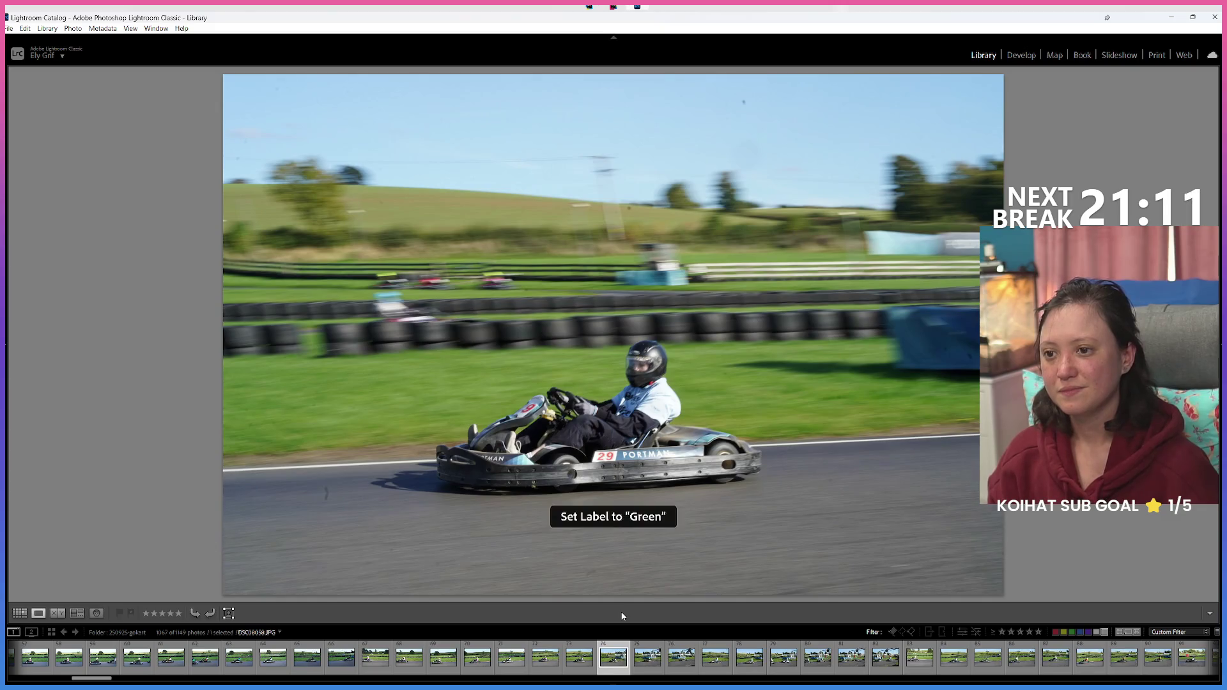
# Step: Advance a few shots and label the cyan-driver shot green
pyautogui.press('Right')
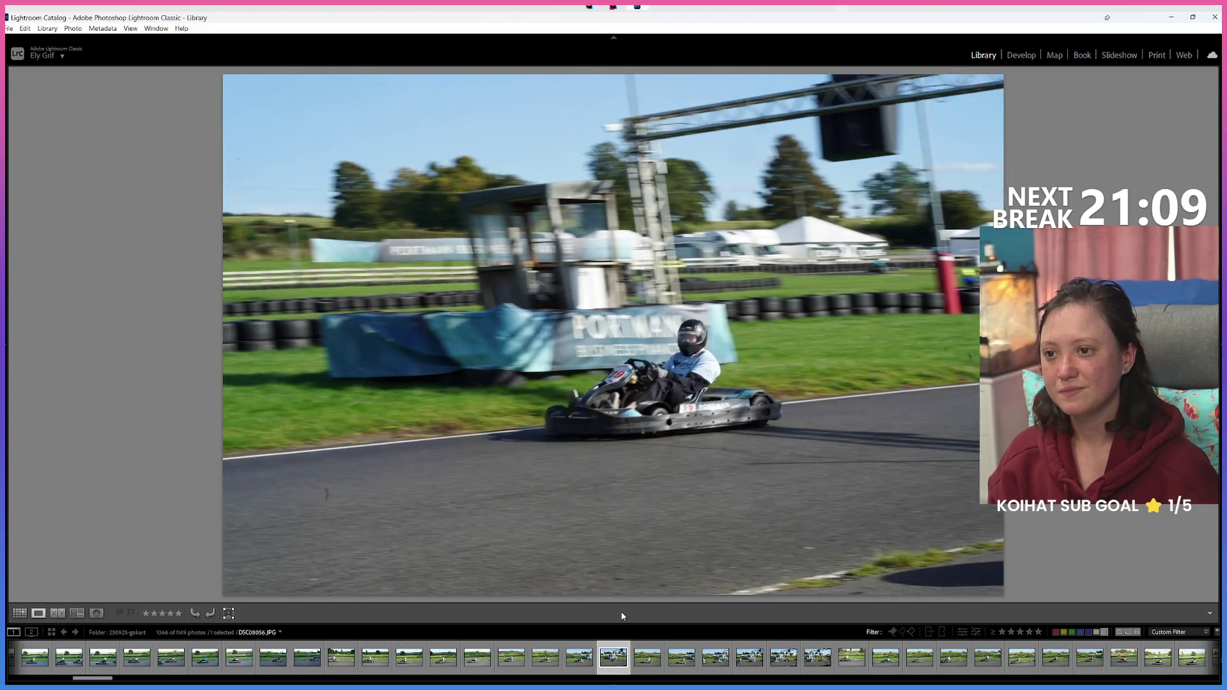
pyautogui.press('Right')
pyautogui.press('Right')
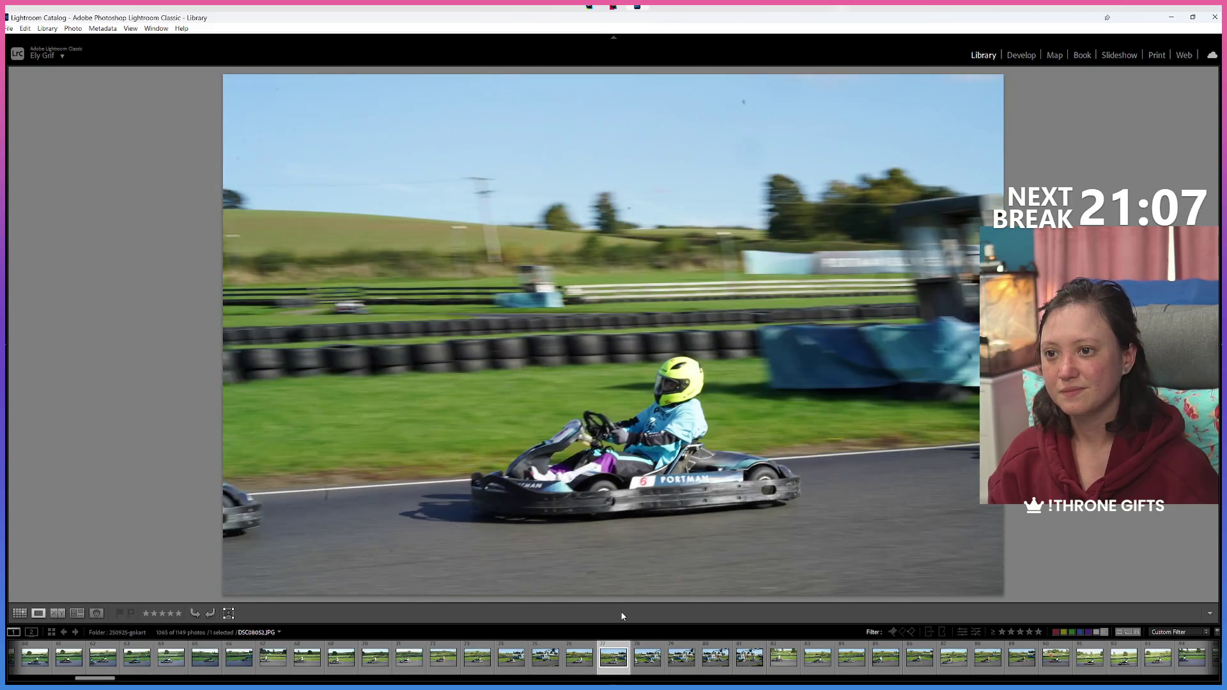
pyautogui.press('8')
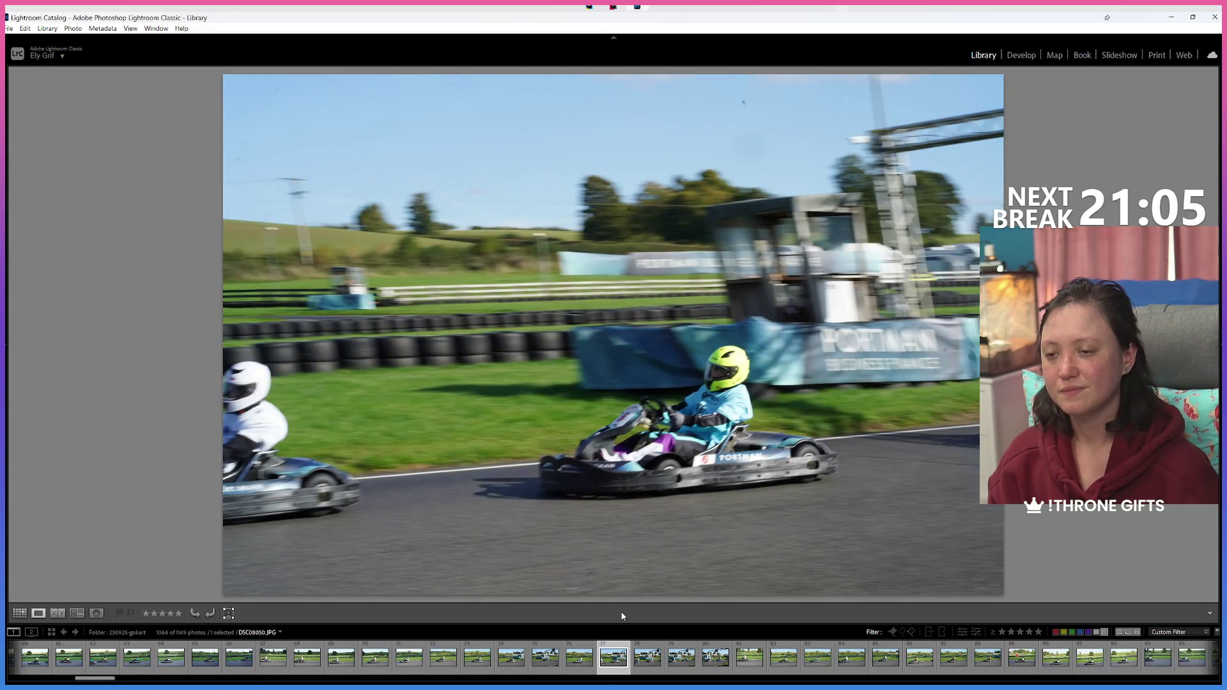
pyautogui.press('Left')
pyautogui.press('Right')
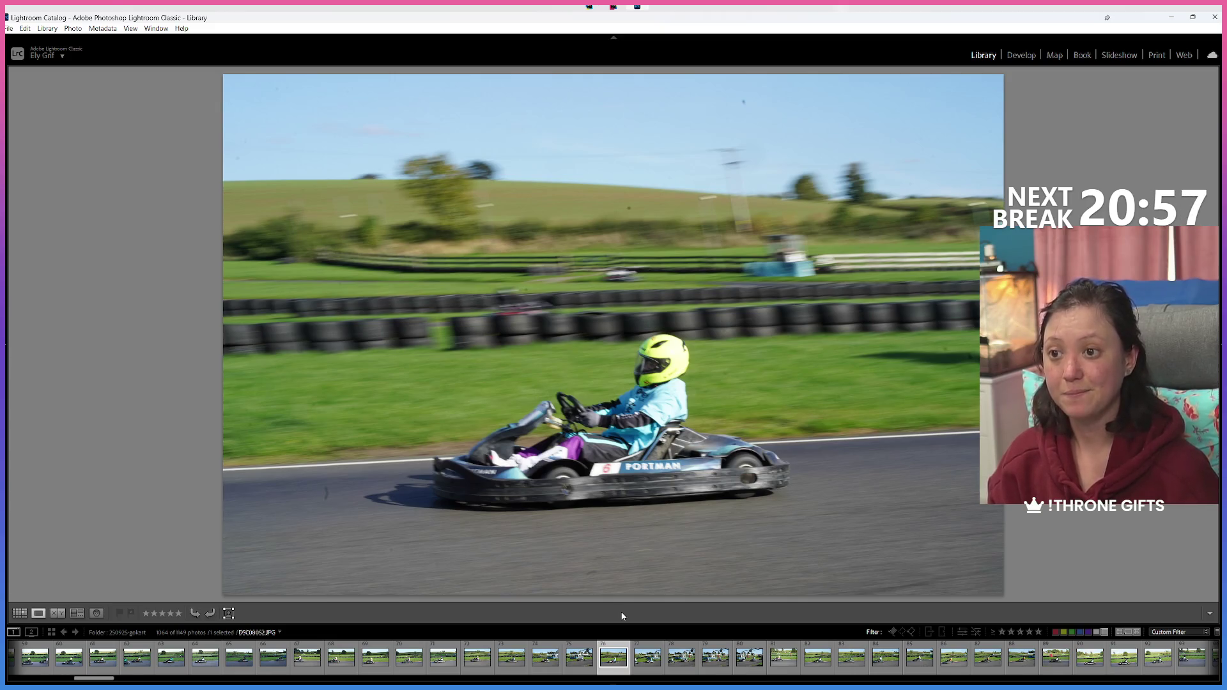
pyautogui.press('8')
# Step: Label the two-kart shot and the green-jacket kart shot green
pyautogui.press('Right')
pyautogui.press('8')
pyautogui.press('Right')
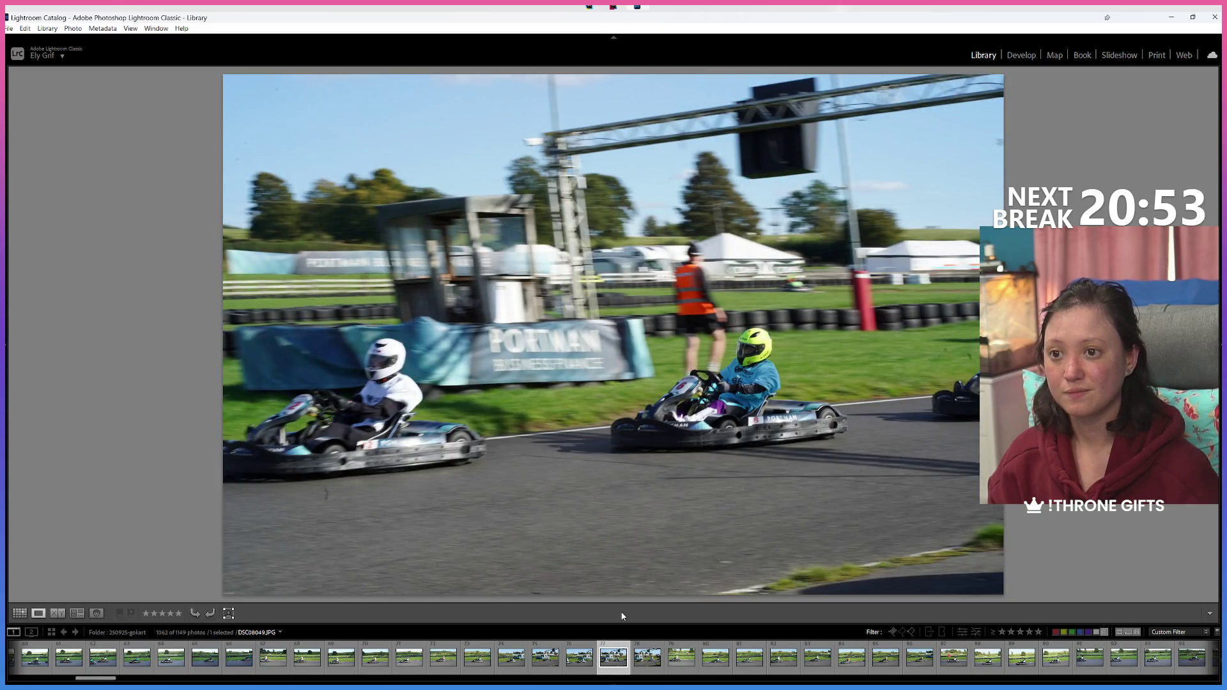
pyautogui.press('8')
pyautogui.press('8')
pyautogui.press('8')
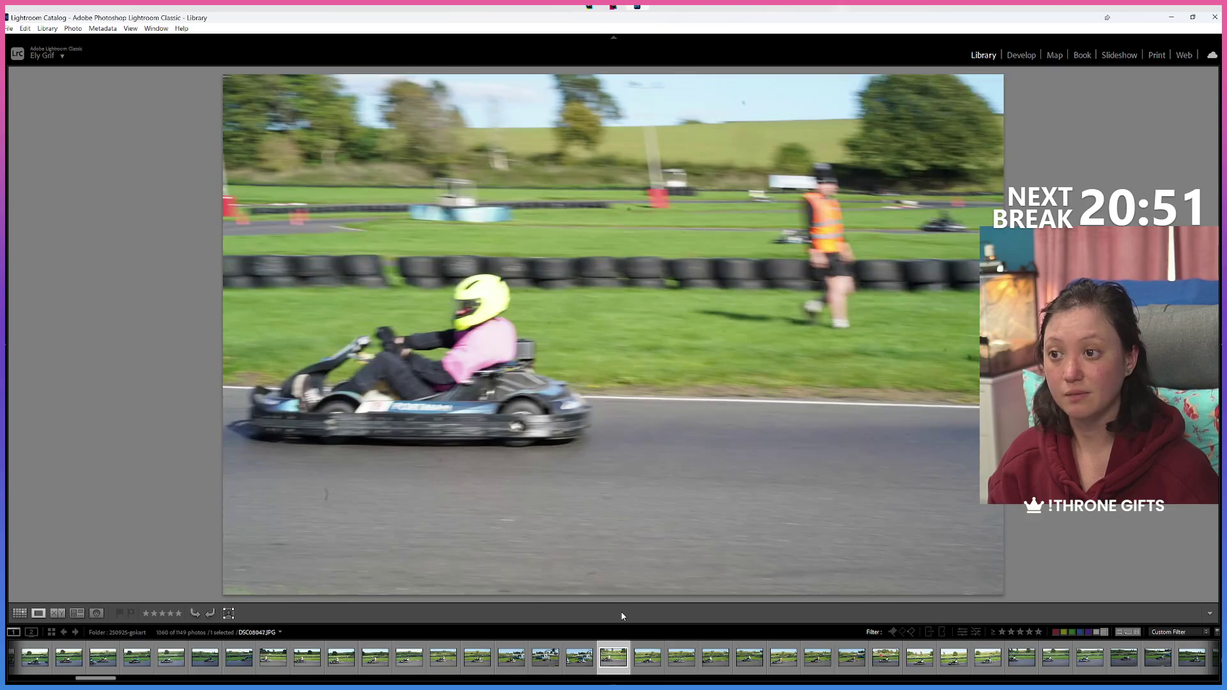
pyautogui.press('Right')
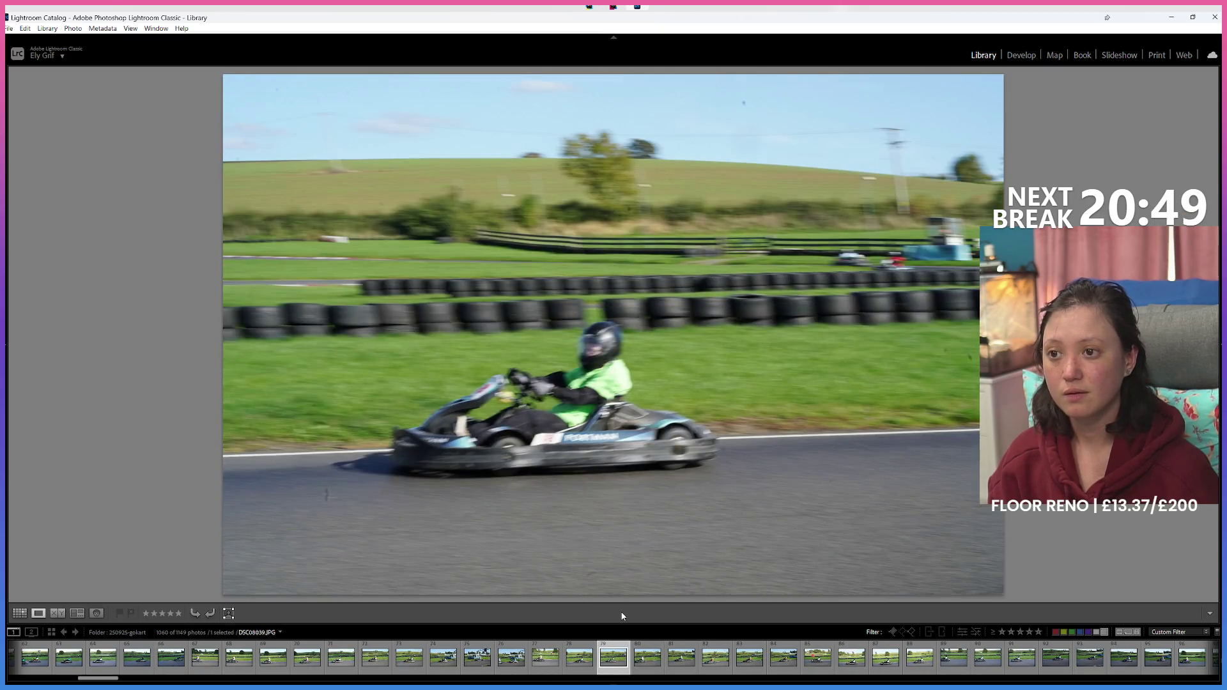
pyautogui.press('Right')
pyautogui.press('Left')
pyautogui.press('8')
# Step: Label the orange-jacket and #29 Portman kart shots green
pyautogui.press('Left')
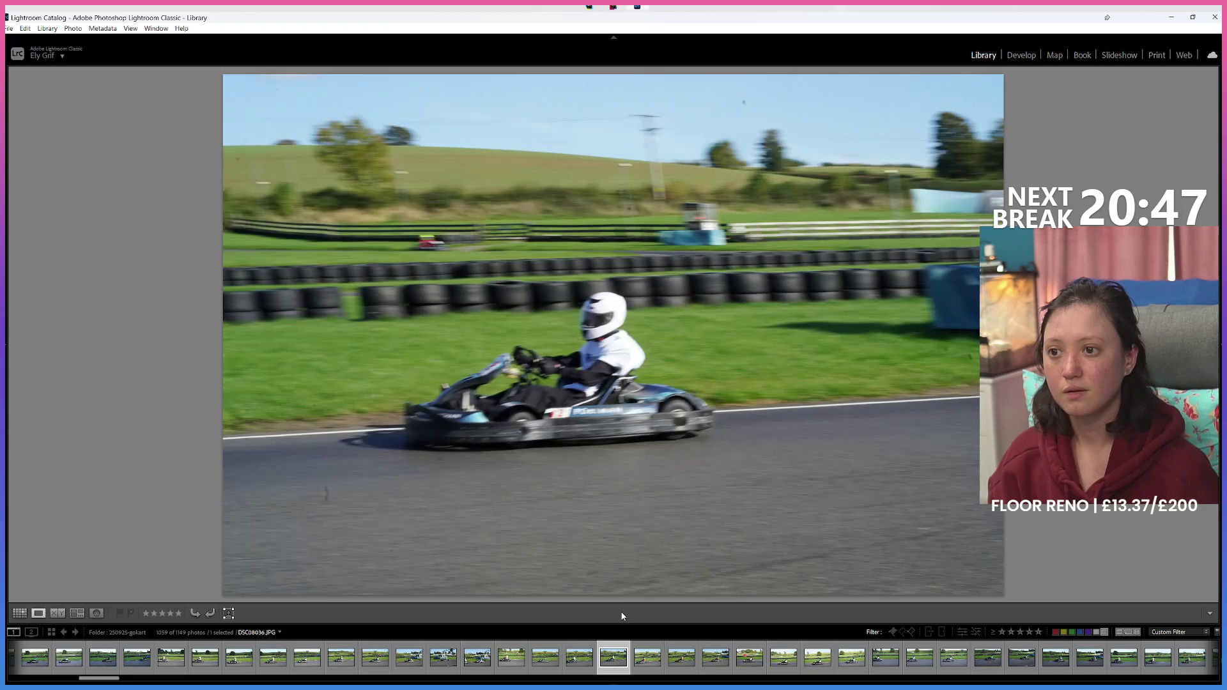
pyautogui.press('Left')
pyautogui.press('Left')
pyautogui.press('Left')
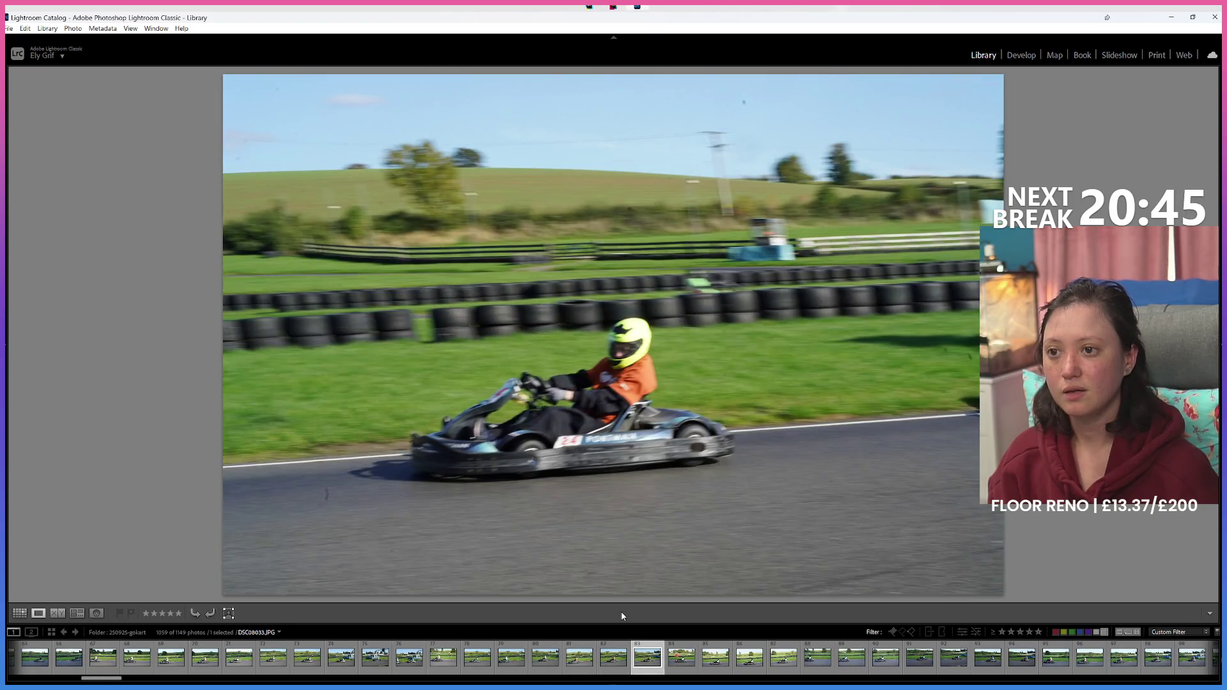
pyautogui.press('8')
pyautogui.press('Right')
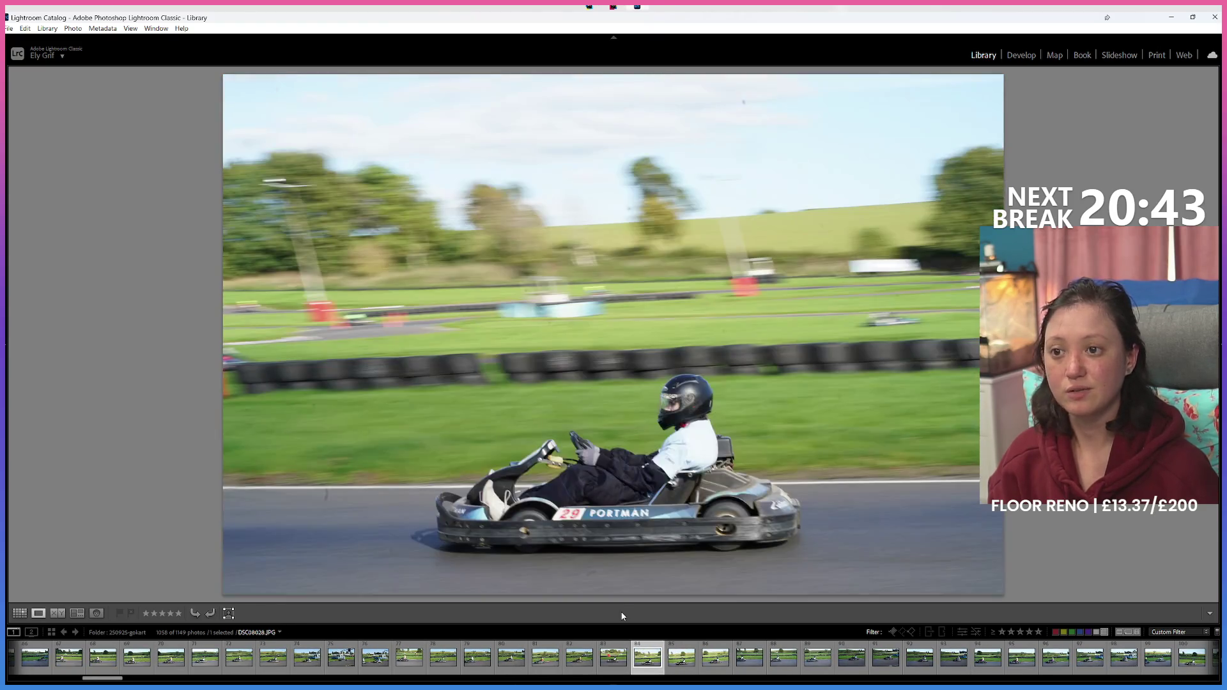
pyautogui.press('8')
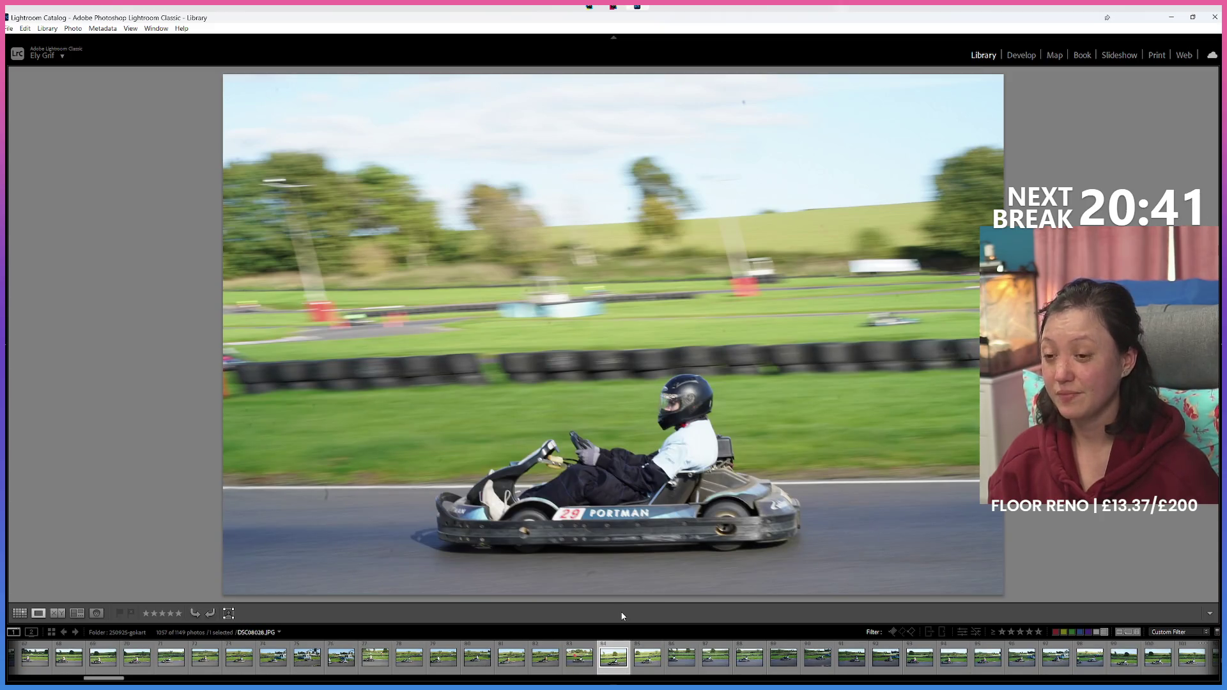
# Step: Label further kart frames green, including photo DSC08025
pyautogui.press('Left')
pyautogui.press('Right')
pyautogui.press('8')
pyautogui.press('Left')
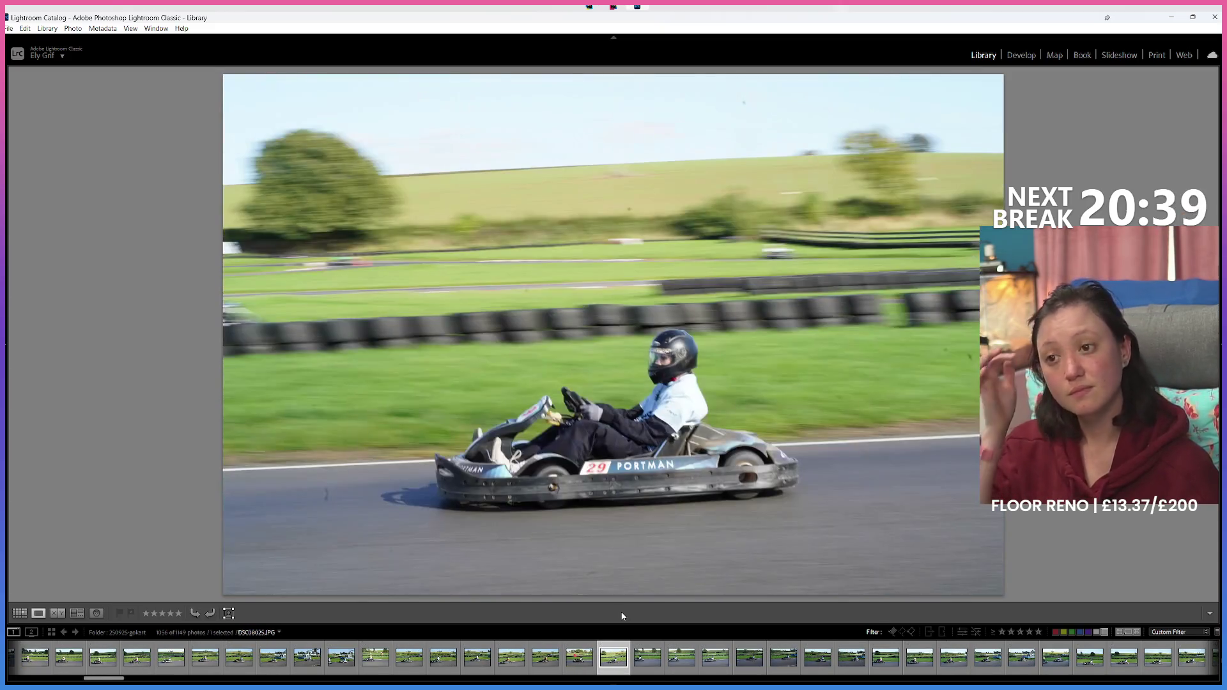
pyautogui.press('8')
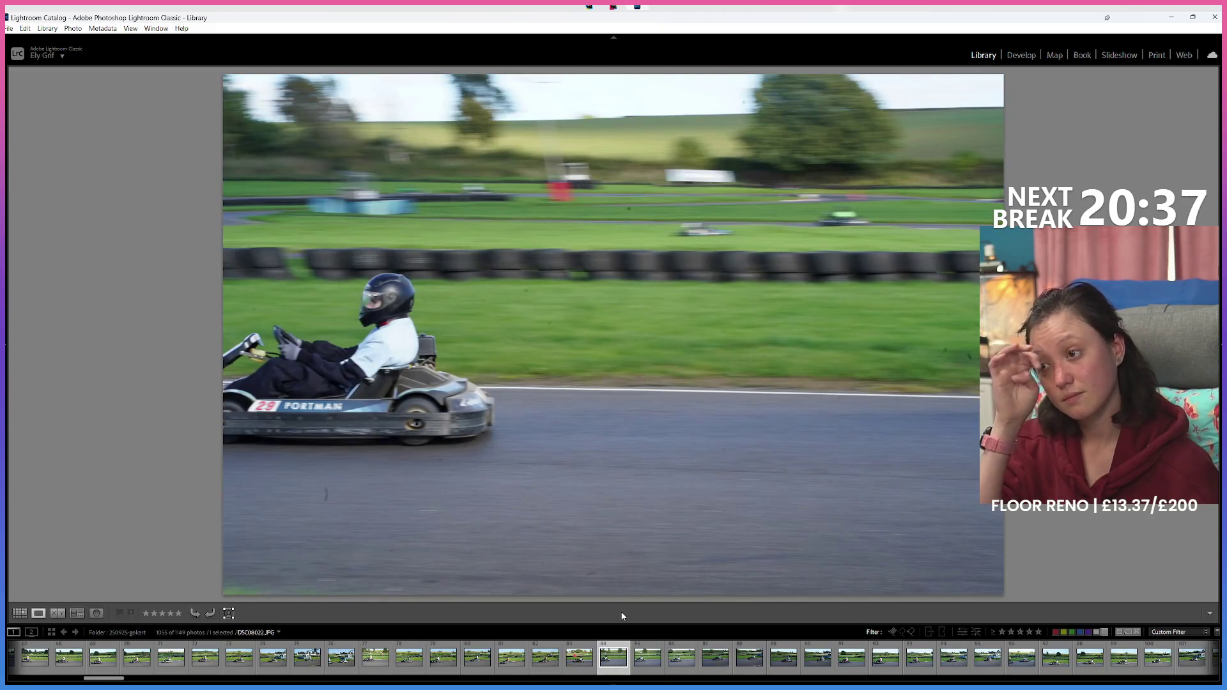
pyautogui.press('8')
# Step: Recheck the previous photo, then label the next two photos green
pyautogui.press('Left')
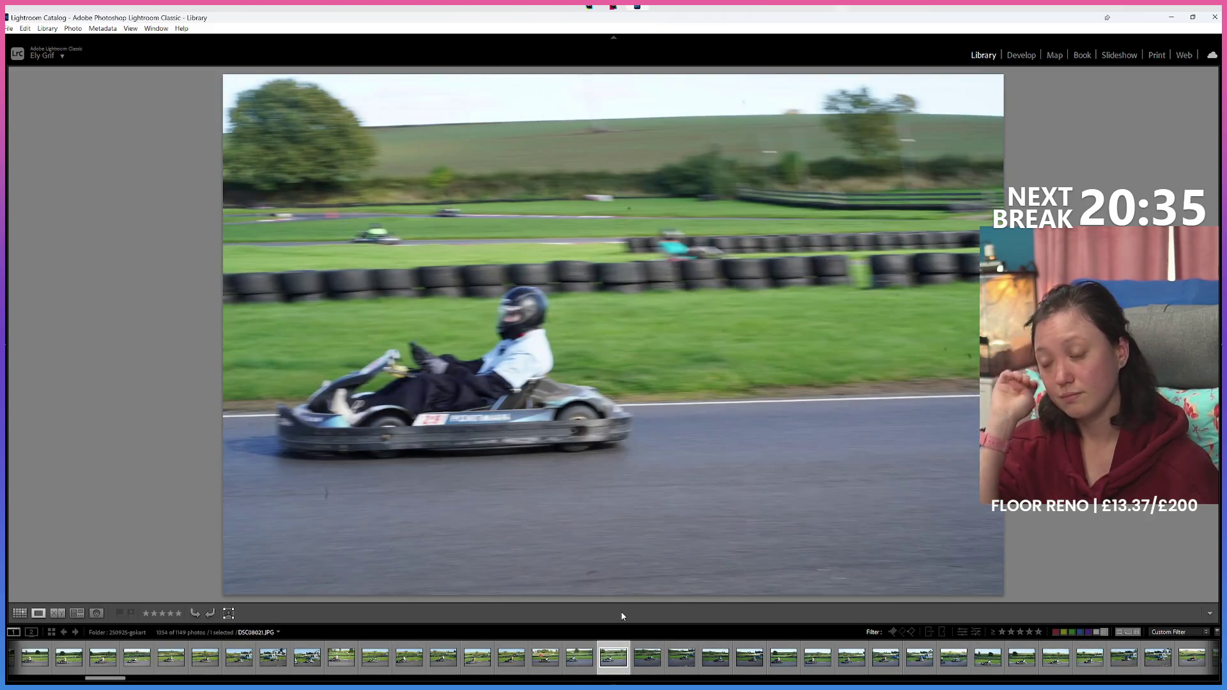
pyautogui.press('Left')
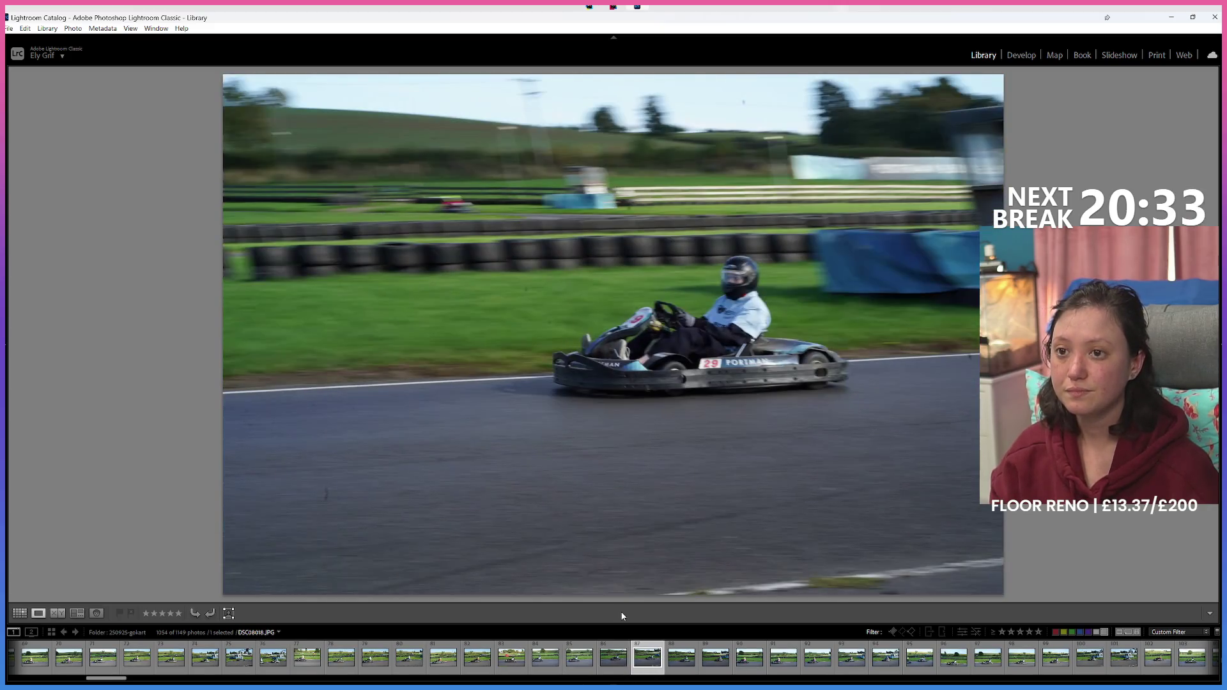
pyautogui.press('Right')
pyautogui.press('8')
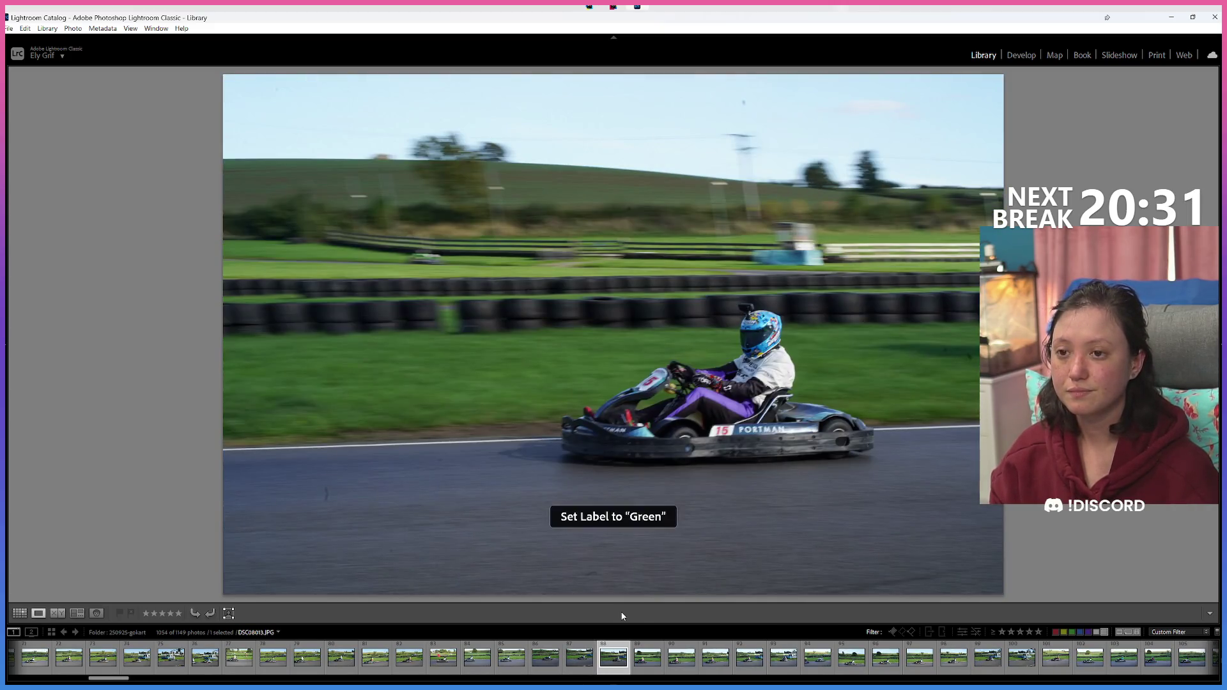
pyautogui.press('Right')
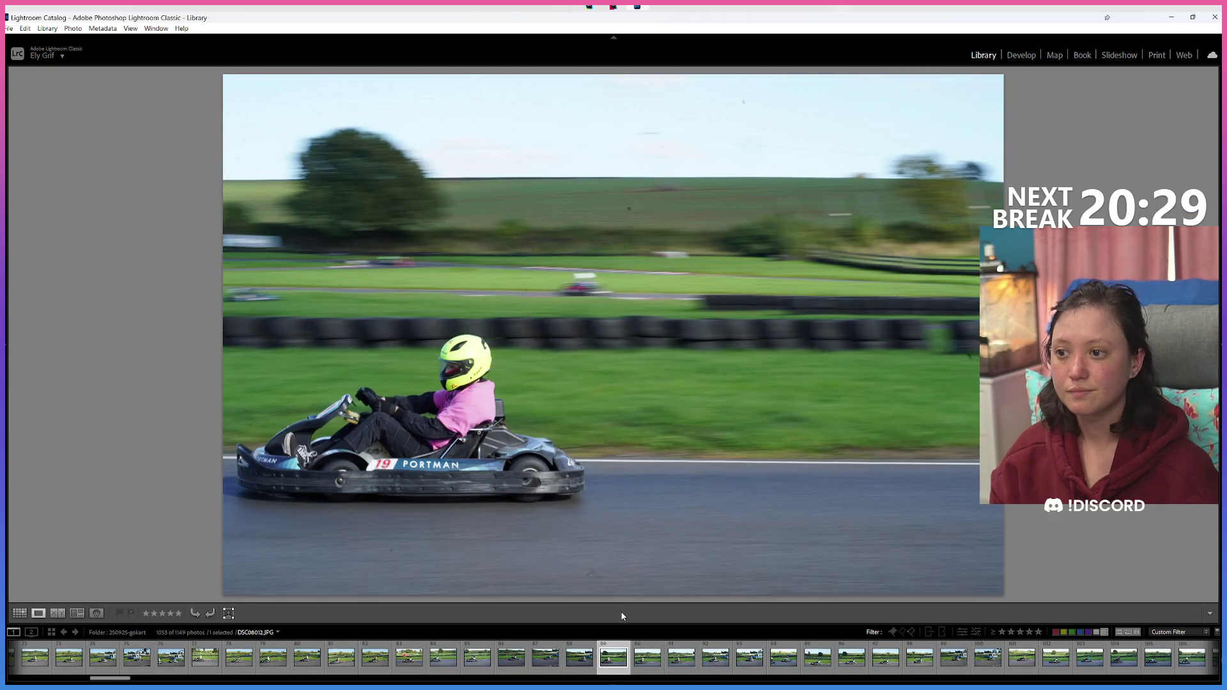
pyautogui.press('8')
# Step: Skip ahead several photos and mark four more so they leave the filtered set
pyautogui.press('Right')
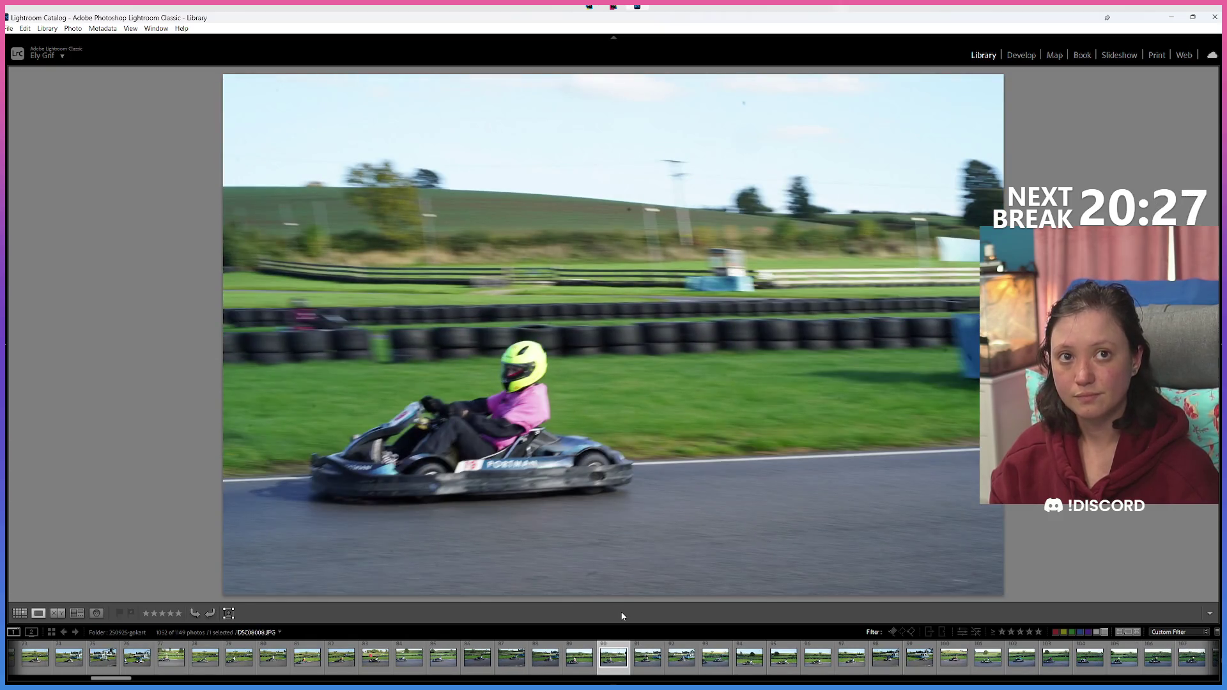
pyautogui.press('Right')
pyautogui.press('Right')
pyautogui.press('Right')
pyautogui.press('Right')
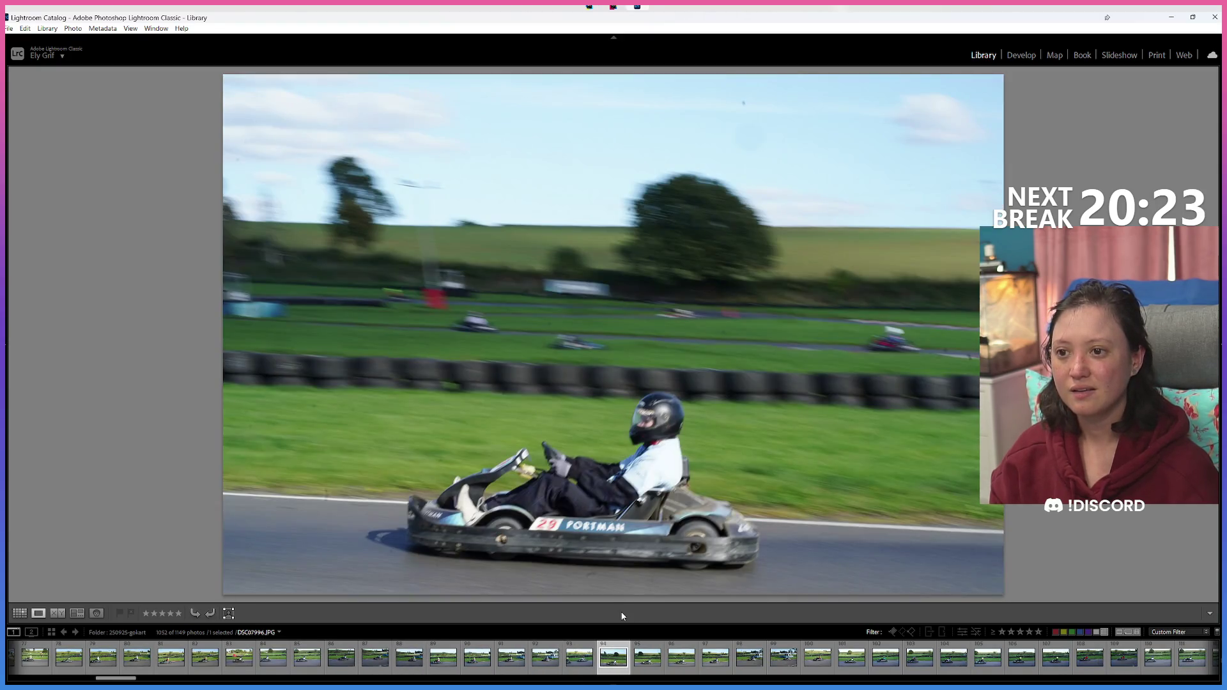
pyautogui.press('Right')
pyautogui.press('x')
pyautogui.press('Left')
pyautogui.press('Right')
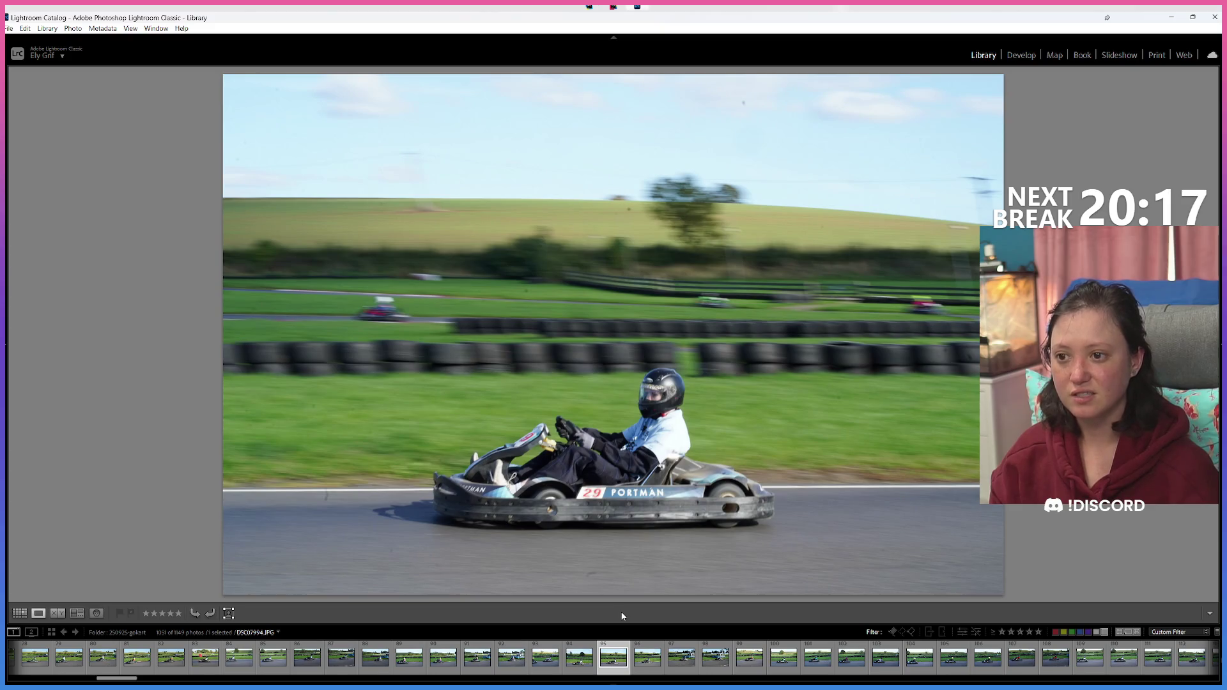
pyautogui.press('x')
pyautogui.press('Right')
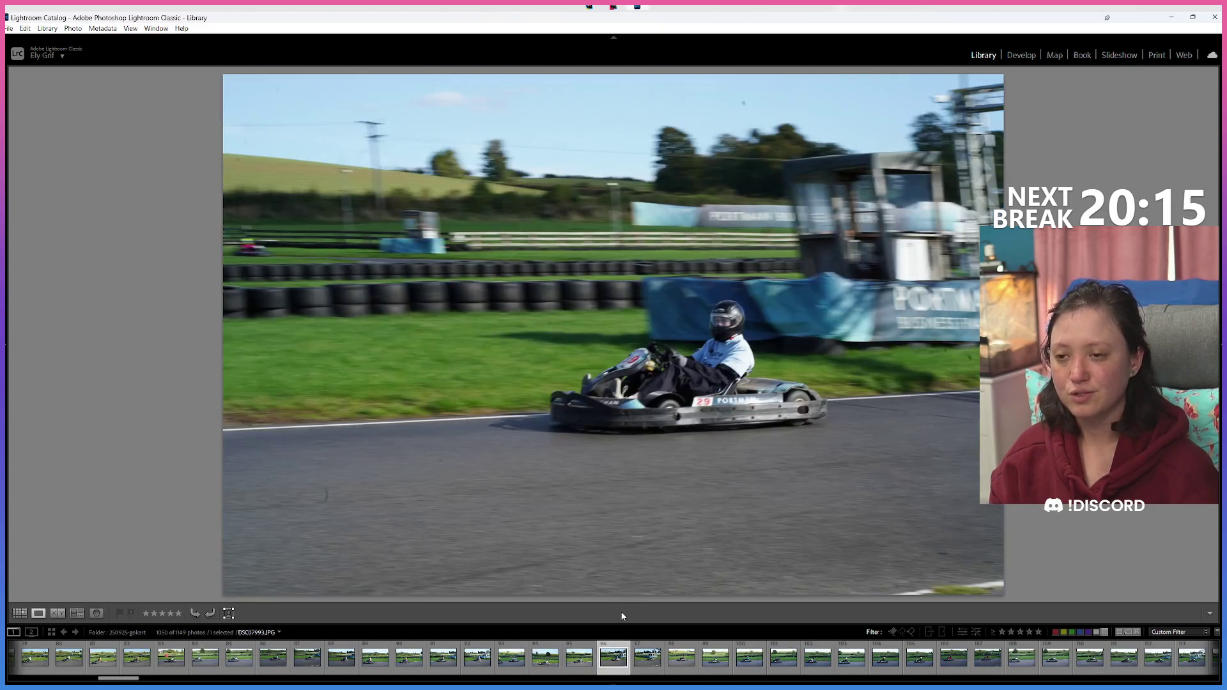
pyautogui.press('x')
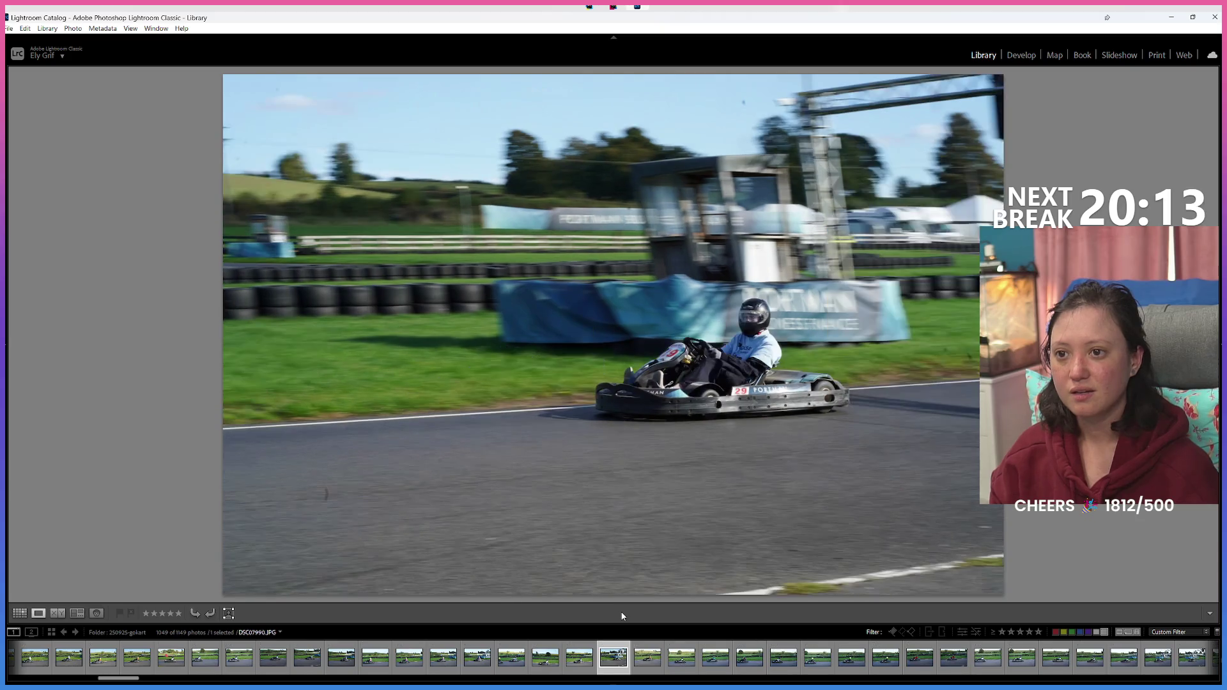
pyautogui.press('x')
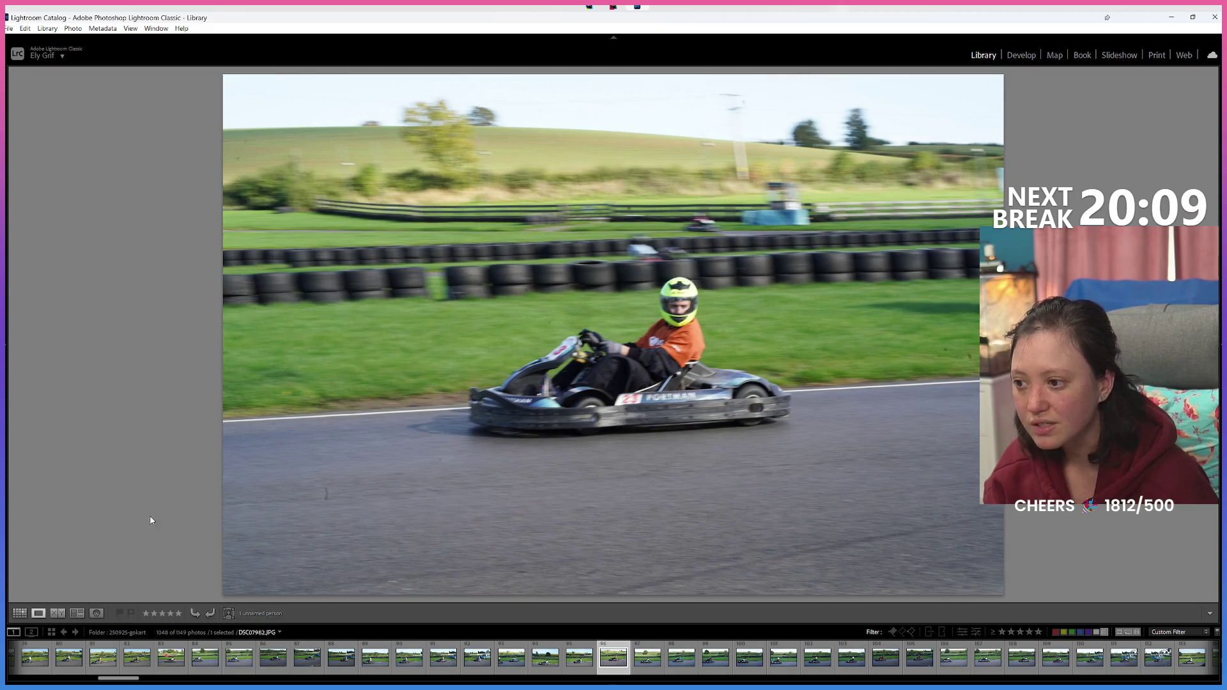
# Step: Skip further ahead and mark three more shots out of the filtered set
pyautogui.press('Left')
pyautogui.press('Left')
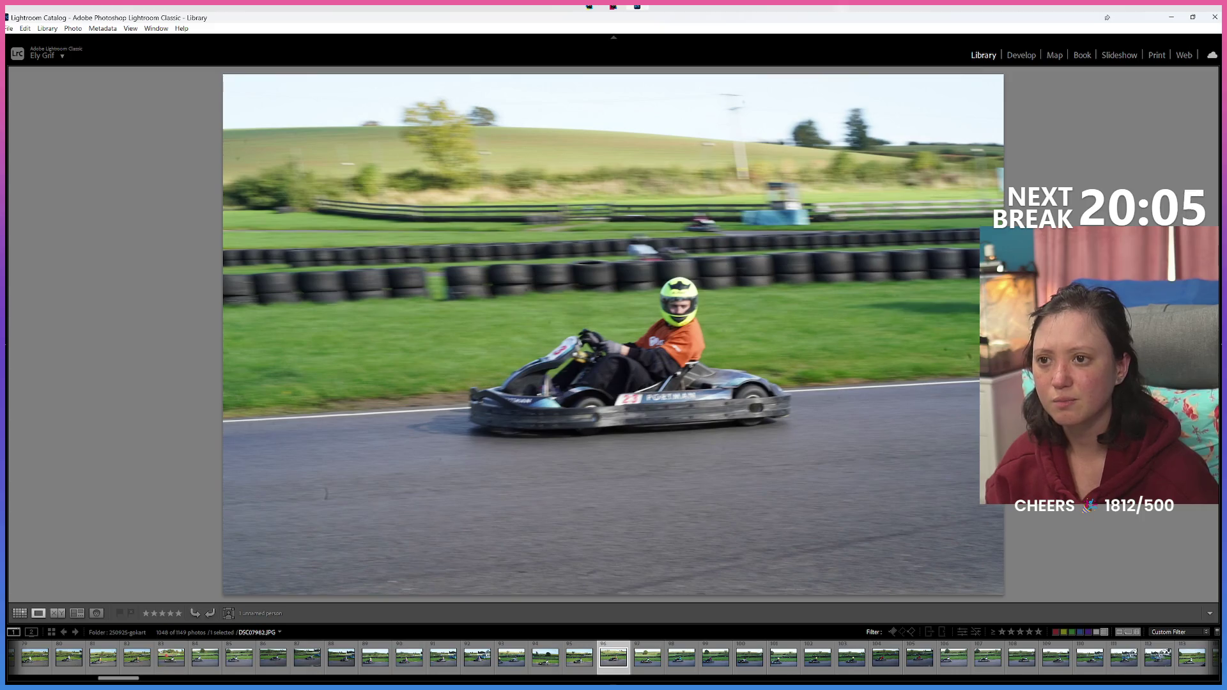
pyautogui.press('Right')
pyautogui.press('Right')
pyautogui.press('Right')
pyautogui.press('Right')
pyautogui.press('Right')
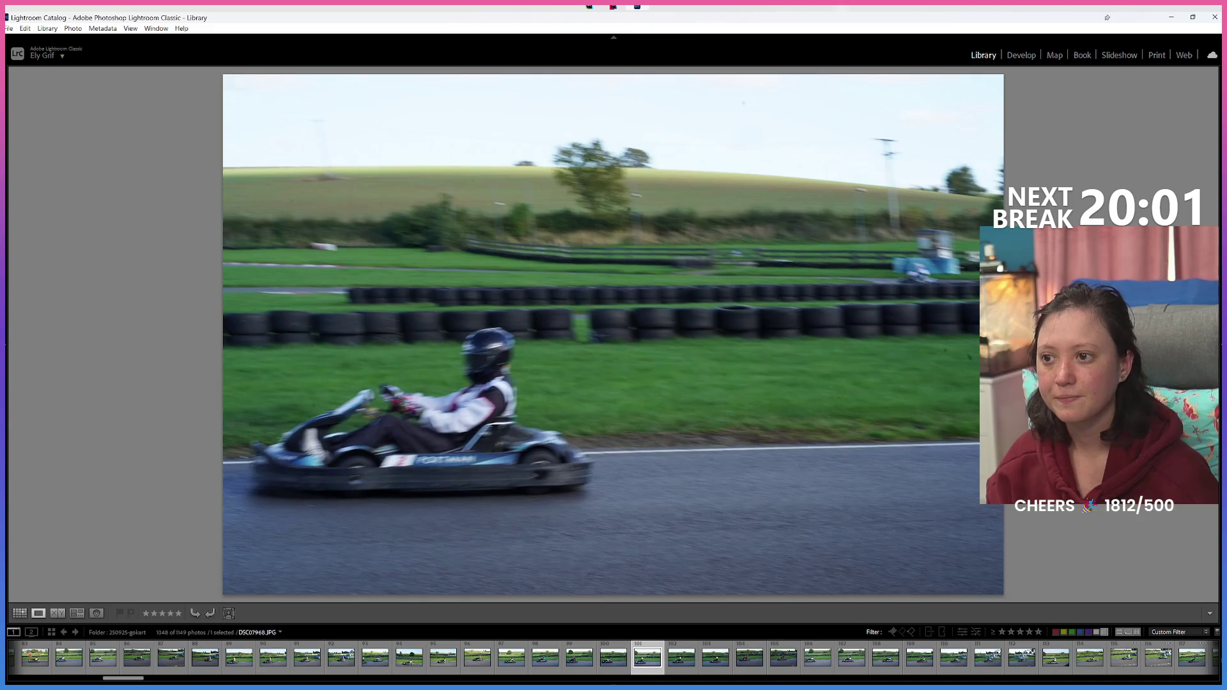
pyautogui.press('Right')
pyautogui.press('Right')
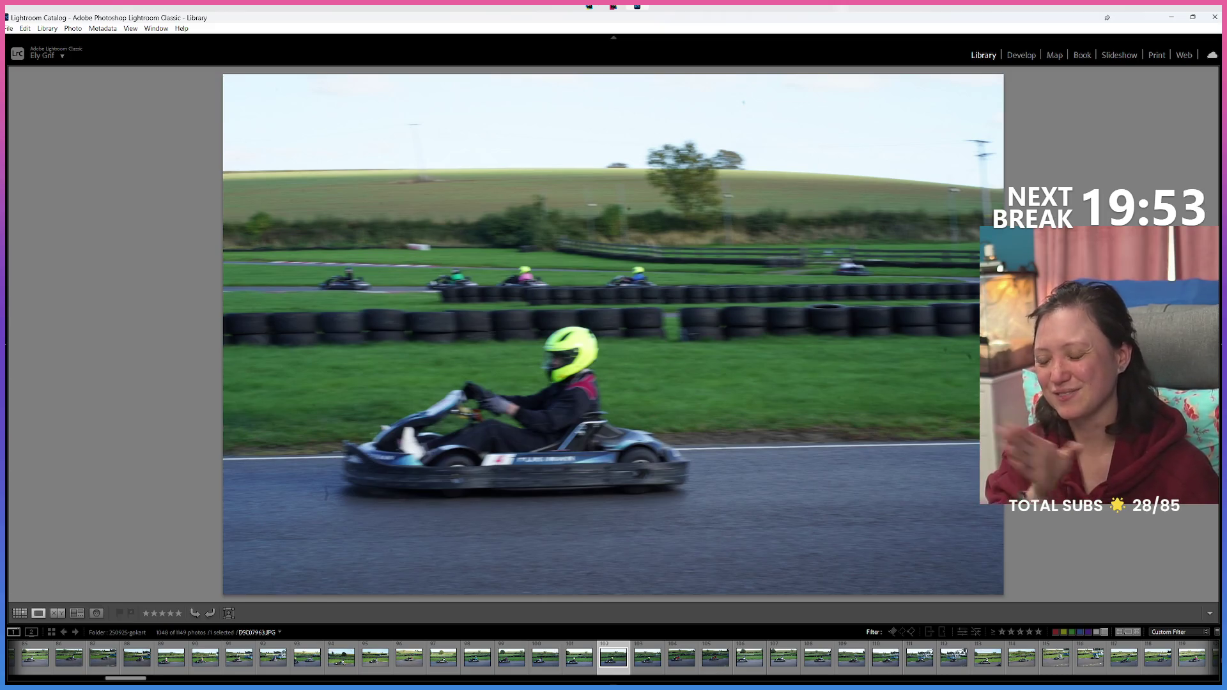
pyautogui.press('Right')
pyautogui.press('Right')
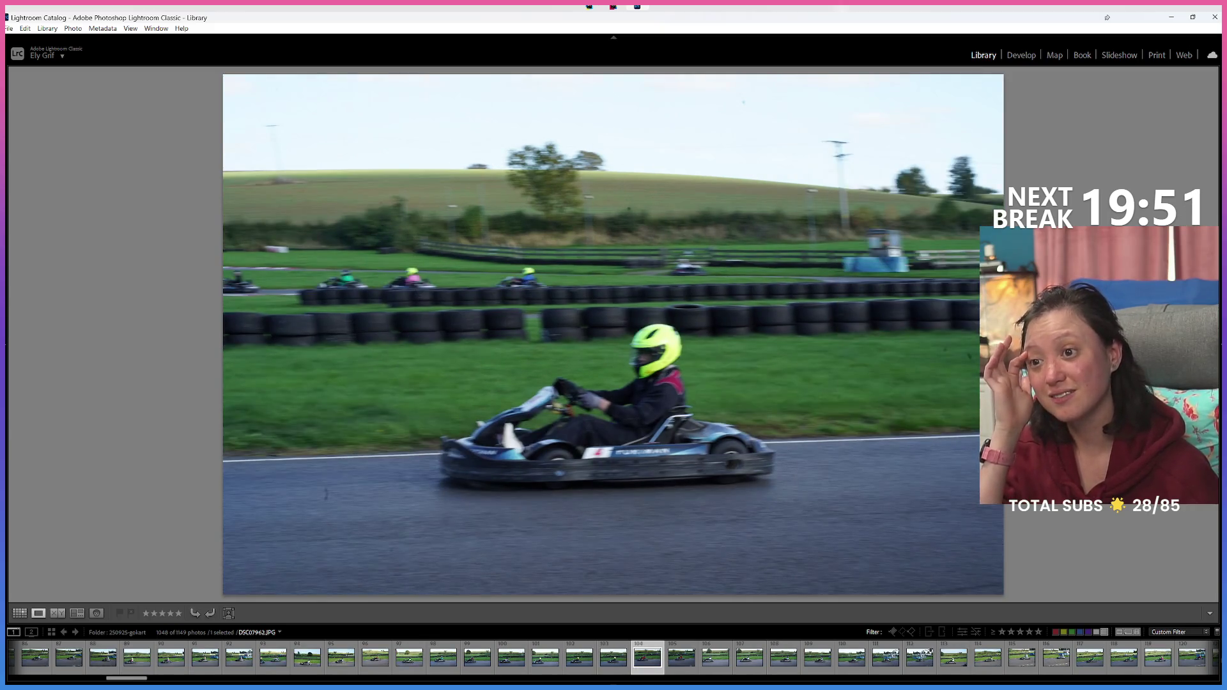
pyautogui.press('Right')
pyautogui.press('Right')
pyautogui.press('Right')
pyautogui.press('Right')
pyautogui.press('Right')
pyautogui.press('x')
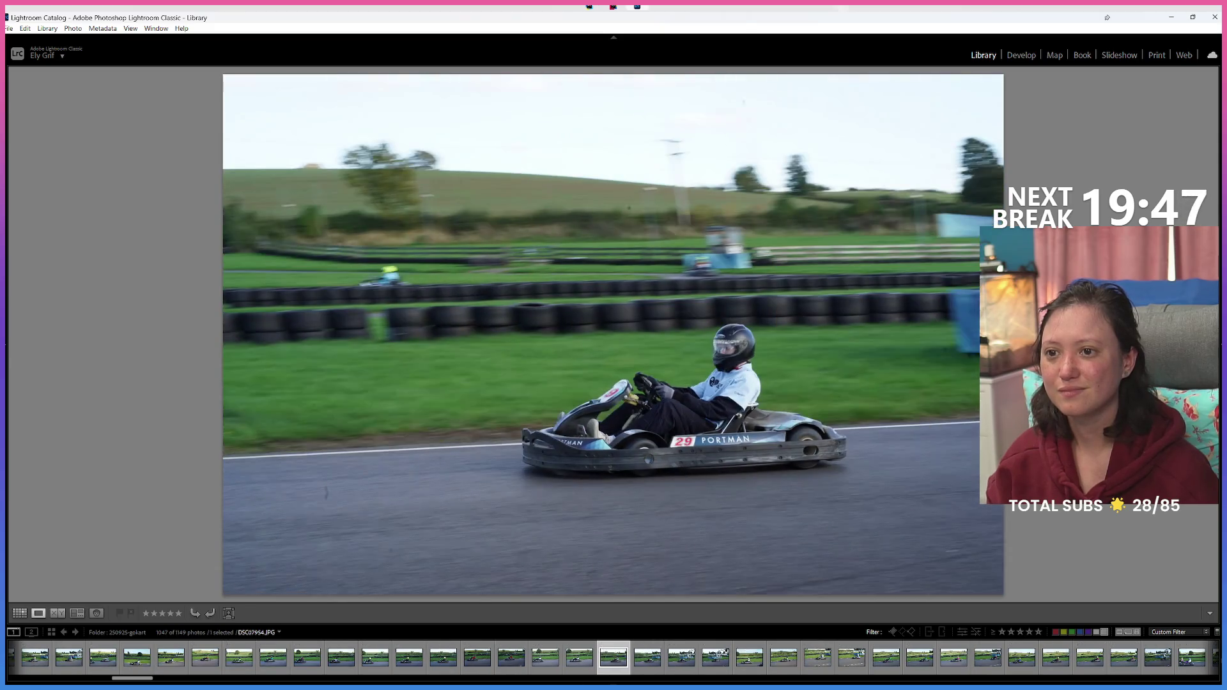
pyautogui.press('x')
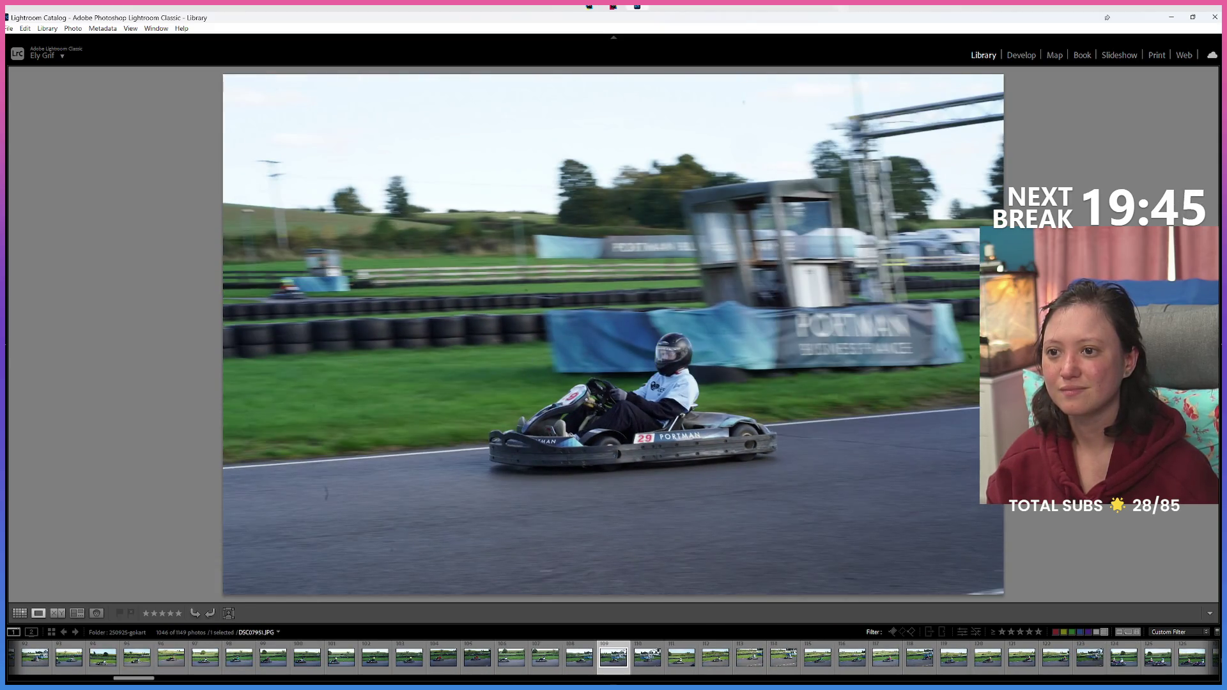
pyautogui.press('x')
pyautogui.press('Left')
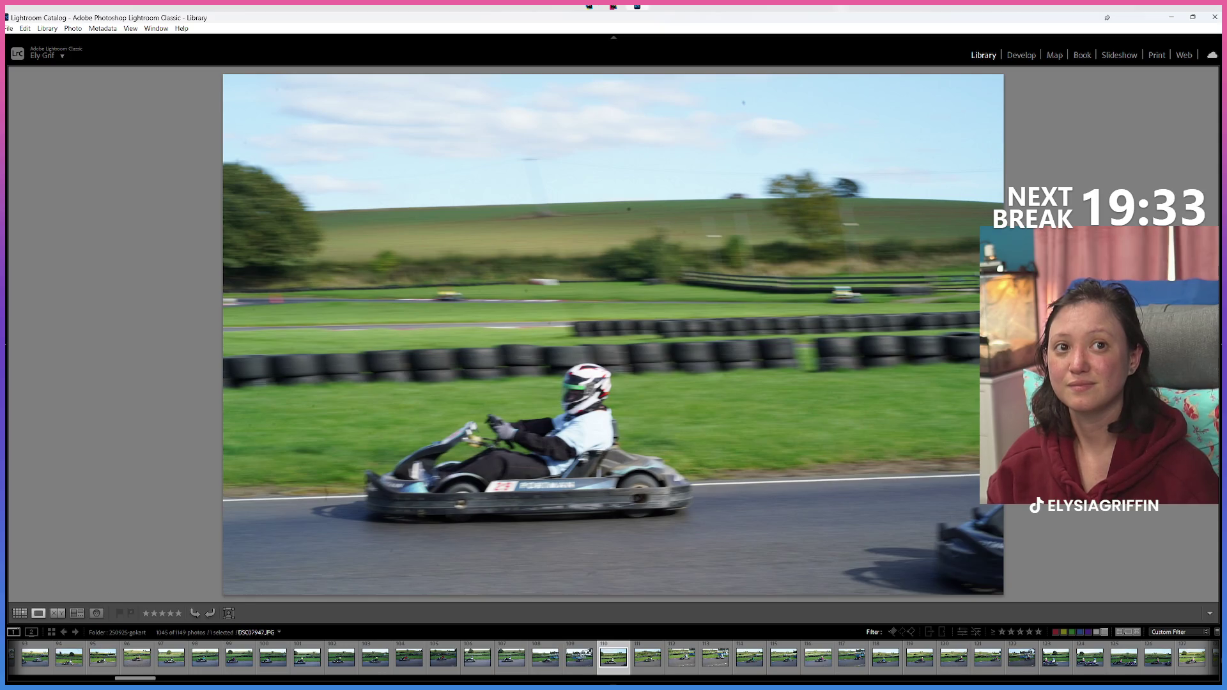
# Step: Label four more photos green, bringing the filtered set to 1041 of 1149
pyautogui.press('Right')
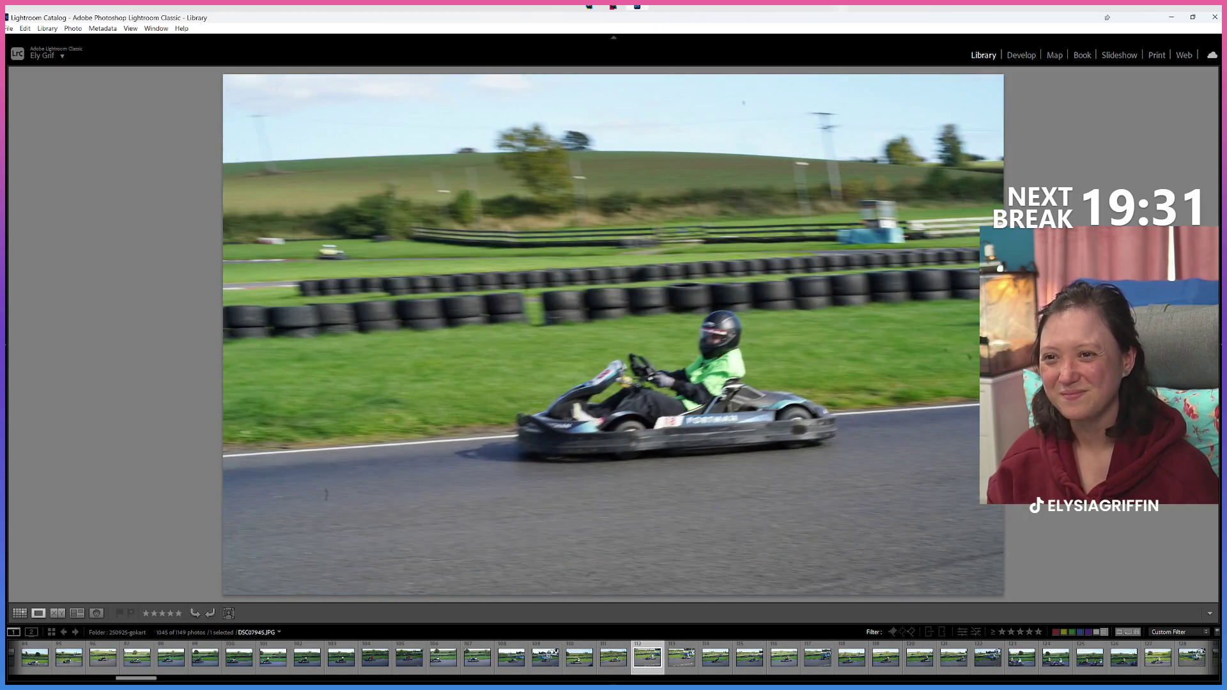
pyautogui.press('Right')
pyautogui.press('Right')
pyautogui.press('8')
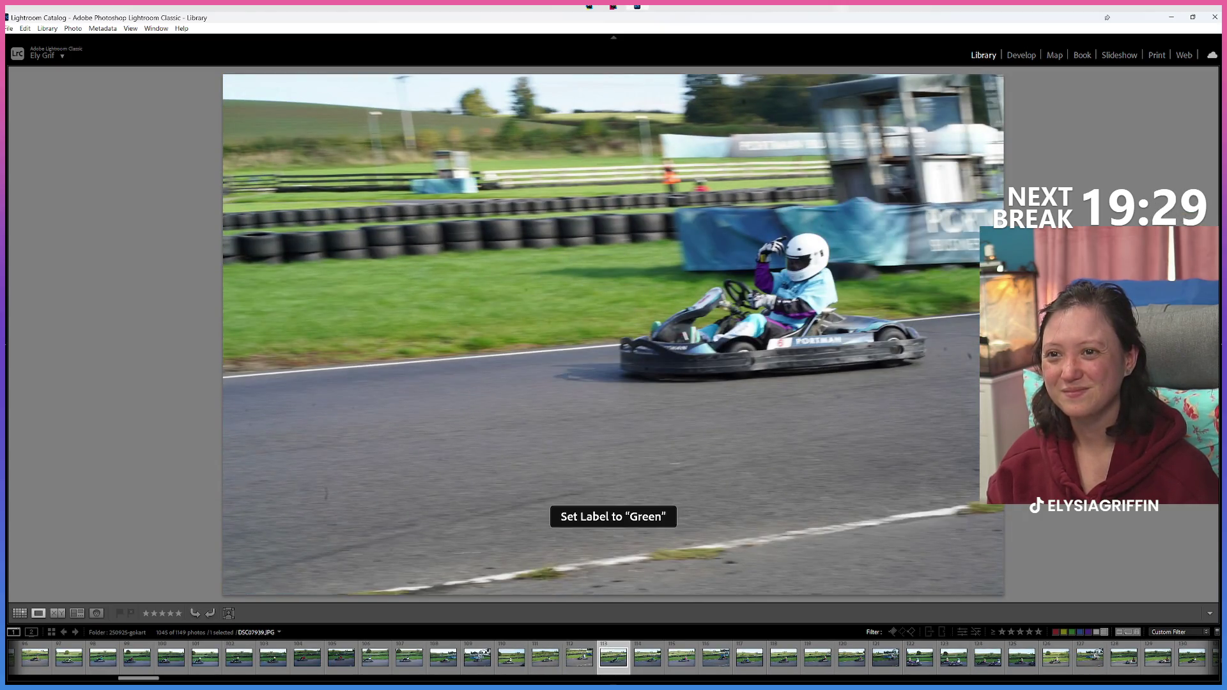
pyautogui.press('Right')
pyautogui.press('Right')
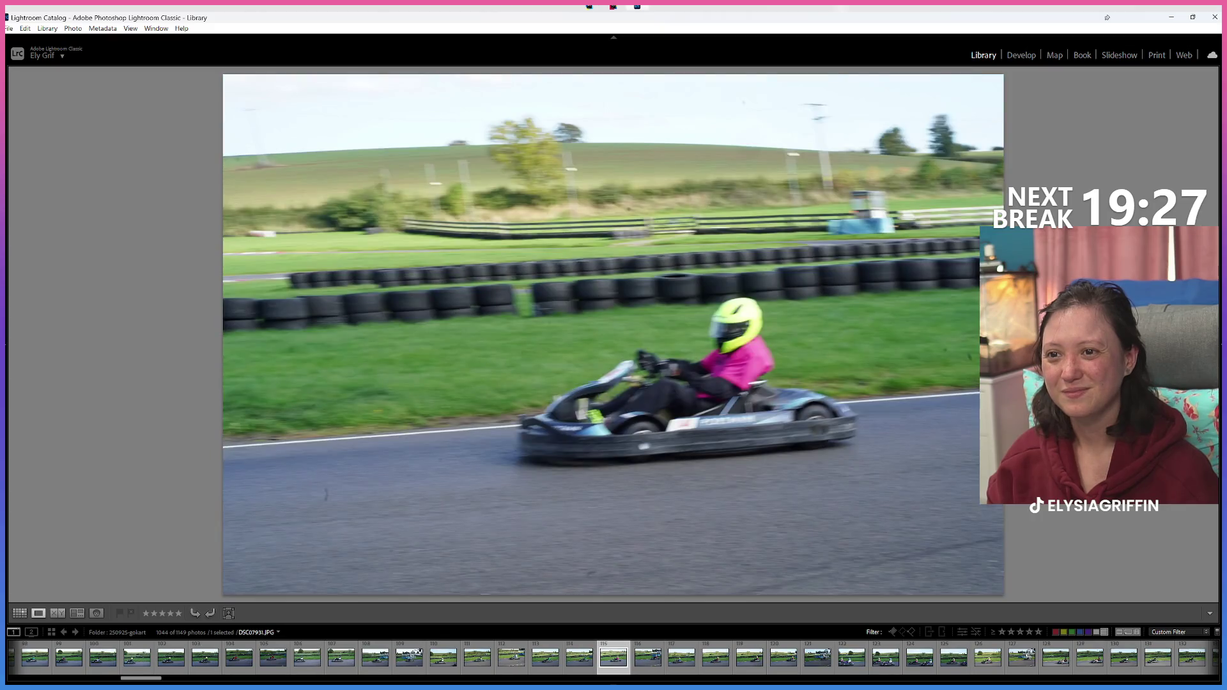
pyautogui.press('Right')
pyautogui.press('8')
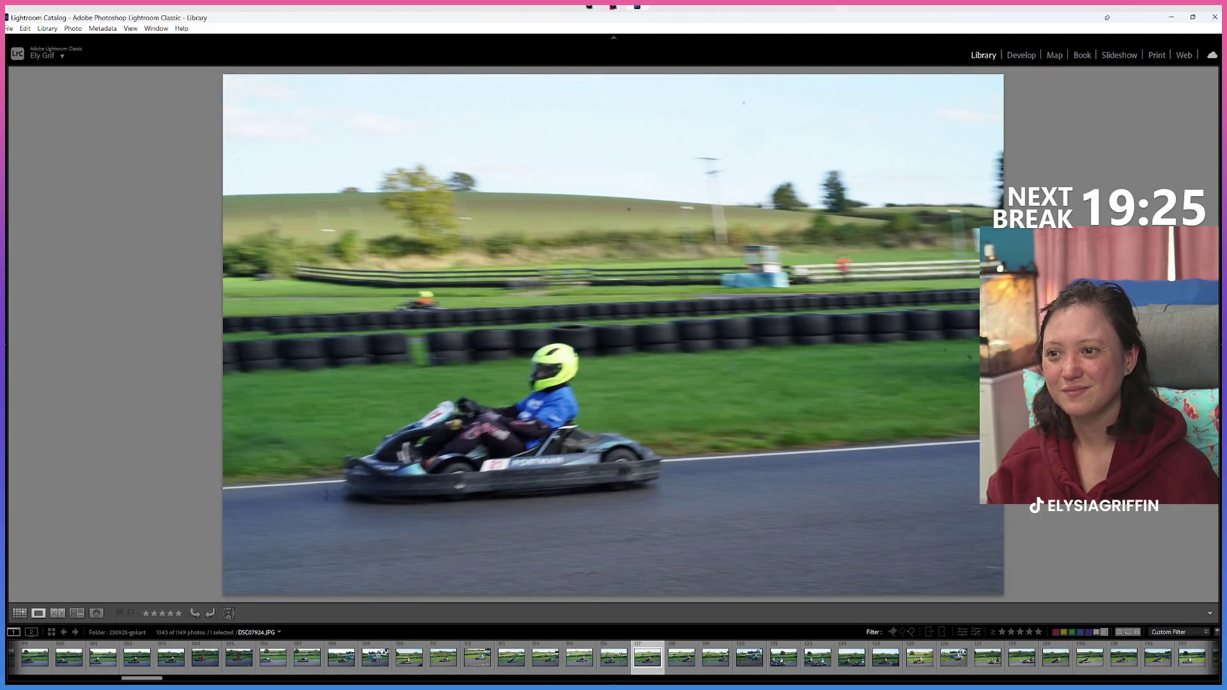
pyautogui.press('Right')
pyautogui.press('Right')
pyautogui.press('Right')
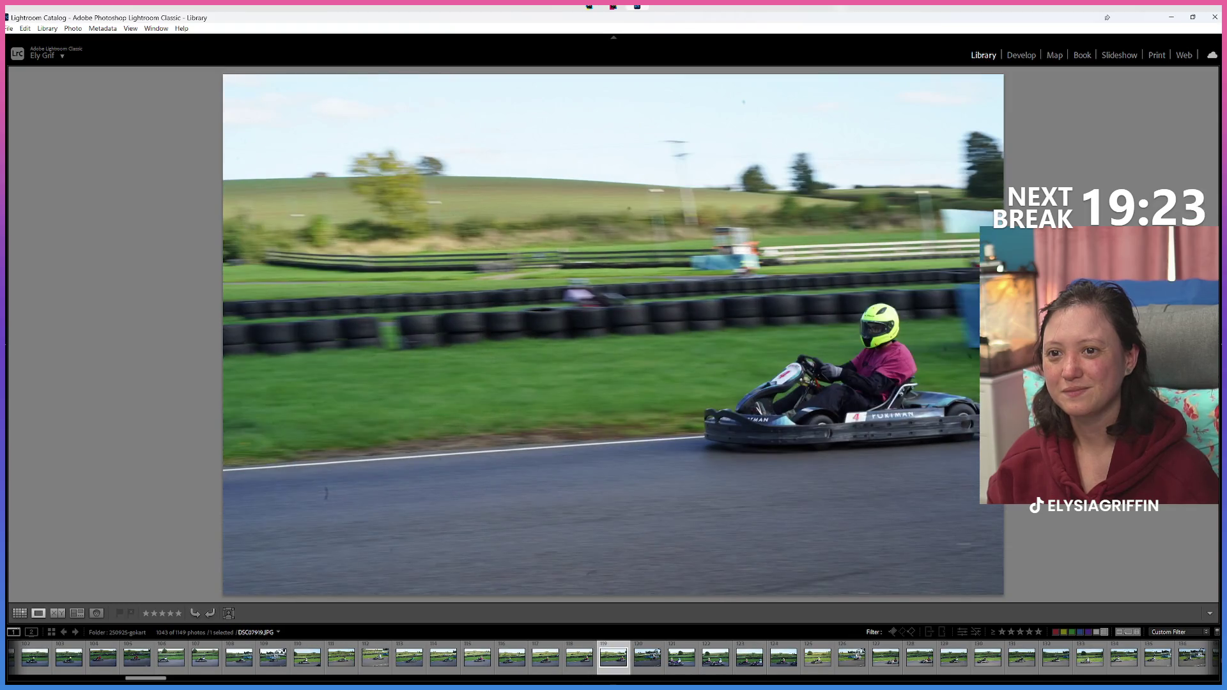
pyautogui.press('8')
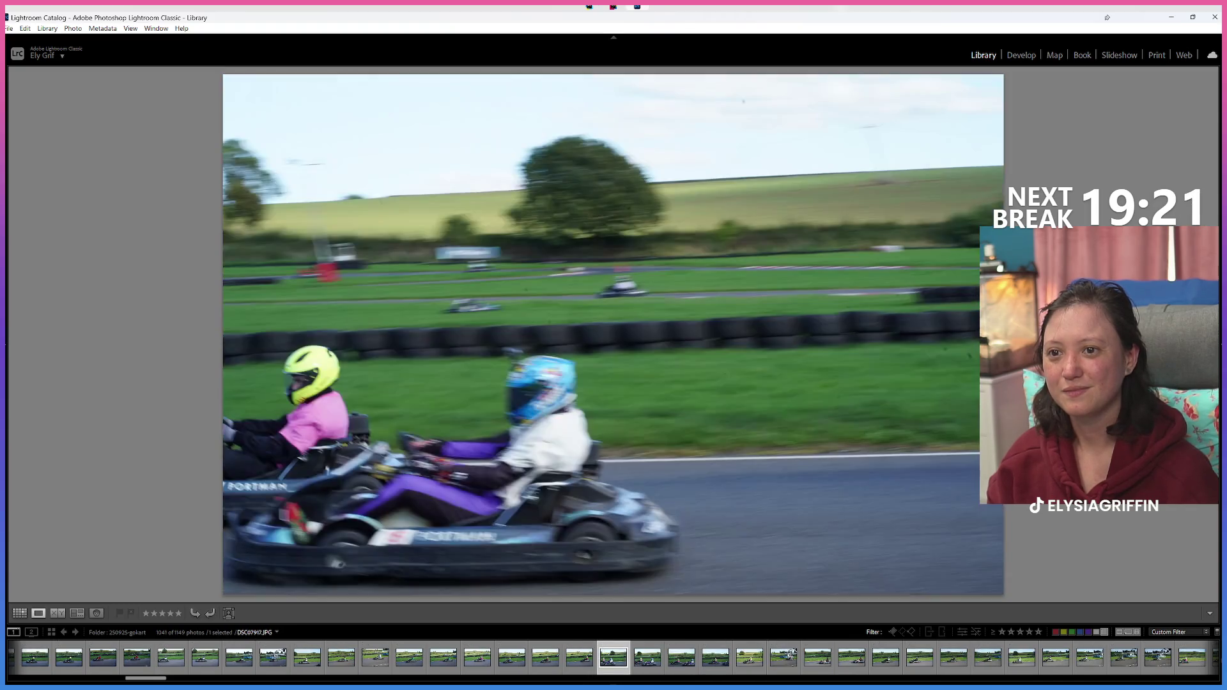
pyautogui.press('8')
pyautogui.press('Right')
pyautogui.press('Right')
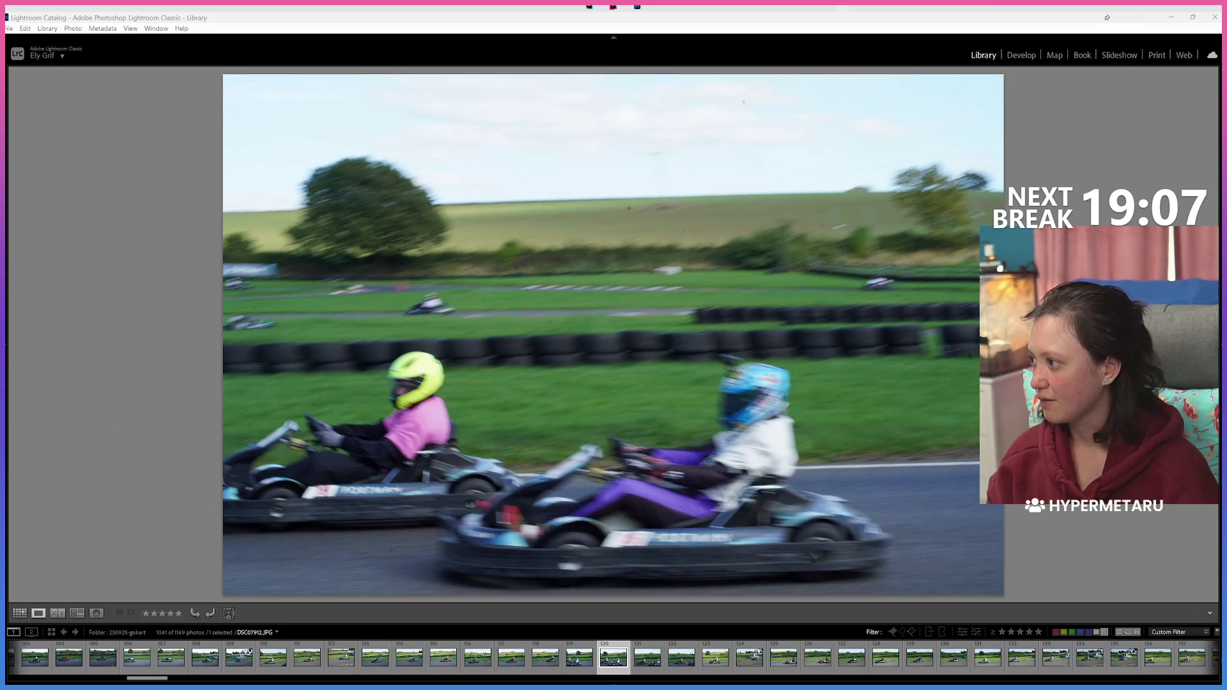
# Step: Expand the left panel to show Navigator, Catalog and Folders beside the two-kart photo
pyautogui.click(5, 350)
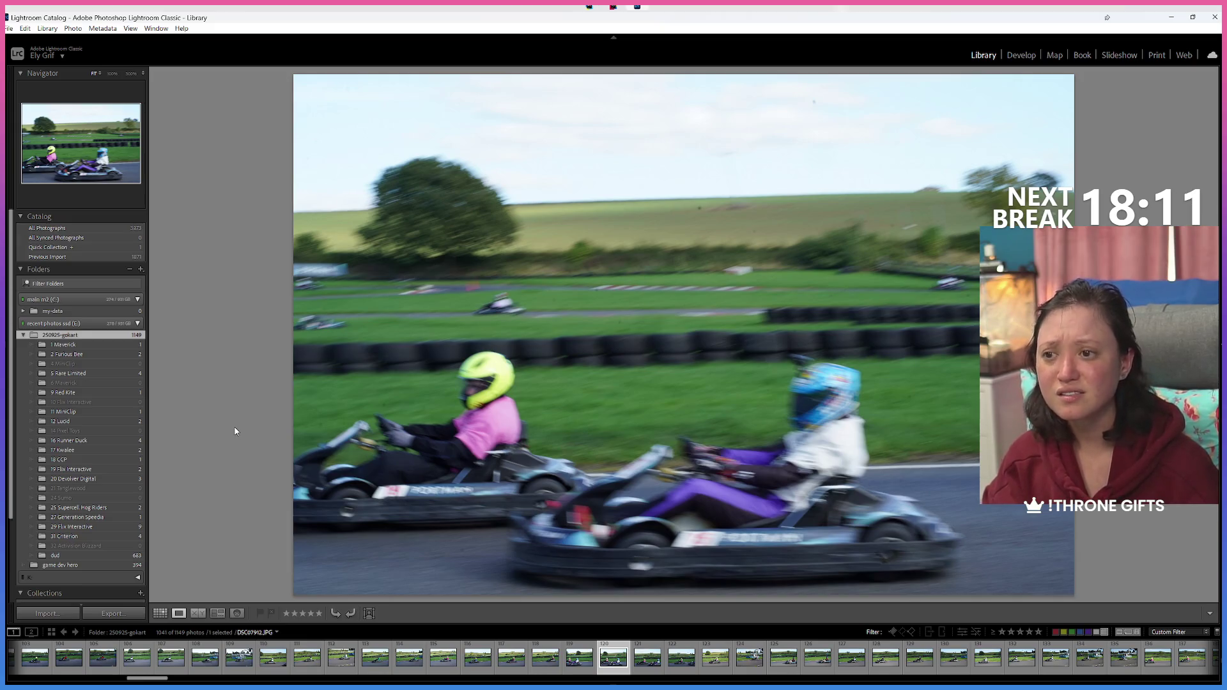
# Step: Browse forward through the kart photos and green-label one keeper with 8
pyautogui.press('Right')
pyautogui.press('Right')
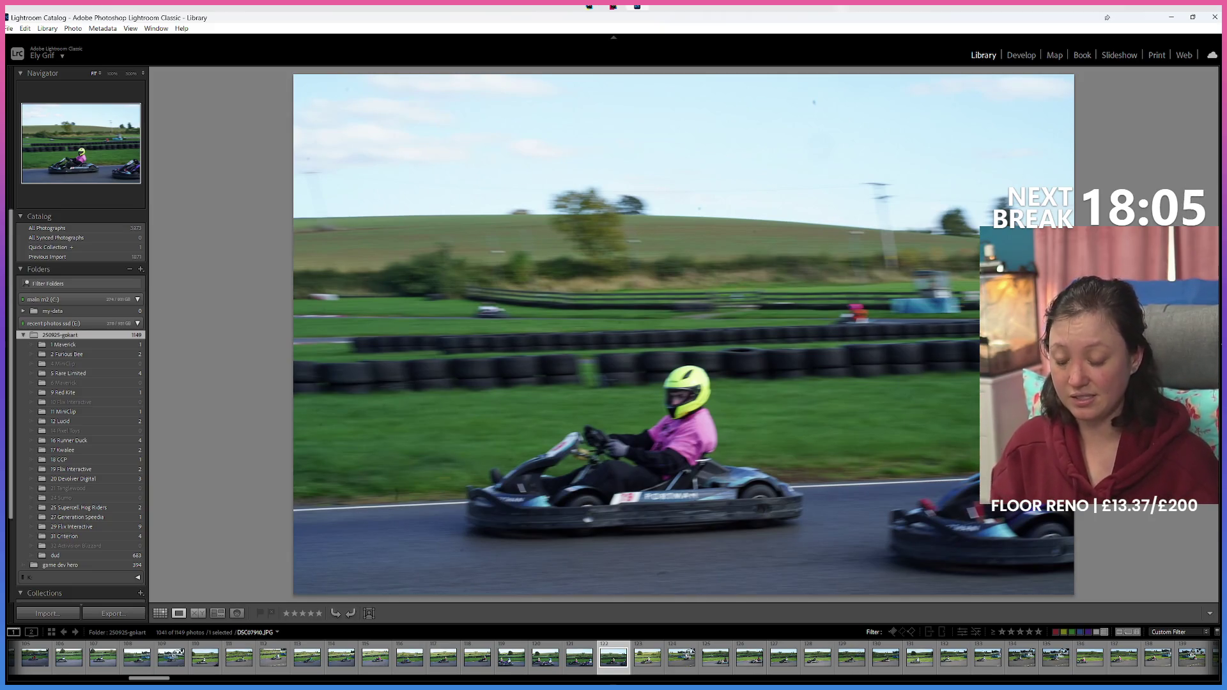
pyautogui.press('Right')
pyautogui.press('Right')
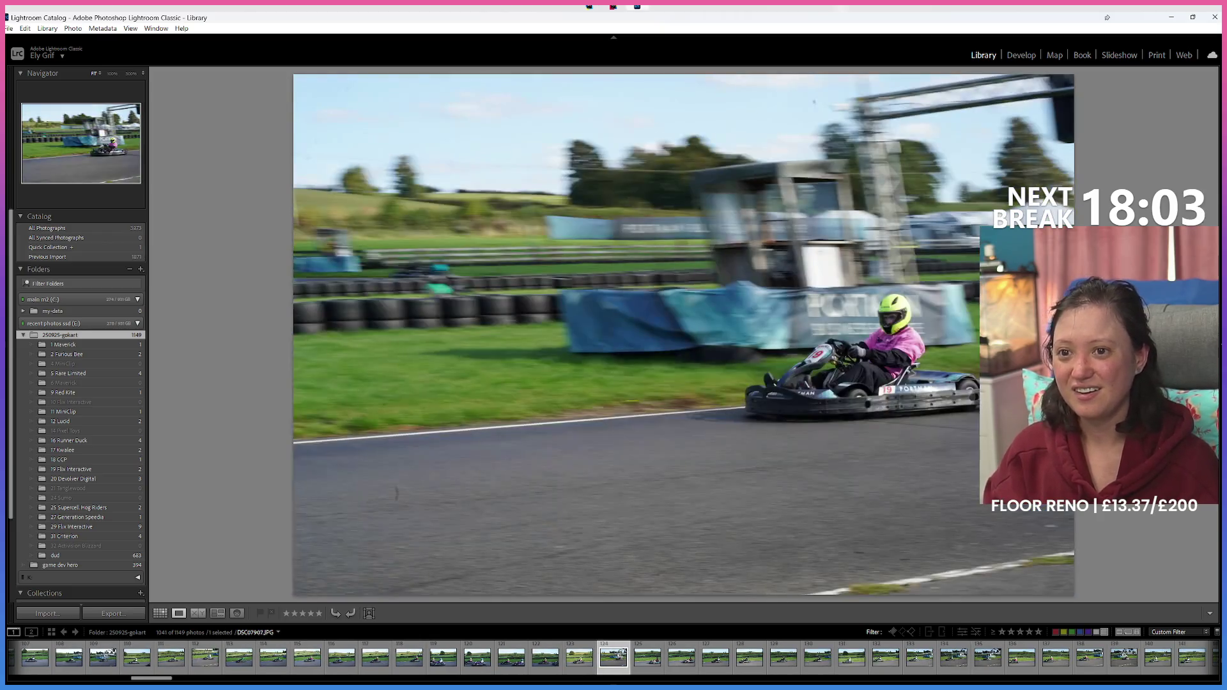
pyautogui.press('Left')
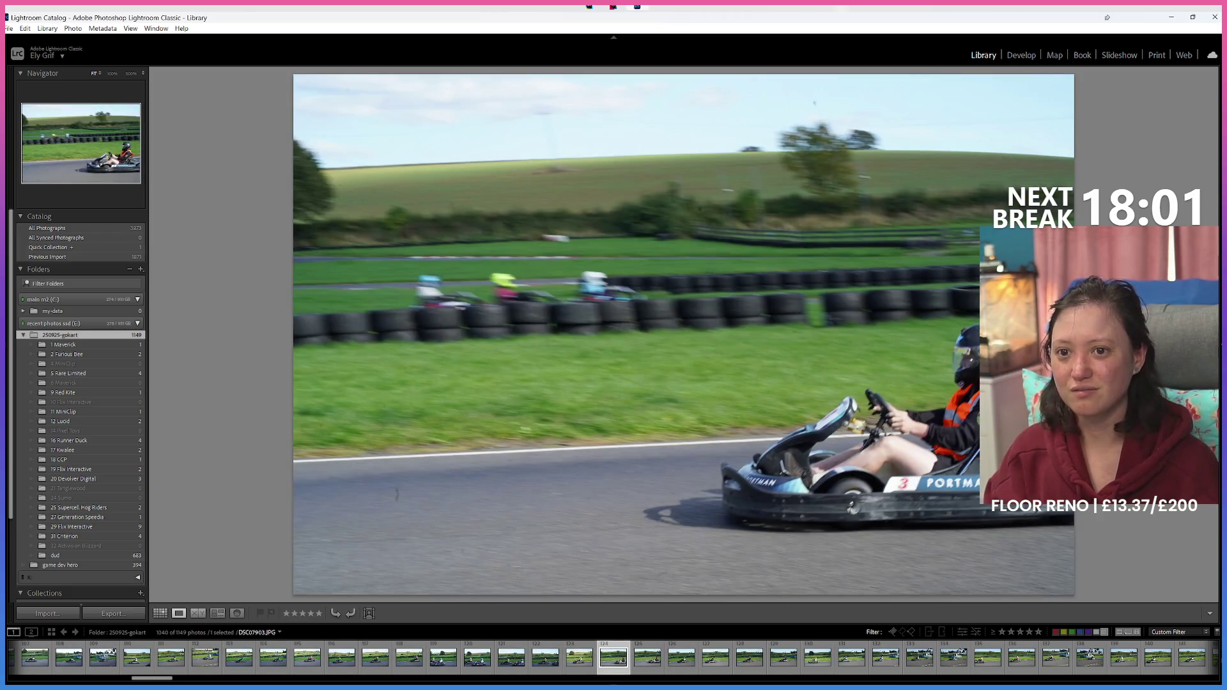
pyautogui.press('Left')
pyautogui.press('Right')
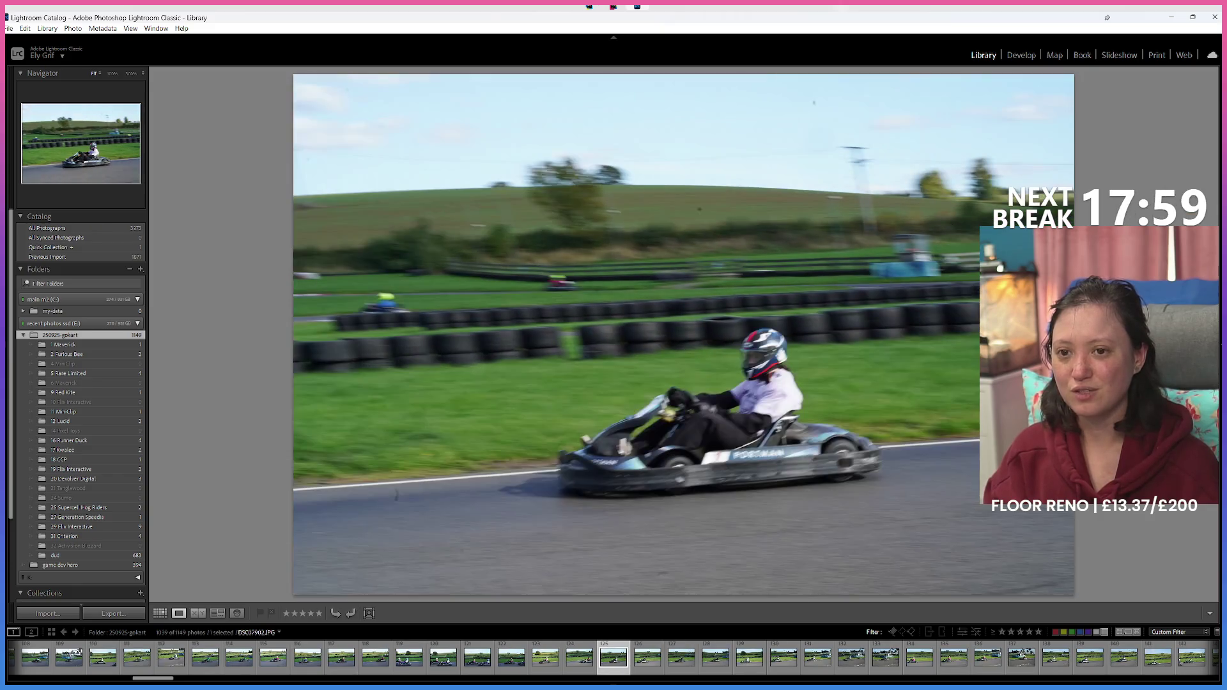
pyautogui.press('Right')
pyautogui.press('Right')
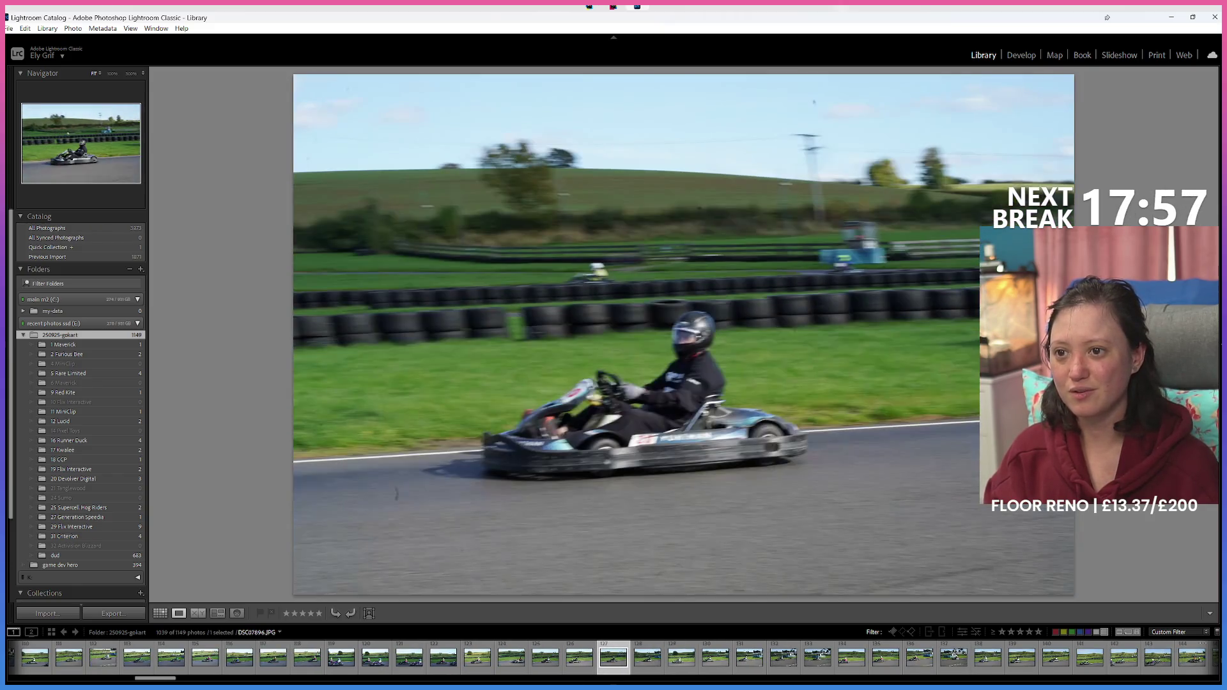
pyautogui.press('Right')
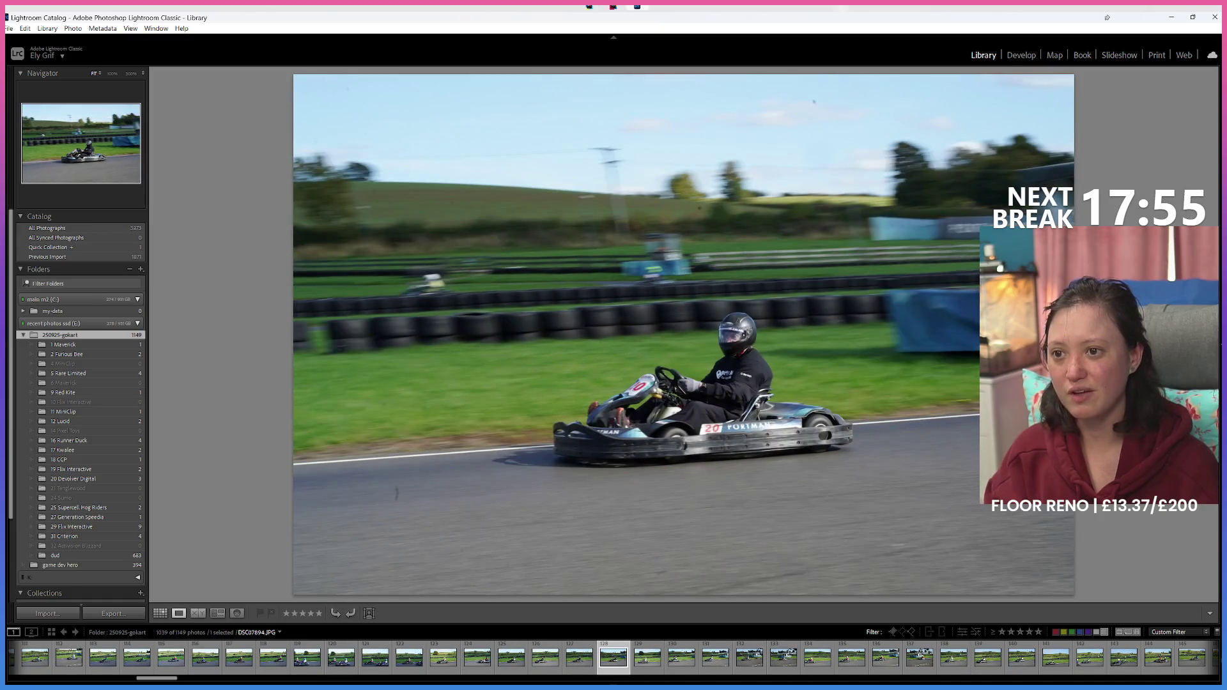
pyautogui.press('8')
pyautogui.press('8')
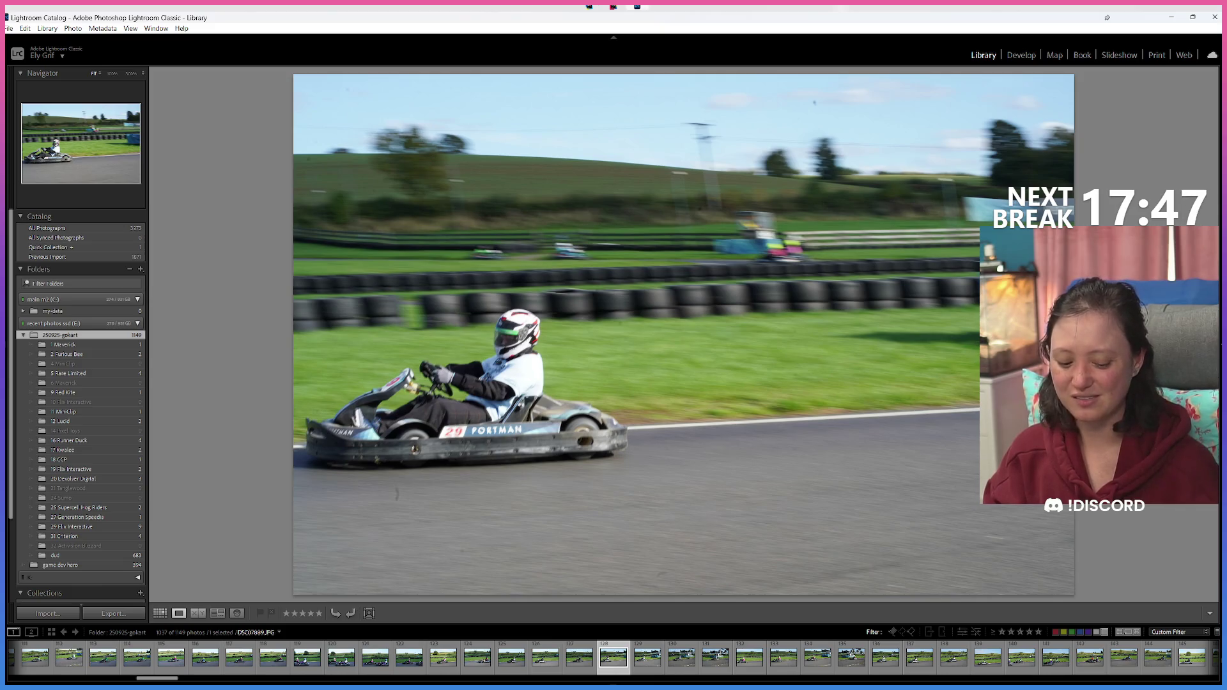
# Step: Advance six more kart photos and label a second keeper, dropping the set to 1034
pyautogui.press('Right')
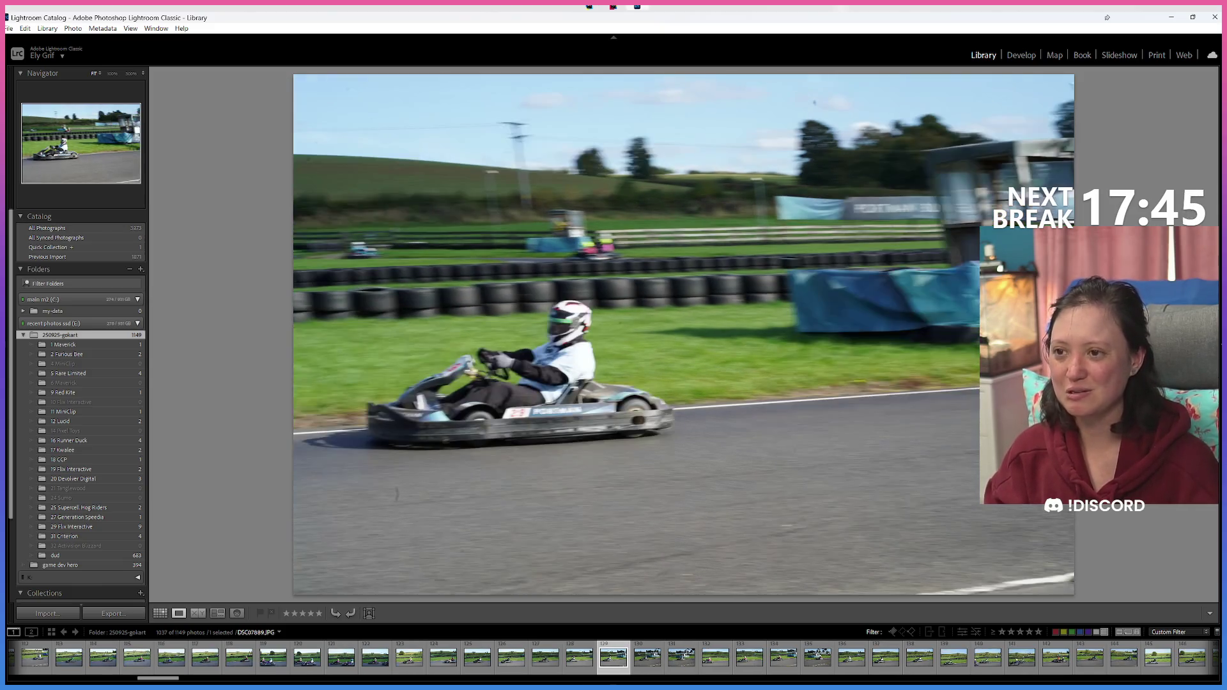
pyautogui.press('Right')
pyautogui.press('Right')
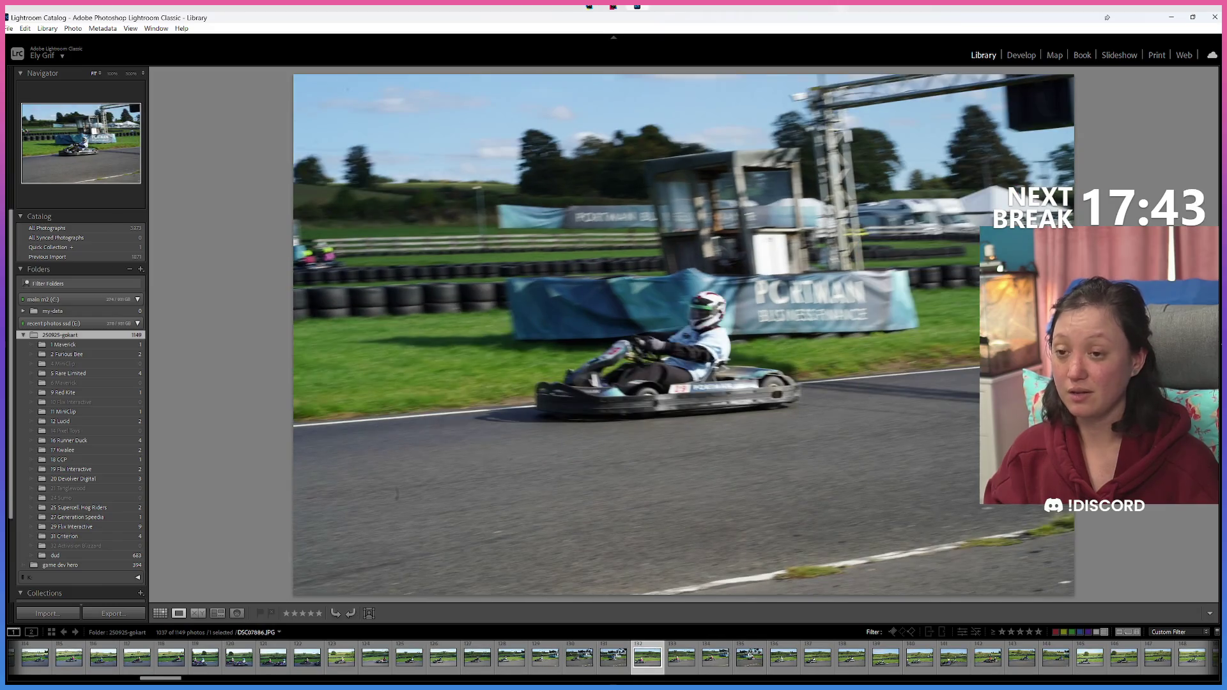
pyautogui.press('Right')
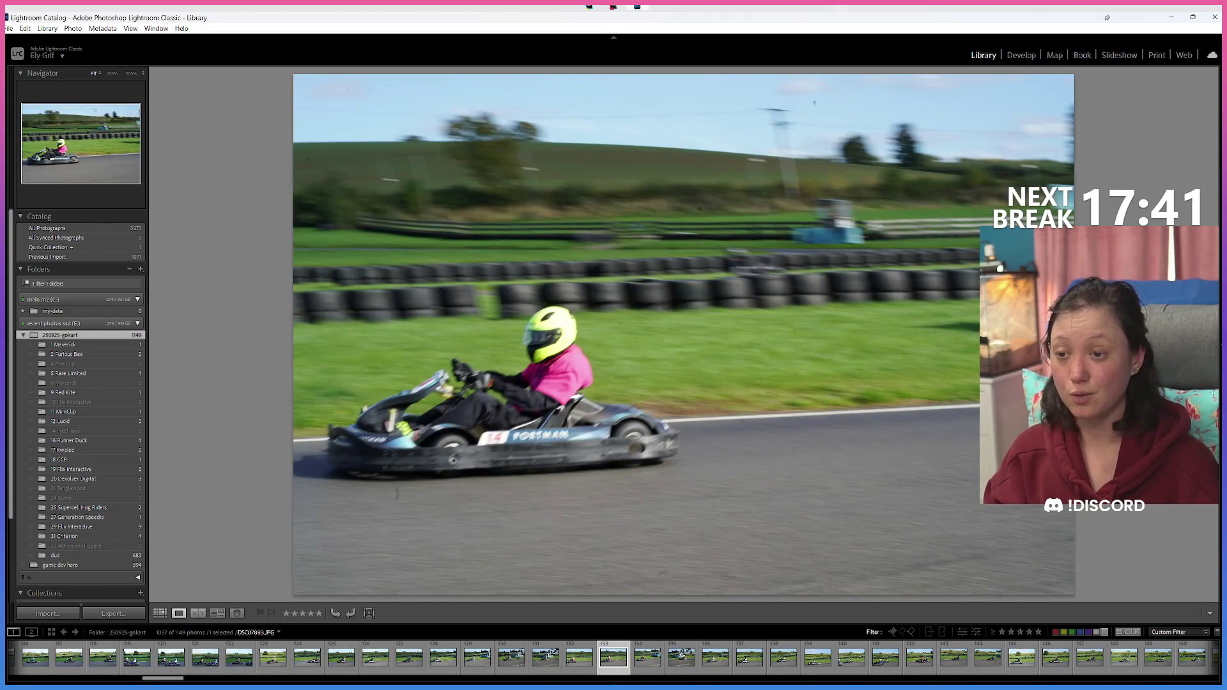
pyautogui.press('Right')
pyautogui.press('Right')
pyautogui.press('Right')
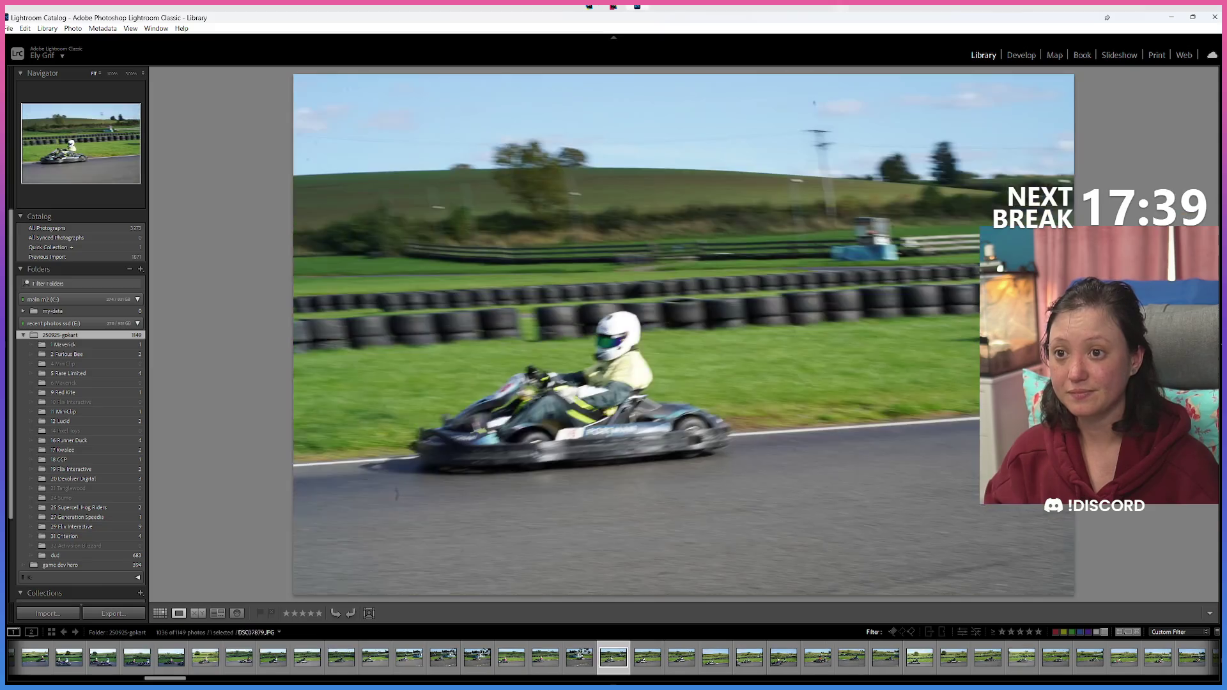
pyautogui.press('Right')
pyautogui.press('Right')
pyautogui.press('Right')
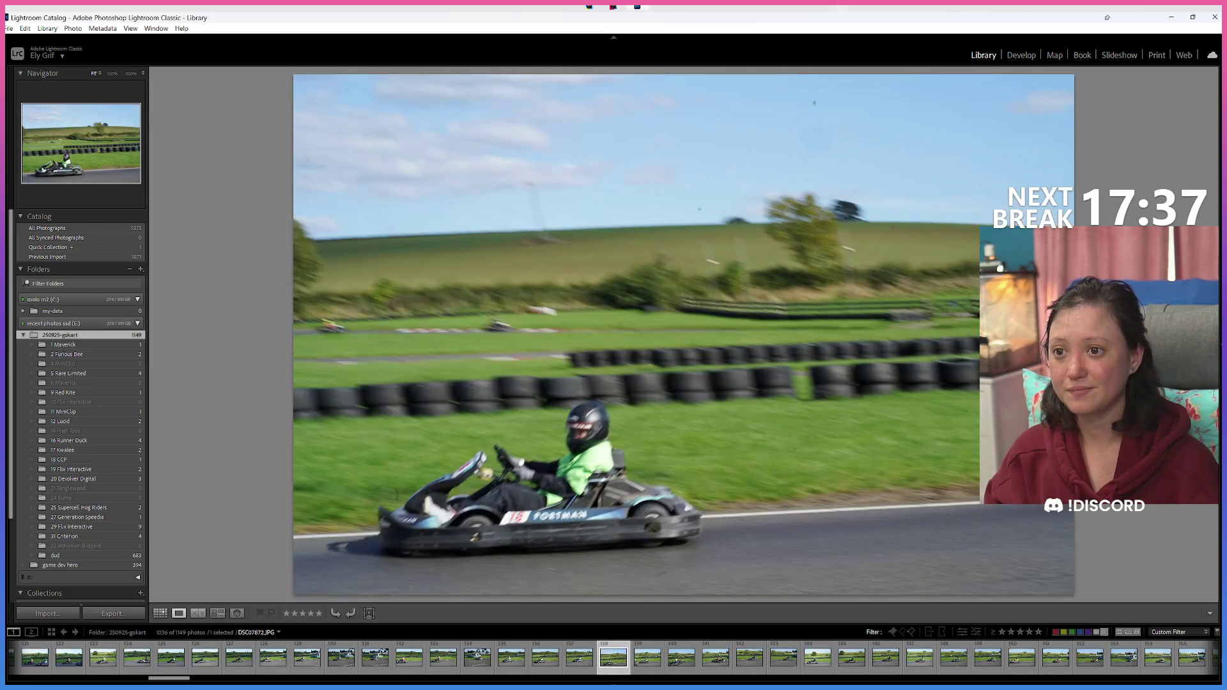
pyautogui.press('Right')
pyautogui.press('Right')
pyautogui.press('Right')
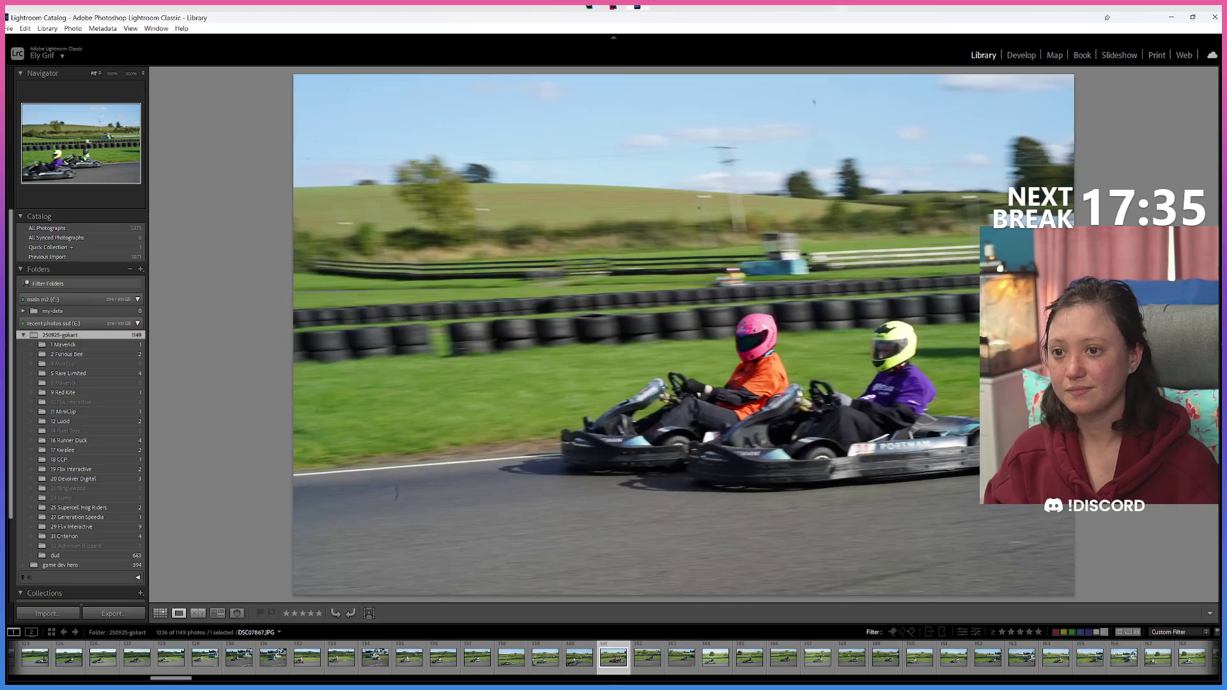
pyautogui.press('x')
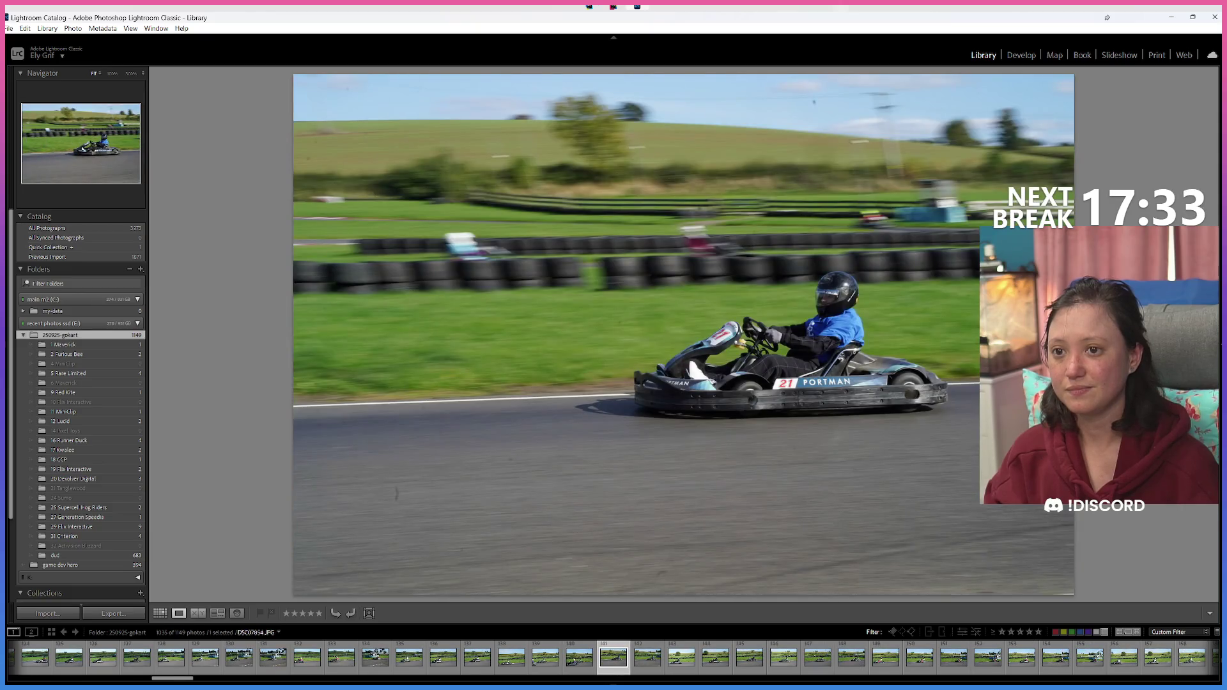
pyautogui.press('x')
pyautogui.press('Left')
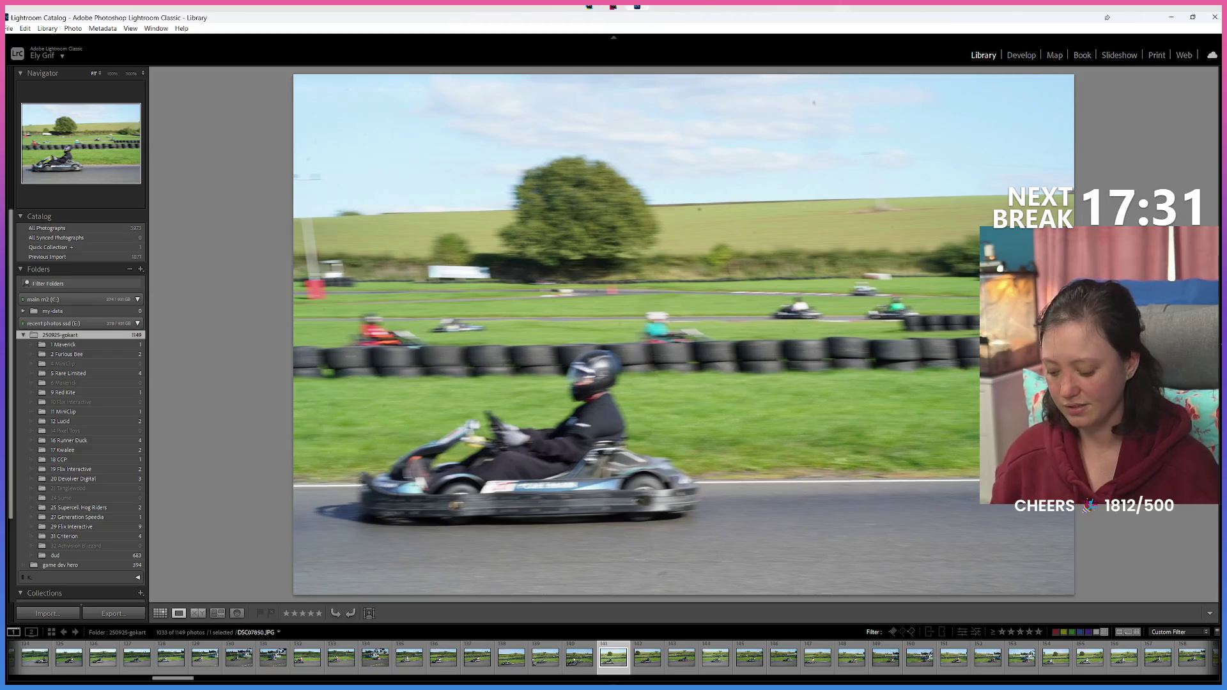
pyautogui.press('Right')
# Step: Green-label the red-helmet kart shot and the photo after it
pyautogui.press('Left')
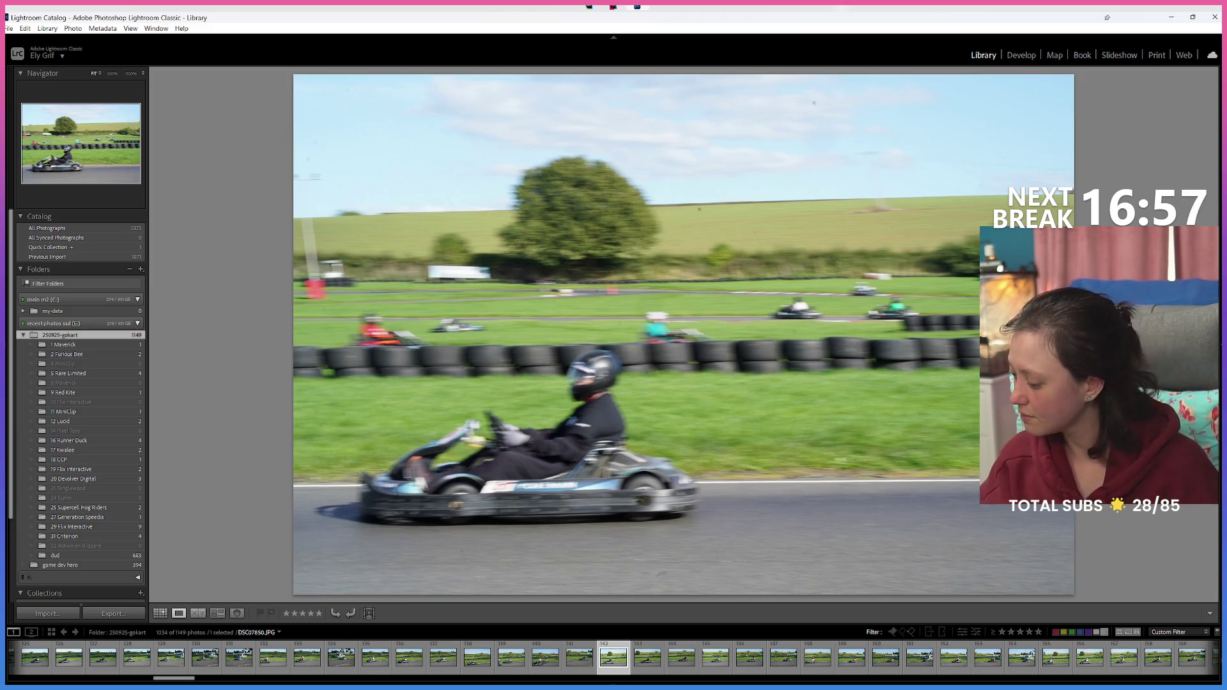
pyautogui.press('Right')
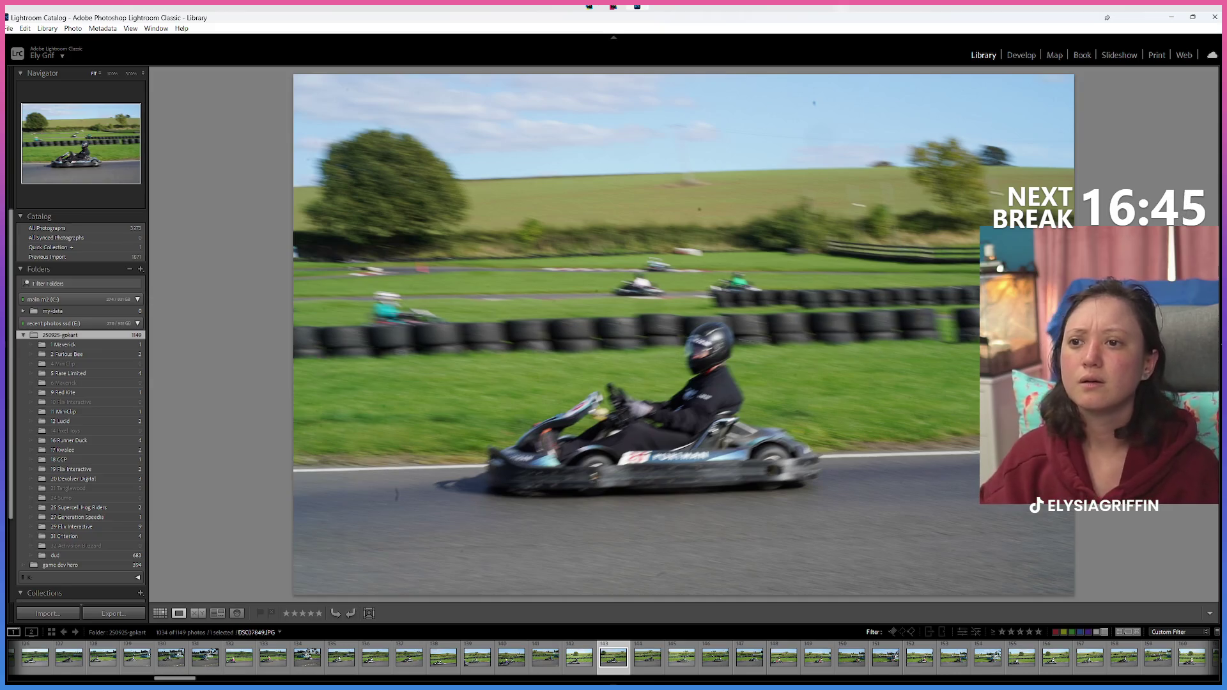
pyautogui.press('Right')
pyautogui.press('Right')
pyautogui.press('Right')
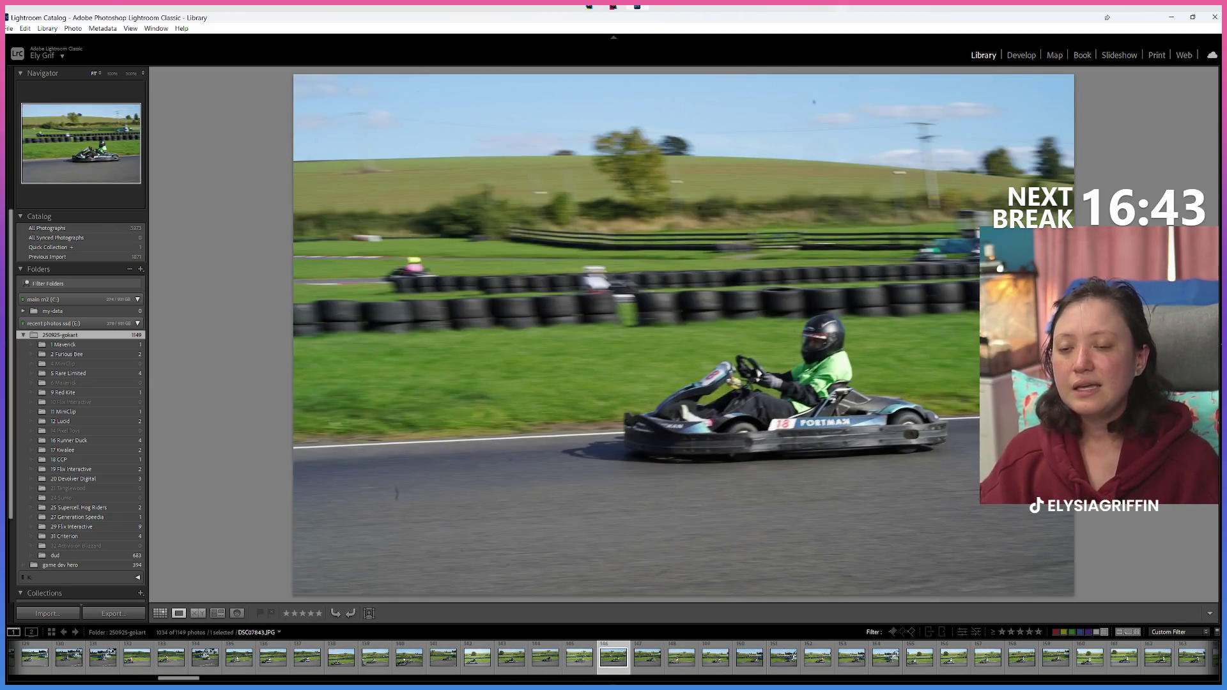
pyautogui.press('Right')
pyautogui.press('Right')
pyautogui.press('Right')
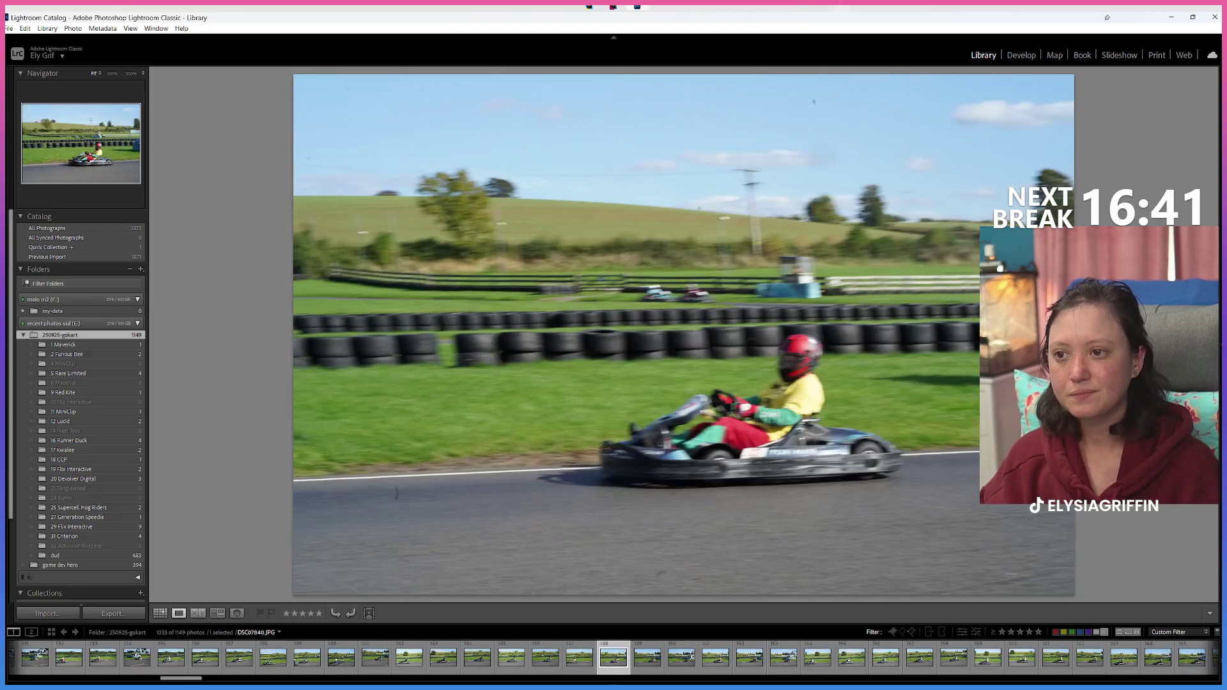
pyautogui.press('Right')
pyautogui.press('Right')
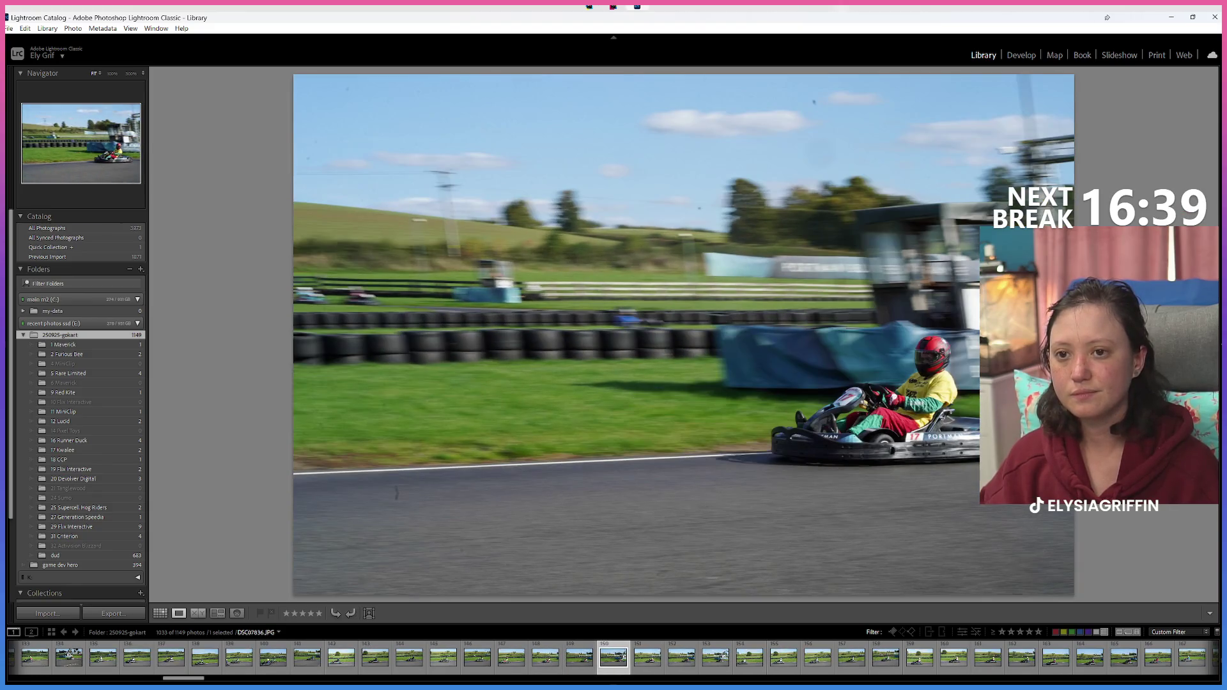
pyautogui.press('8')
# Step: Step ahead several kart photos and label another keeper
pyautogui.press('Right')
pyautogui.press('8')
pyautogui.press('Right')
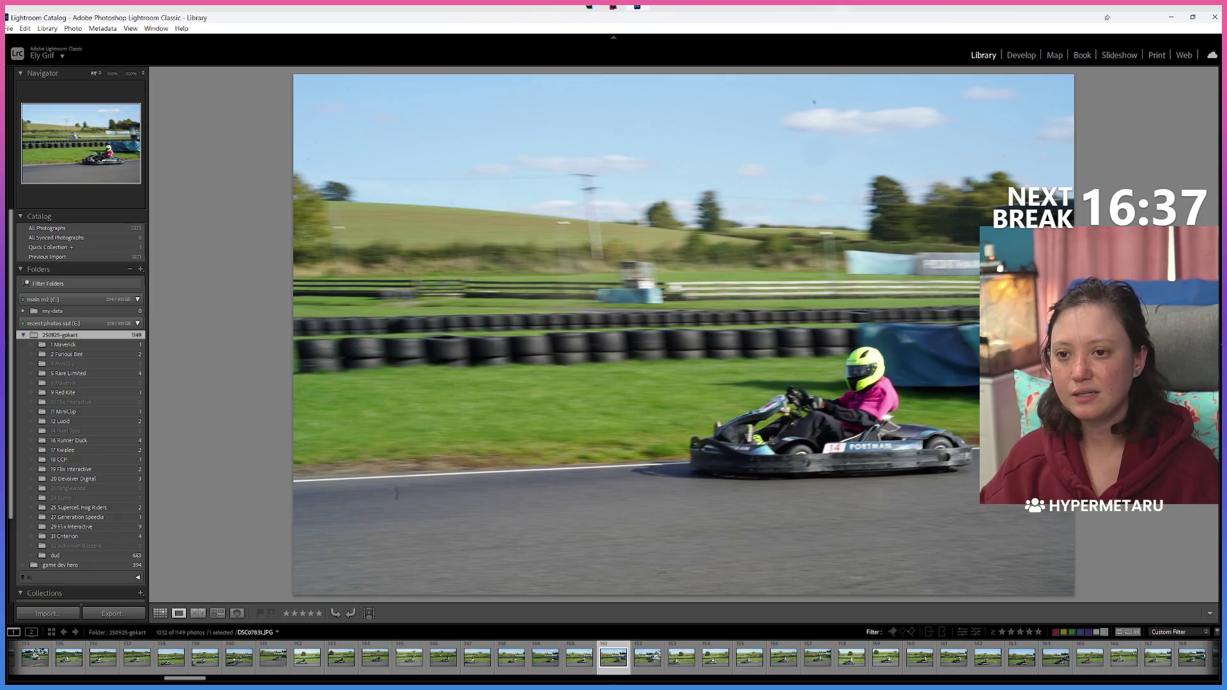
pyautogui.press('Right')
pyautogui.press('Right')
pyautogui.press('Right')
pyautogui.press('Right')
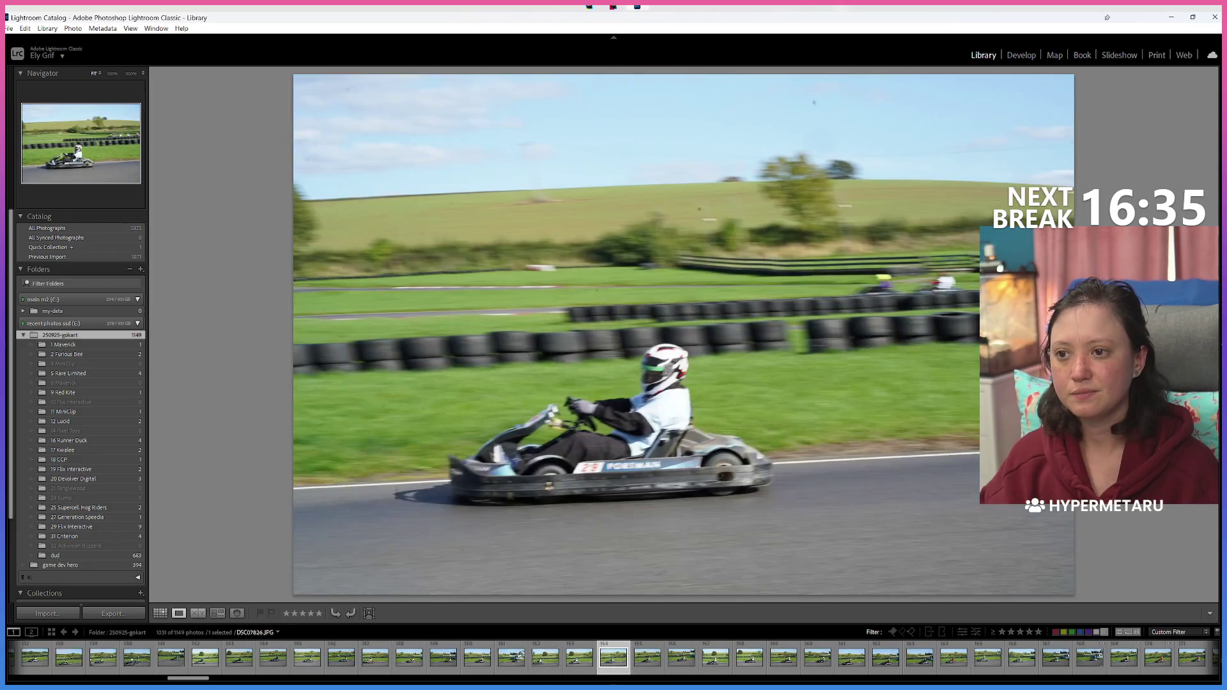
pyautogui.press('Right')
pyautogui.press('Right')
pyautogui.press('Right')
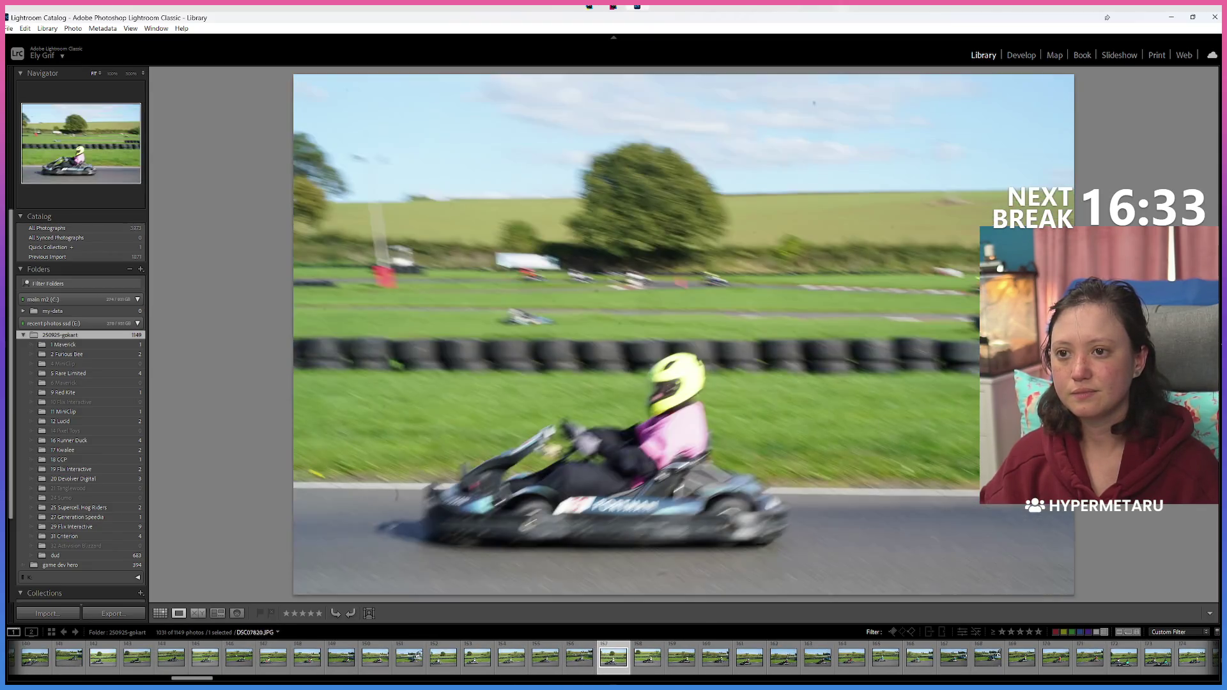
pyautogui.press('Right')
pyautogui.press('Right')
pyautogui.press('Right')
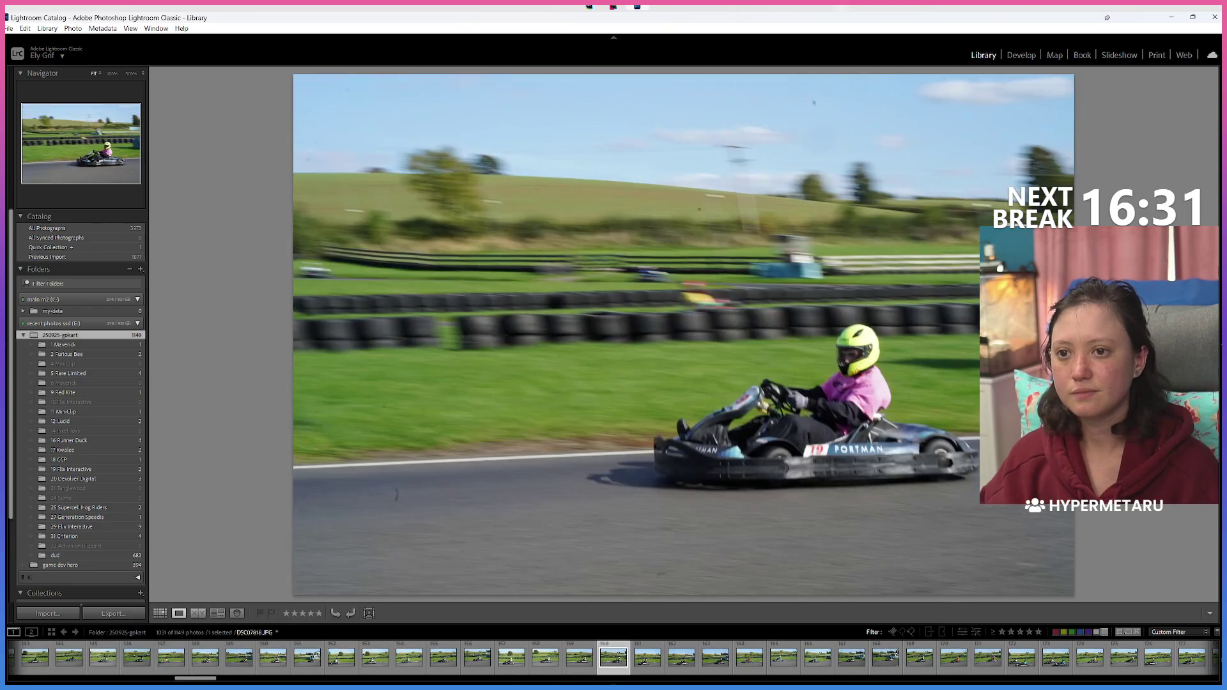
pyautogui.press('x')
pyautogui.press('Right')
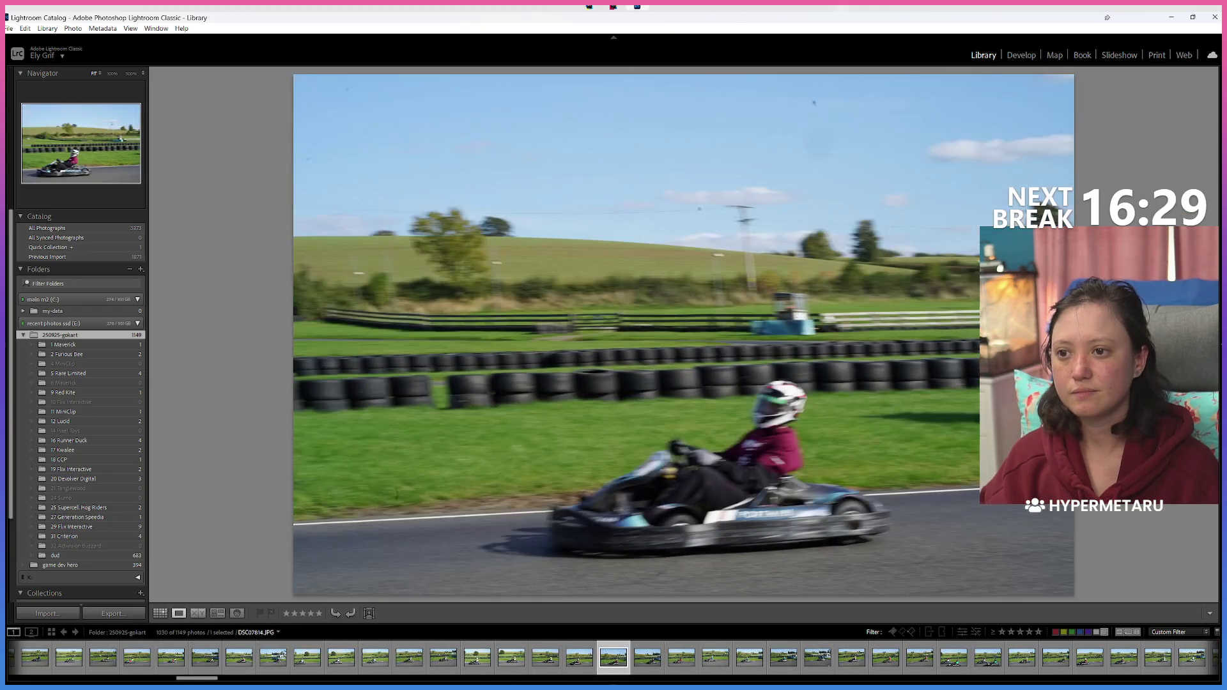
pyautogui.press('Right')
pyautogui.press('Right')
# Step: Recheck the previous shot, then green-label the next kart photo
pyautogui.press('Left')
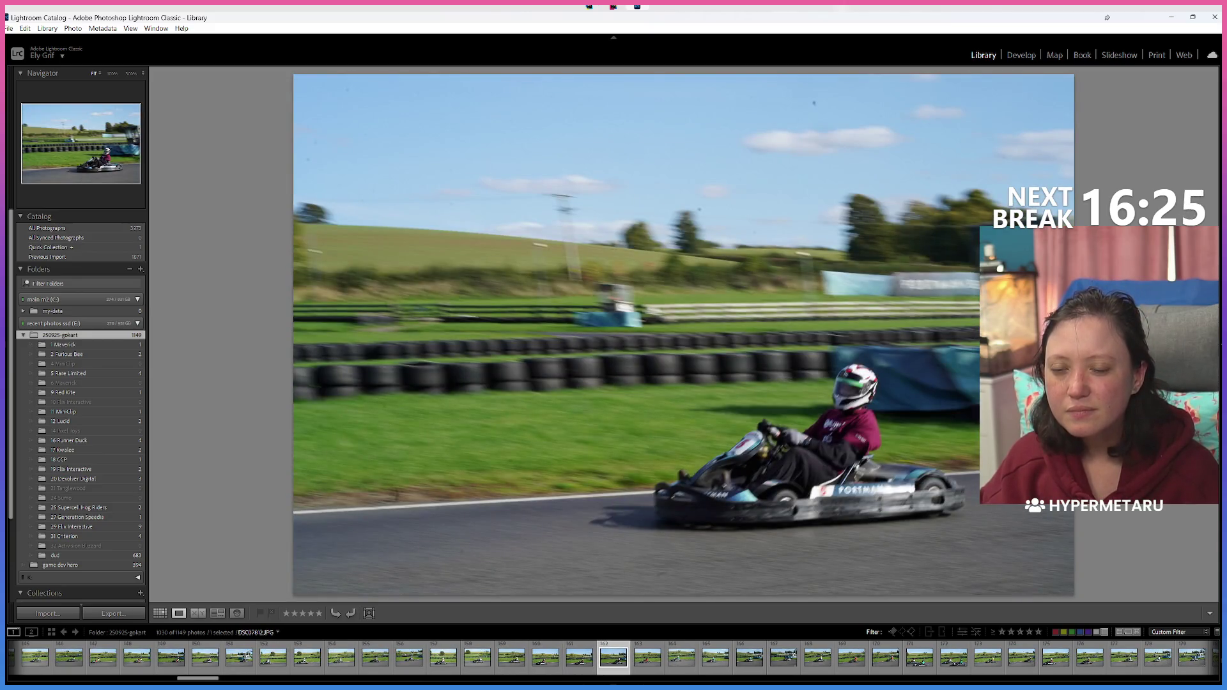
pyautogui.press('Right')
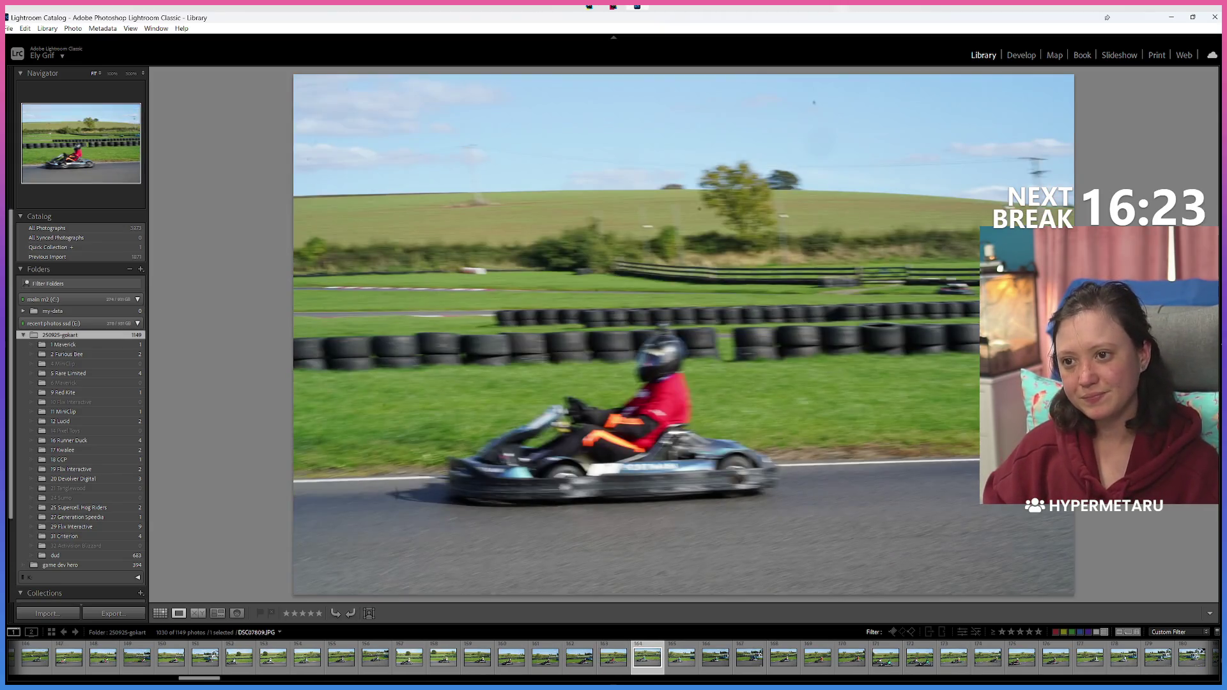
pyautogui.press('Right')
pyautogui.press('Right')
pyautogui.press('Right')
pyautogui.press('Right')
pyautogui.press('8')
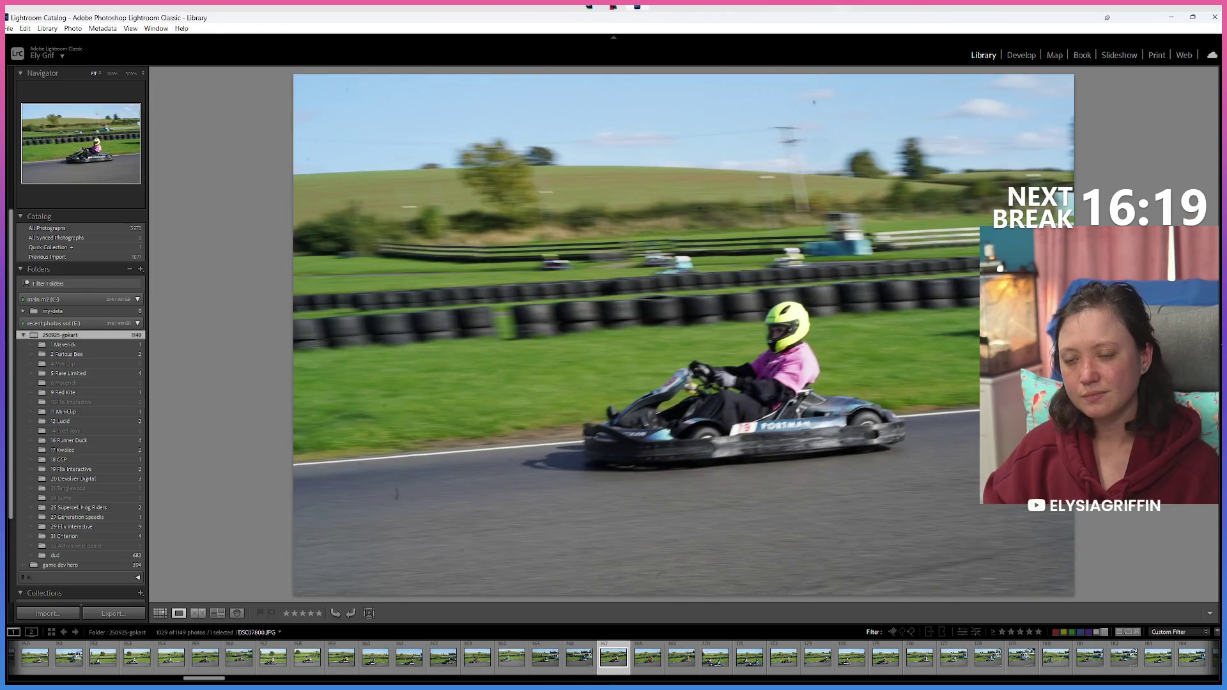
# Step: Compare the pink-helmet and two-kart photos and green-label the chosen one
pyautogui.press('Right')
pyautogui.press('Left')
pyautogui.press('Right')
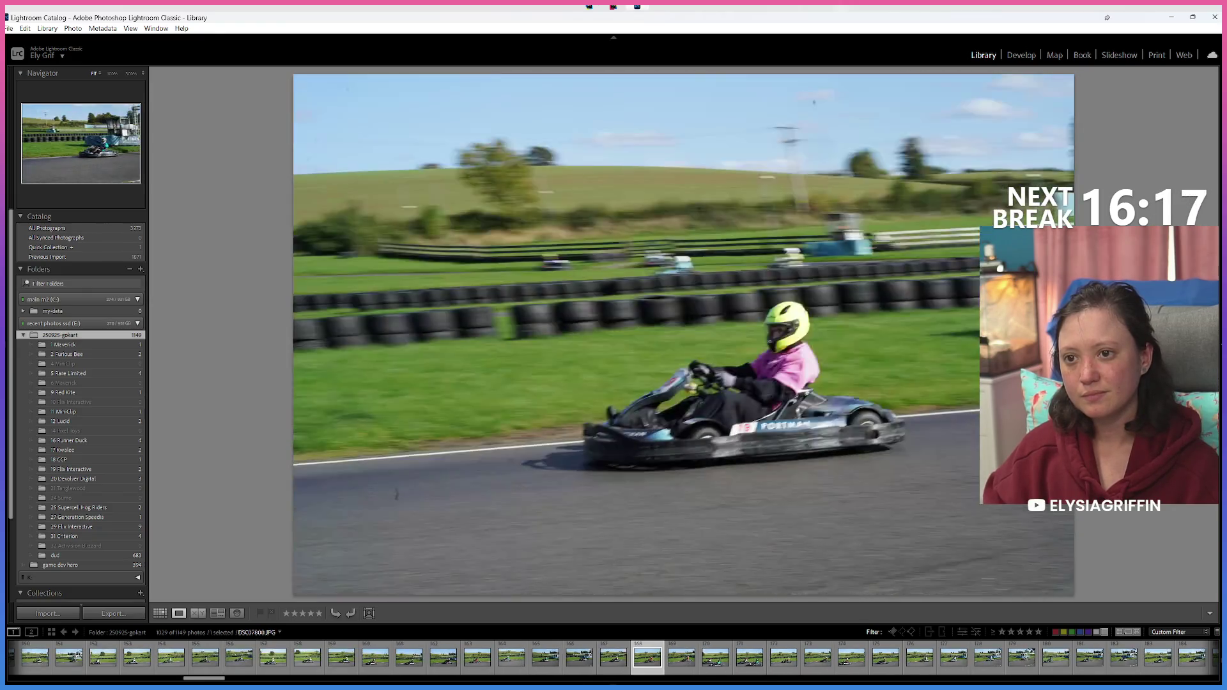
pyautogui.press('Right')
pyautogui.press('Right')
pyautogui.press('Left')
pyautogui.press('Right')
pyautogui.press('8')
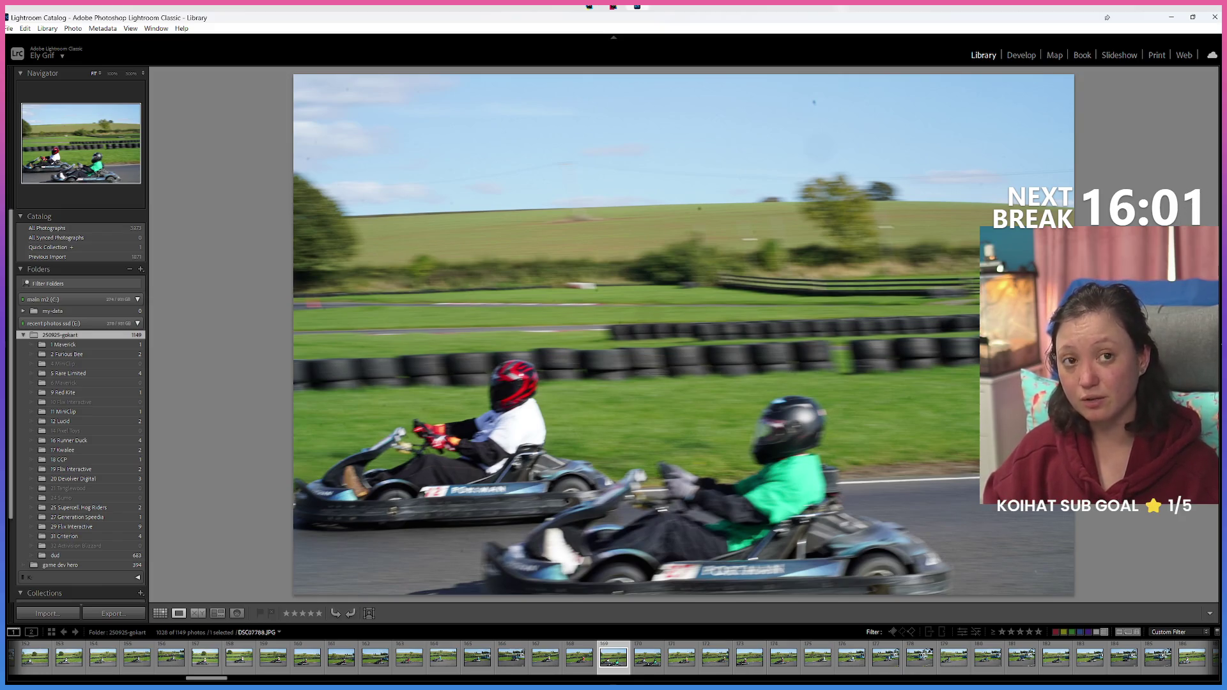
# Step: Step back through earlier shots and green-label two consecutive kart photos
pyautogui.press('Left')
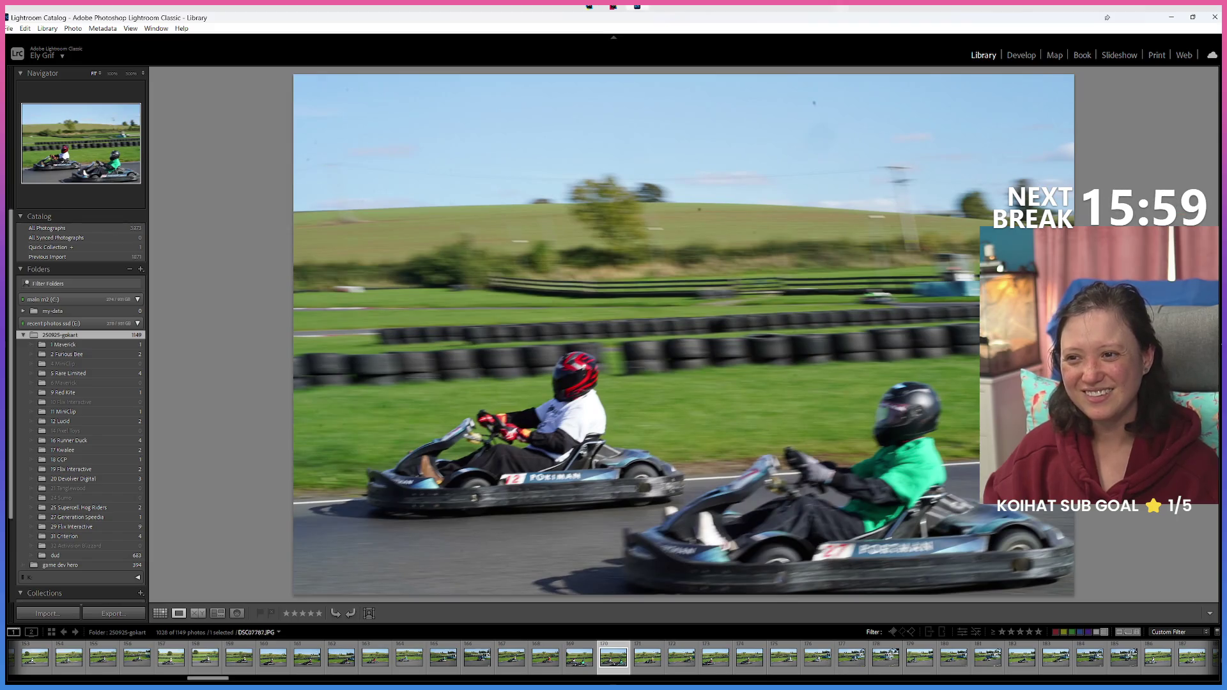
pyautogui.press('Left')
pyautogui.press('Left')
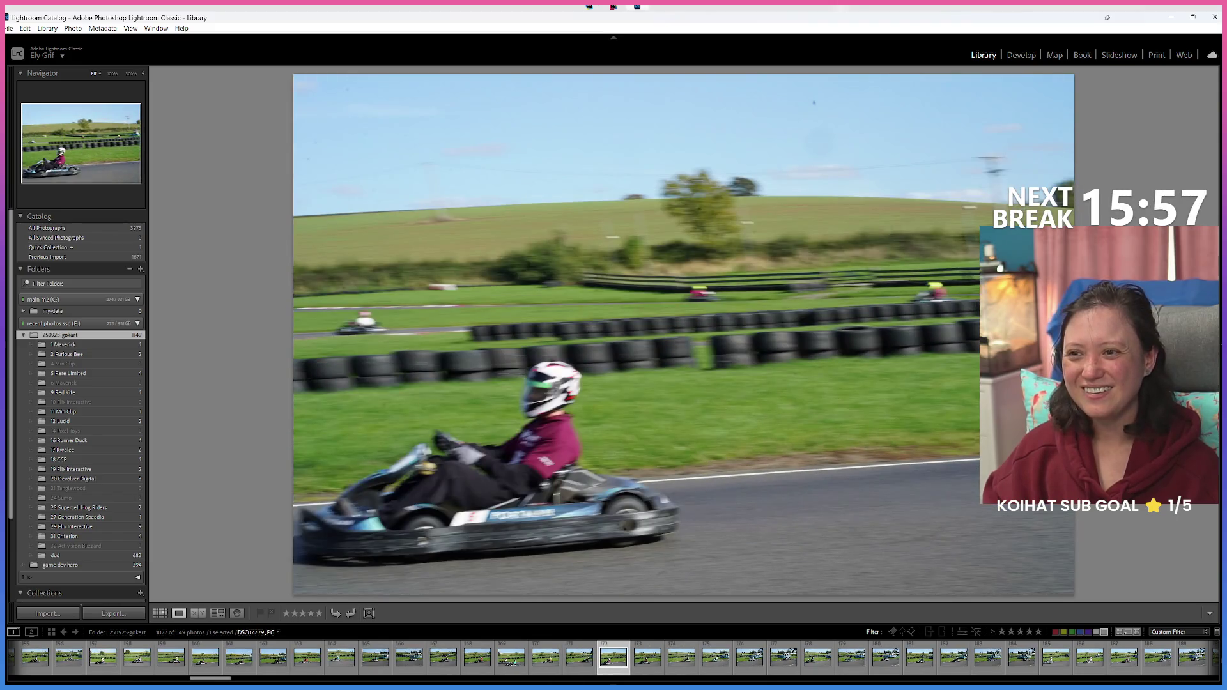
pyautogui.press('Left')
pyautogui.press('Right')
pyautogui.press('Right')
pyautogui.press('Right')
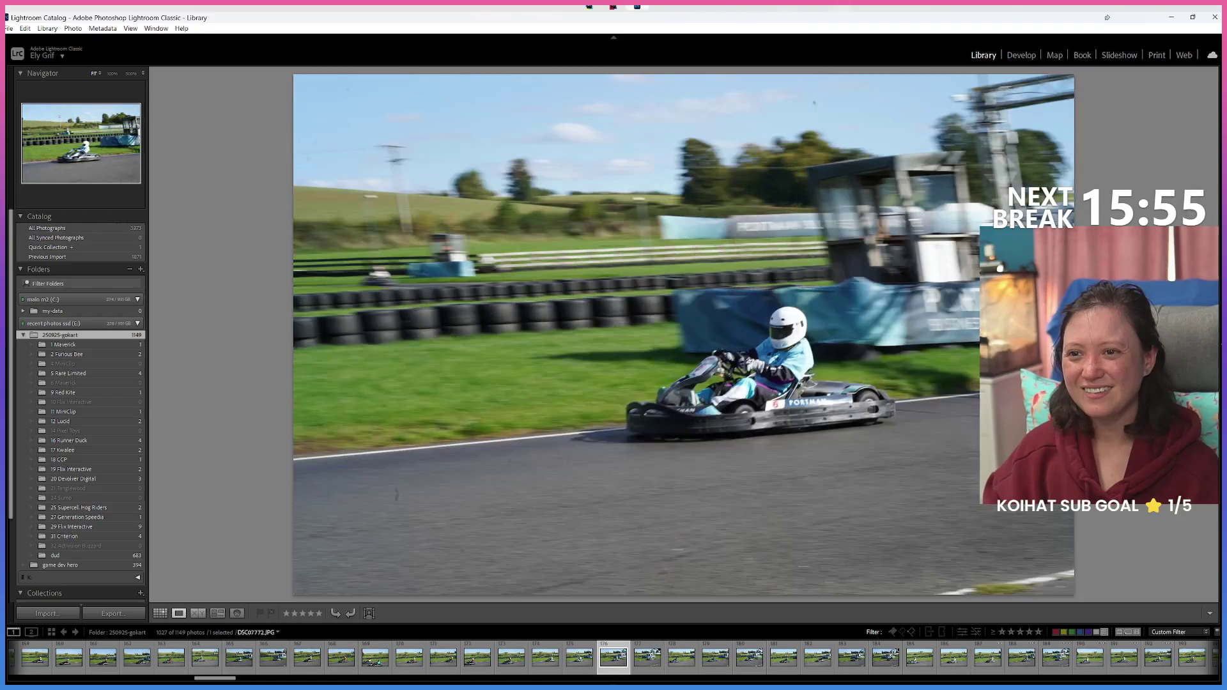
pyautogui.press('8')
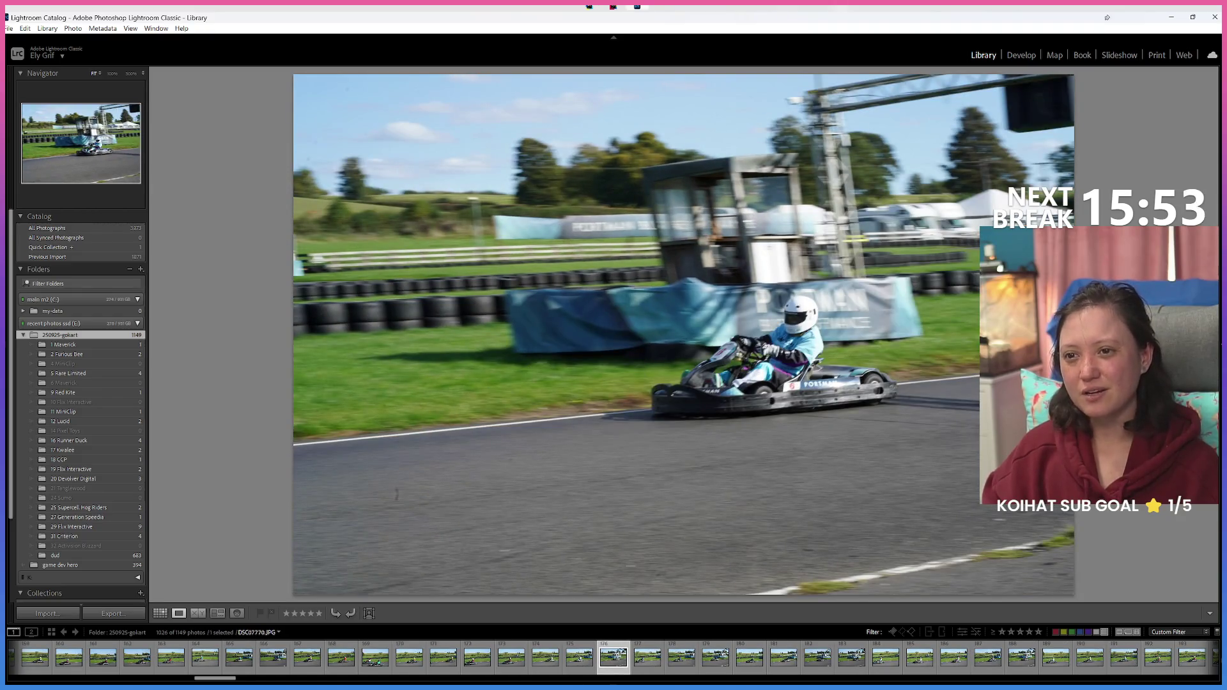
pyautogui.press('Right')
pyautogui.press('8')
pyautogui.press('Right')
pyautogui.press('Right')
pyautogui.press('Right')
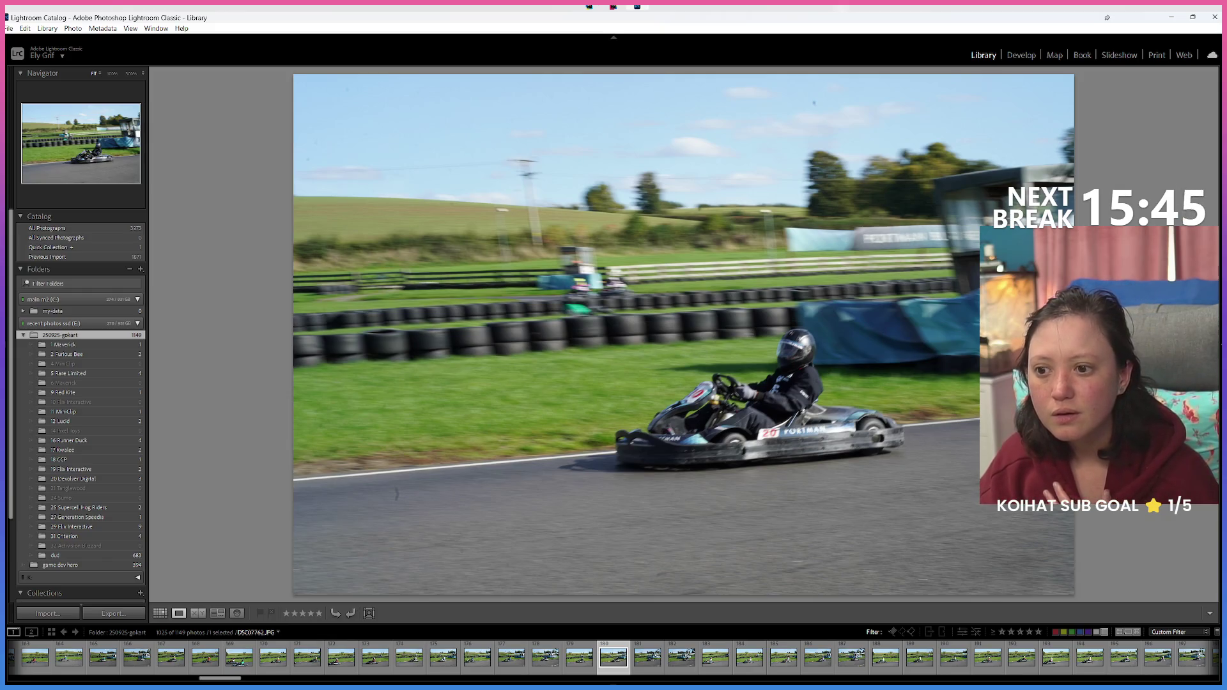
# Step: Compare neighbouring kart photos and give the chosen one a Green label
pyautogui.press('Right')
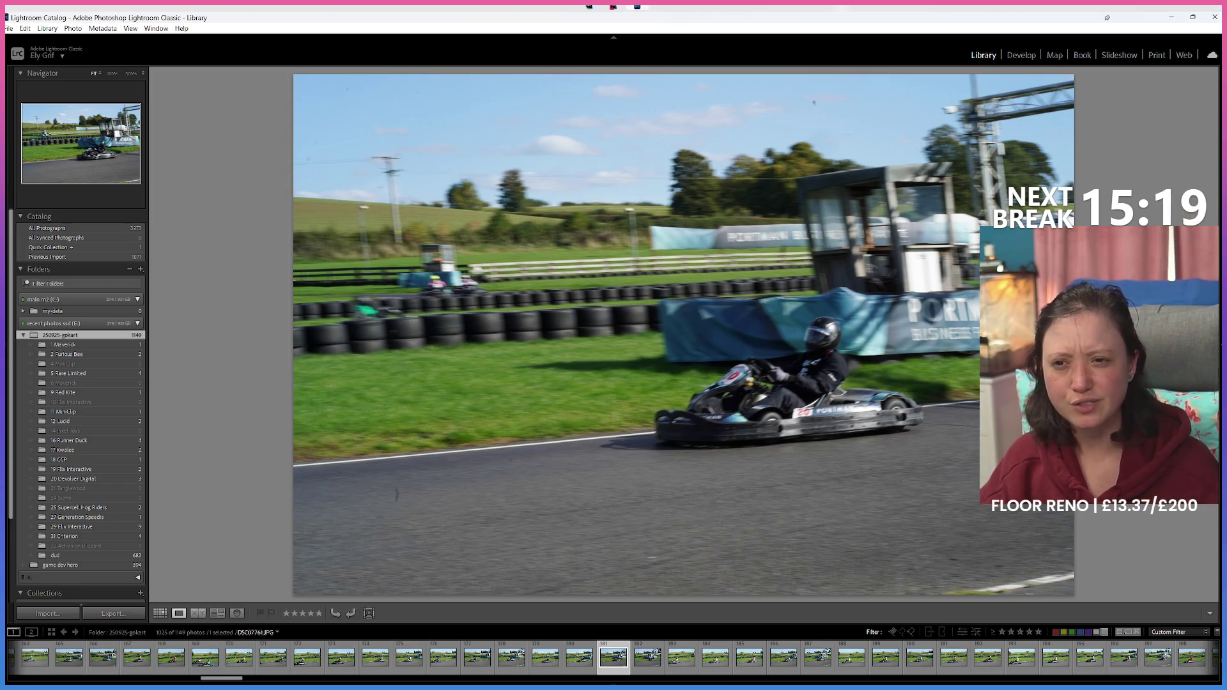
pyautogui.press('Right')
pyautogui.press('Right')
pyautogui.press('Left')
pyautogui.press('Right')
pyautogui.press('Right')
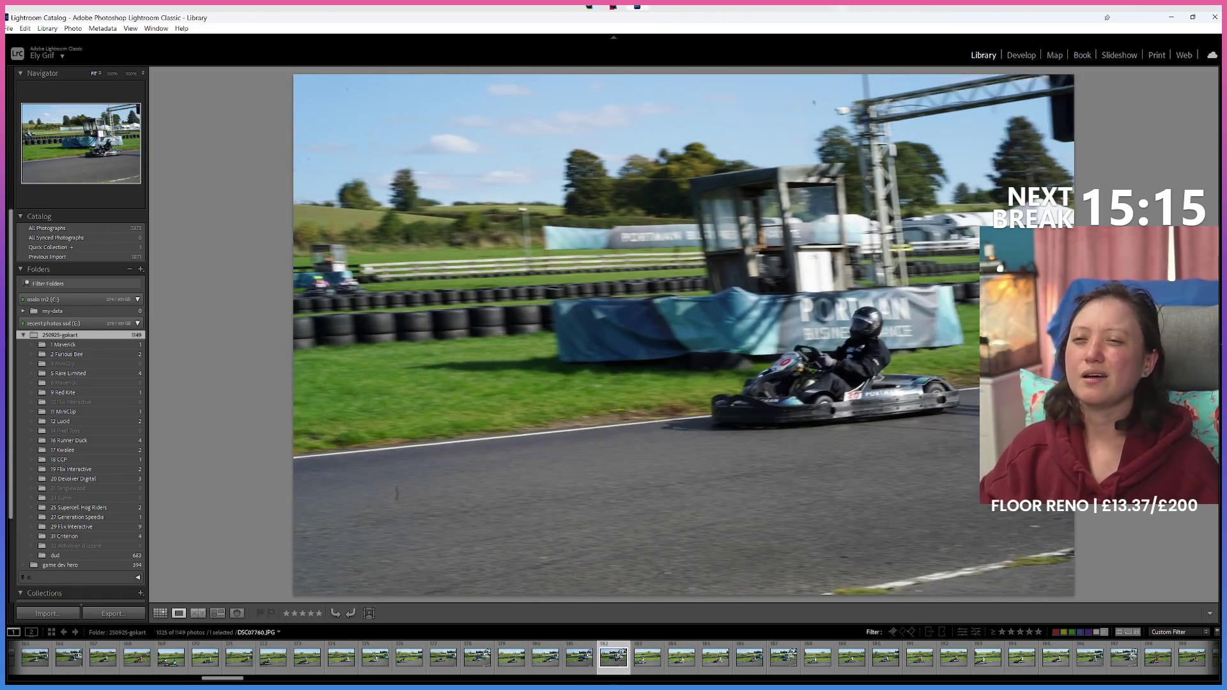
pyautogui.press('8')
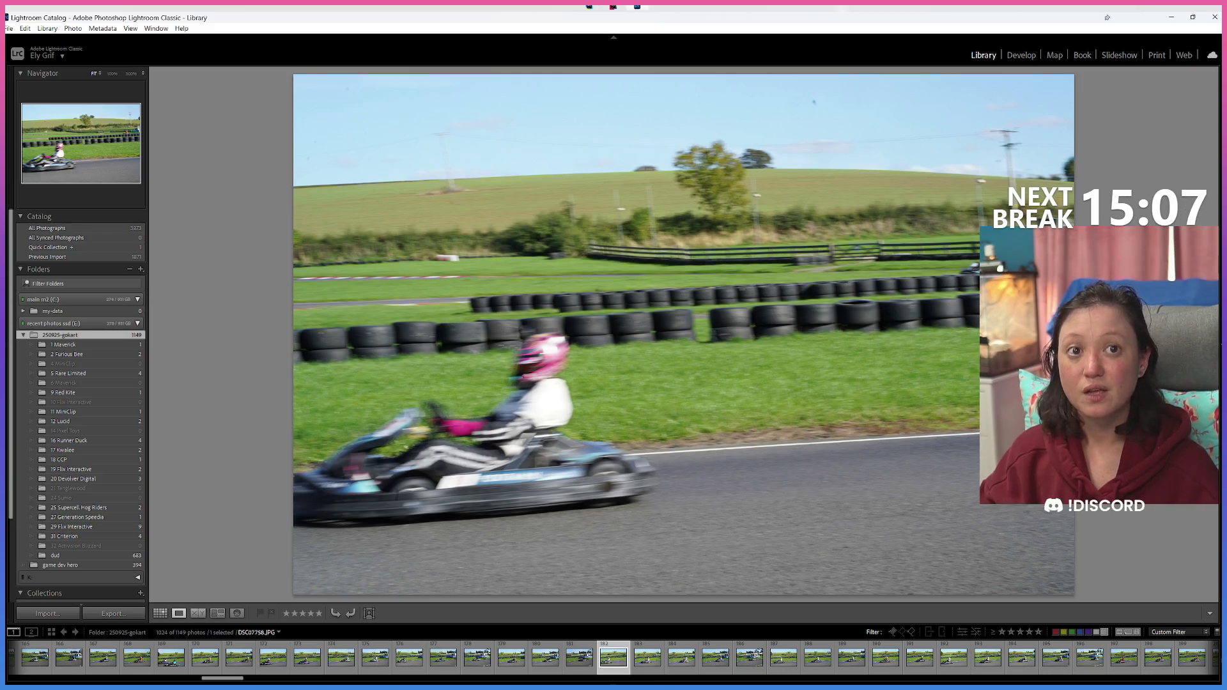
# Step: Advance three photos and green-label another kart shot, leaving 1023 photos
pyautogui.press('Right')
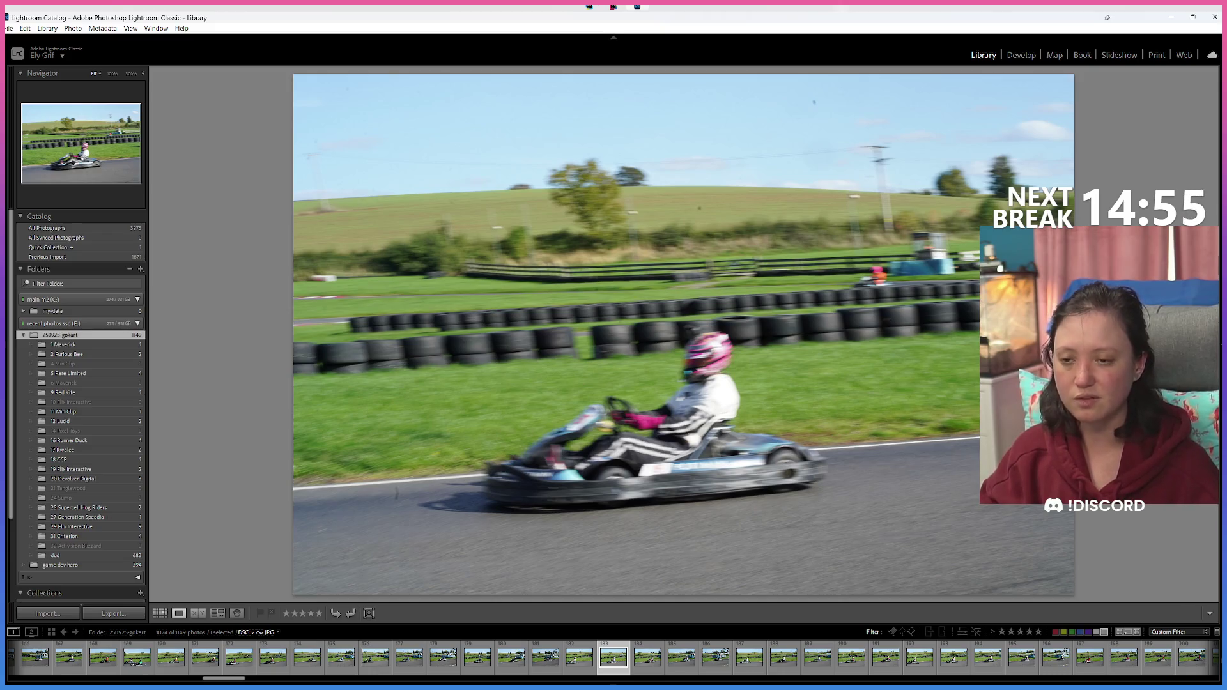
pyautogui.press('Right')
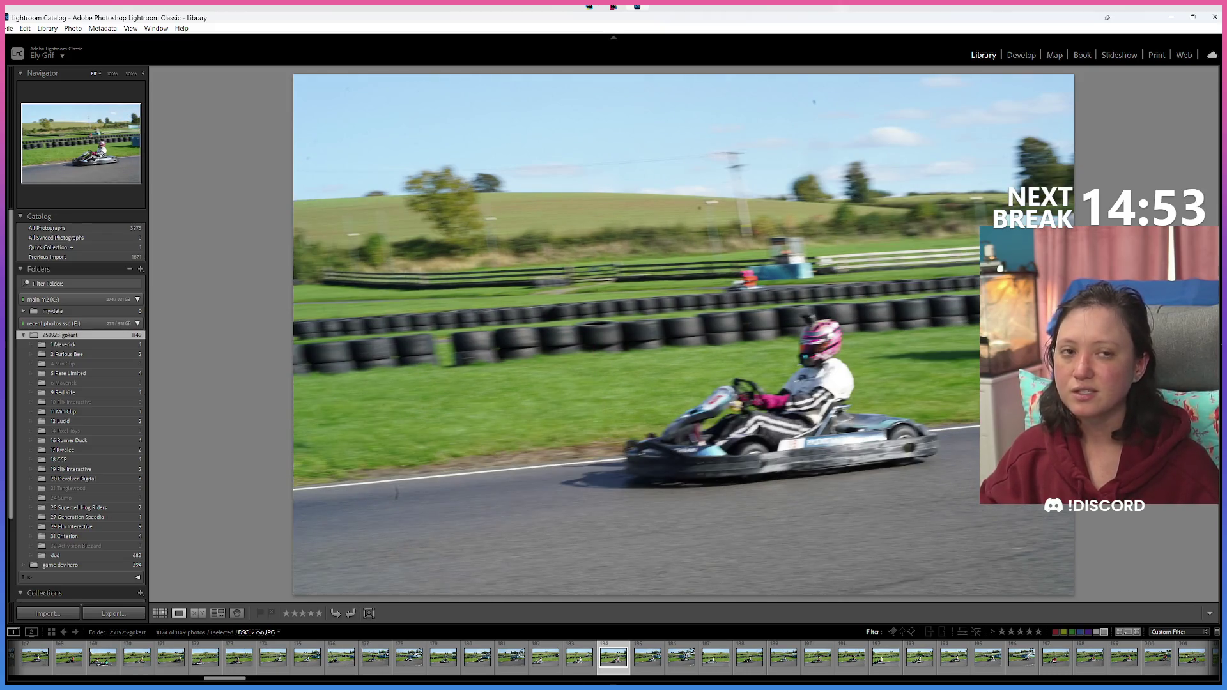
pyautogui.press('Right')
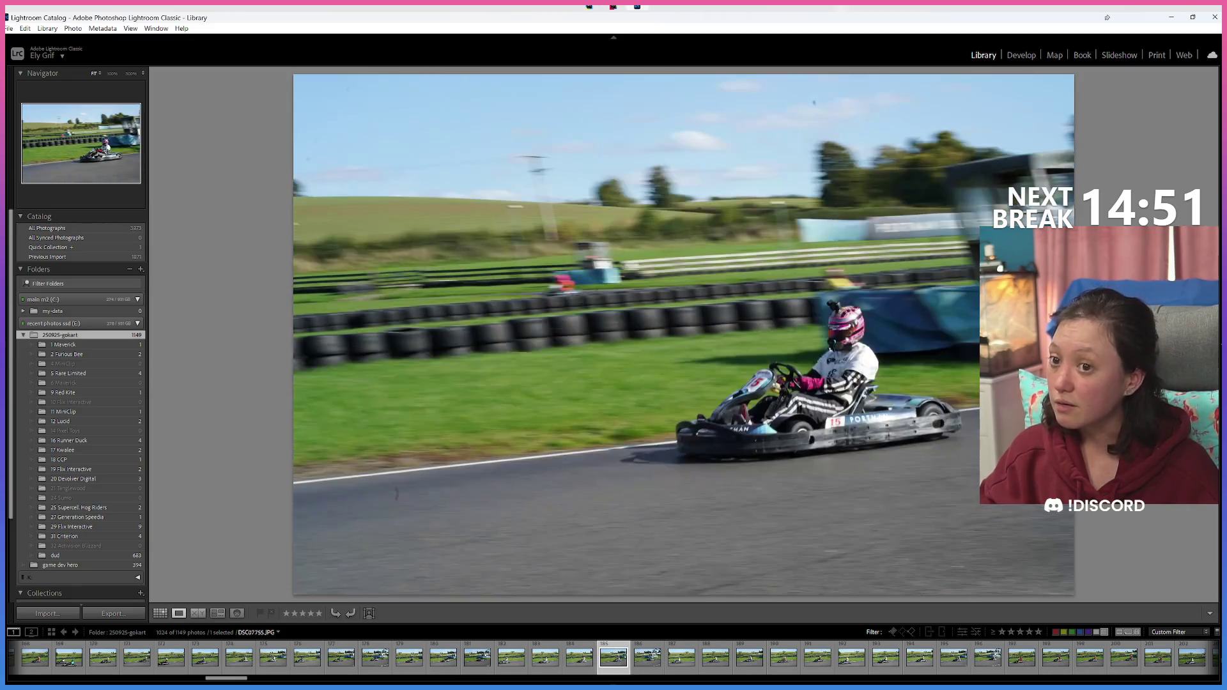
pyautogui.press('8')
pyautogui.press('Right')
pyautogui.press('Right')
pyautogui.press('Right')
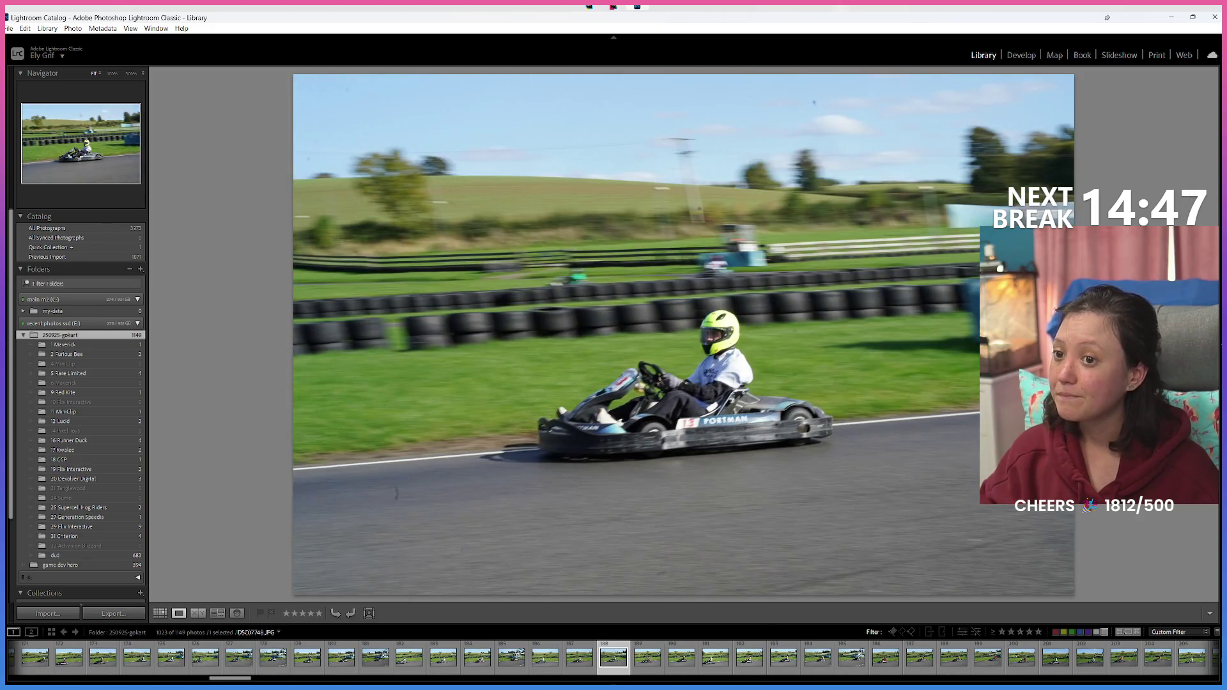
# Step: Green-label the current kart photo and a shot a few frames earlier
pyautogui.press('8')
pyautogui.press('8')
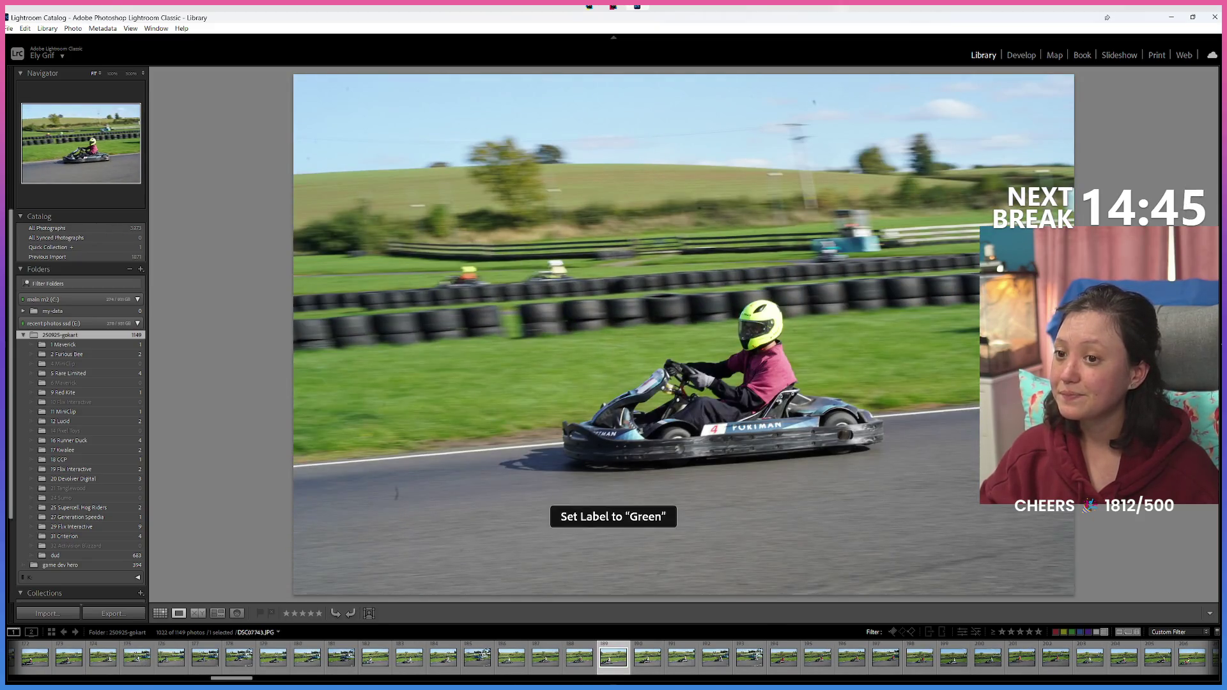
pyautogui.press('Left')
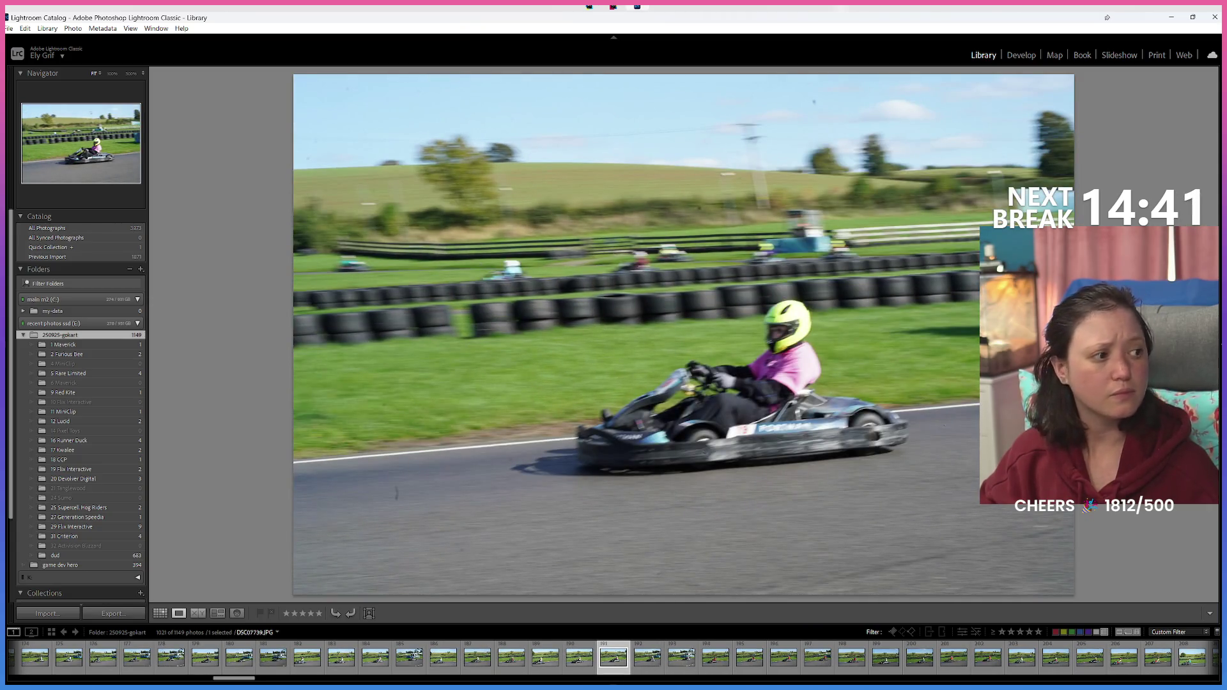
pyautogui.press('Left')
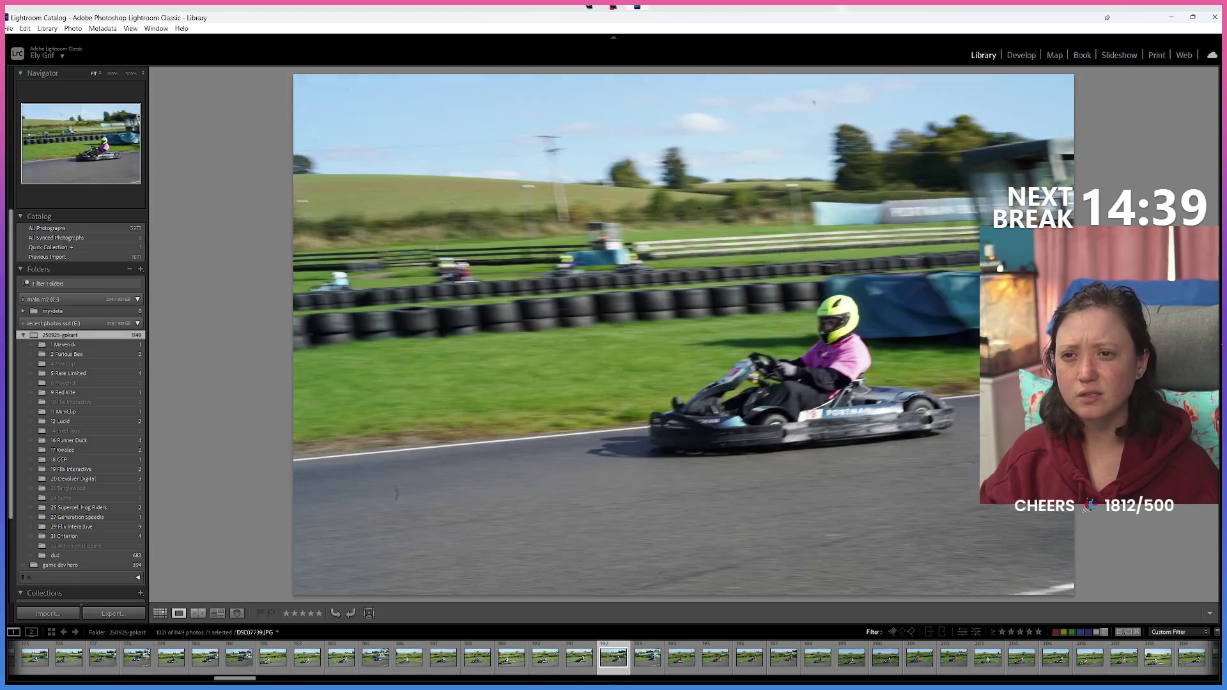
pyautogui.press('Left')
pyautogui.press('8')
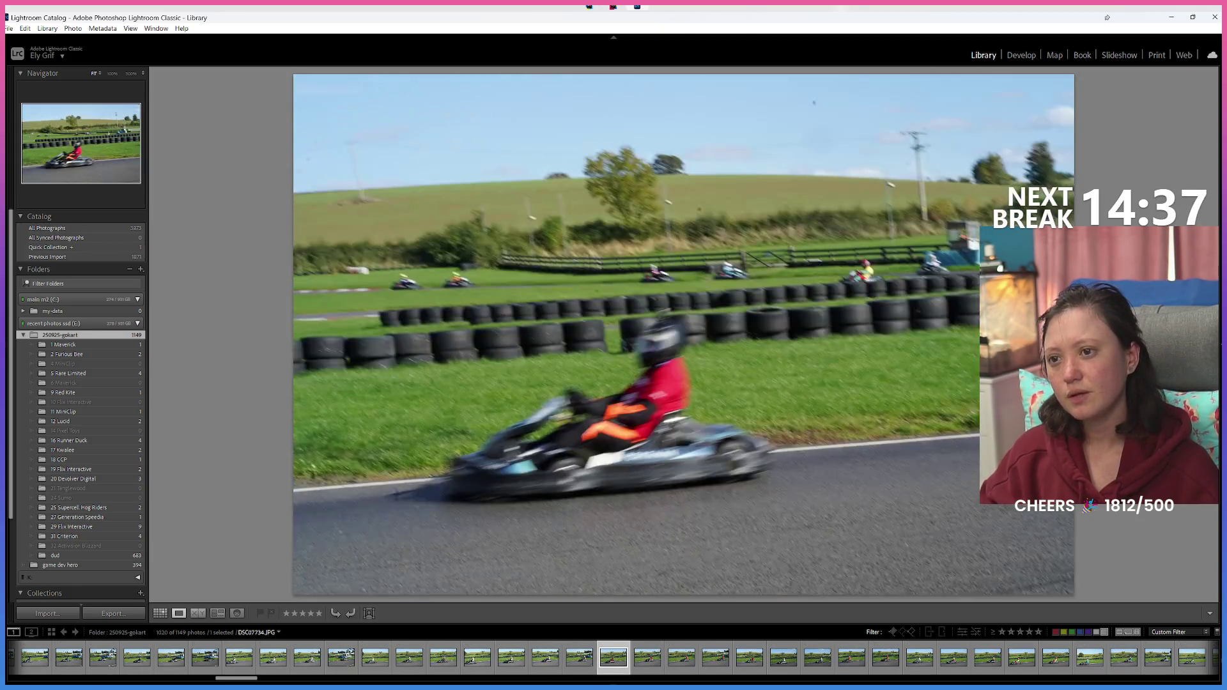
# Step: Skip forward through later shots and green-label a chosen kart photo
pyautogui.press('Left')
pyautogui.press('Right')
pyautogui.press('Right')
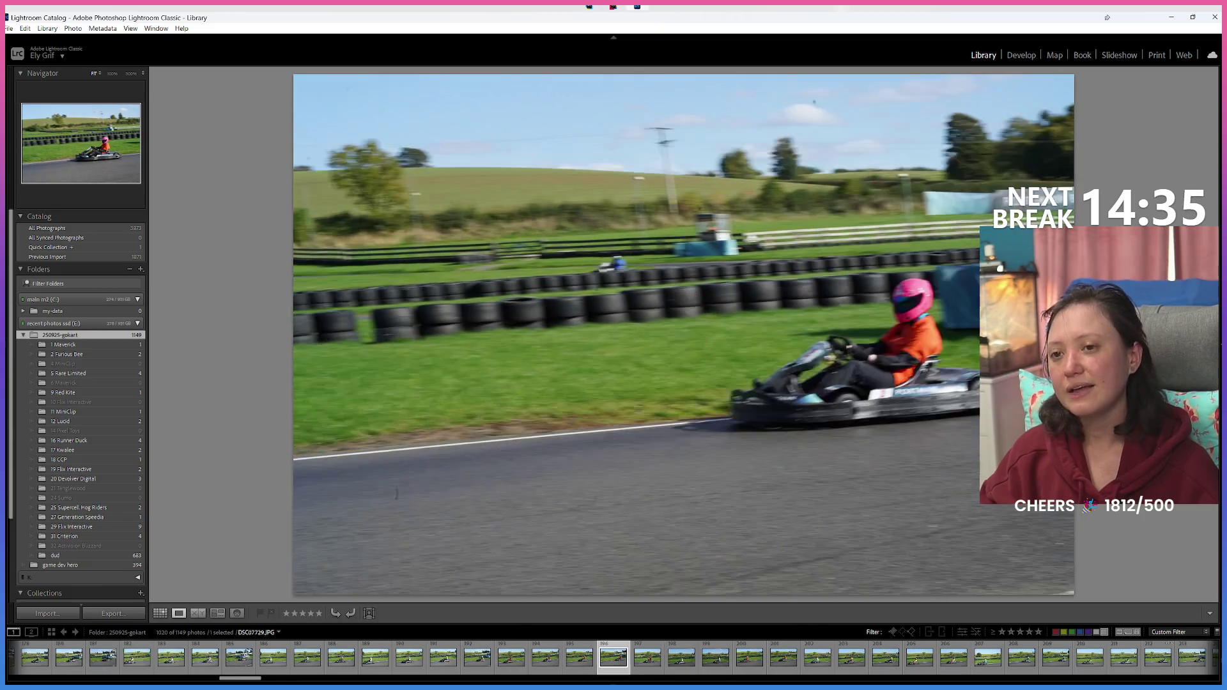
pyautogui.press('Right')
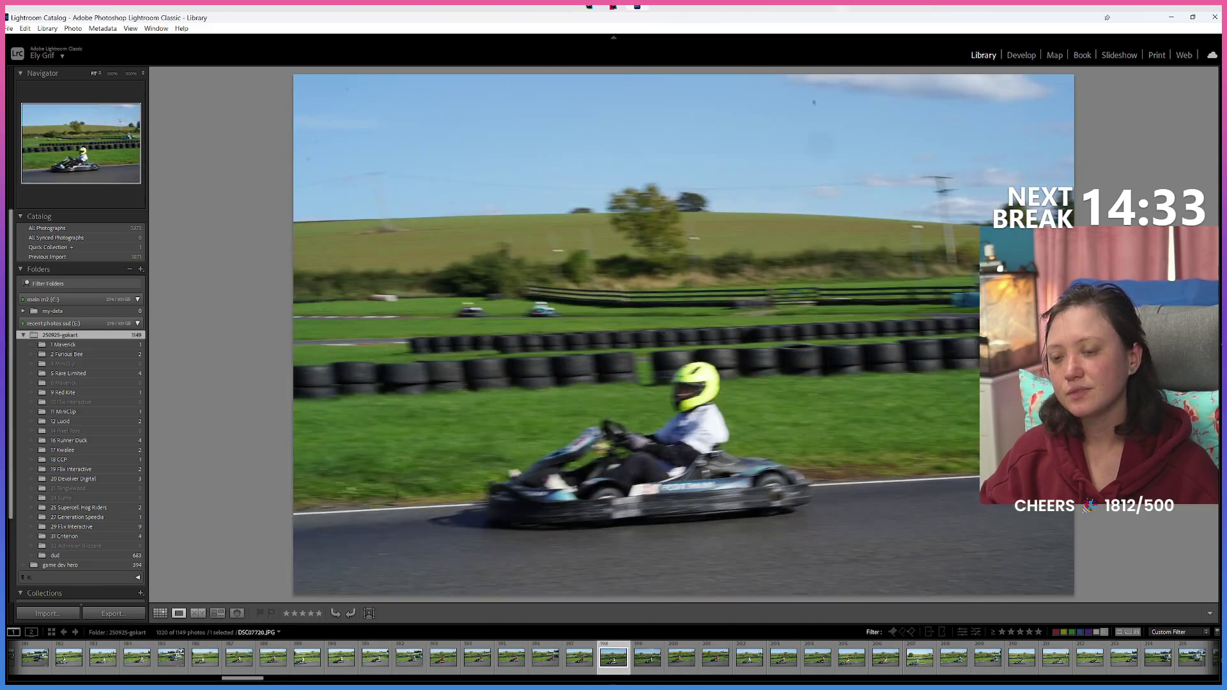
pyautogui.press('Right')
pyautogui.press('Right')
pyautogui.press('Right')
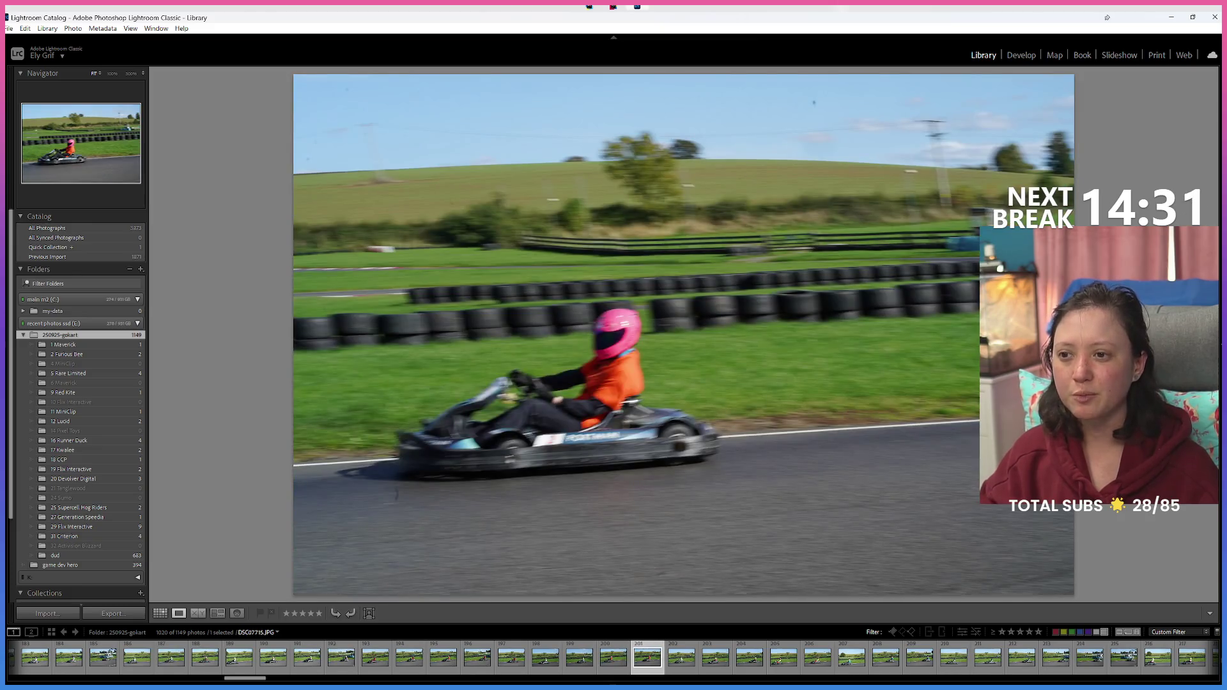
pyautogui.press('Right')
pyautogui.press('Right')
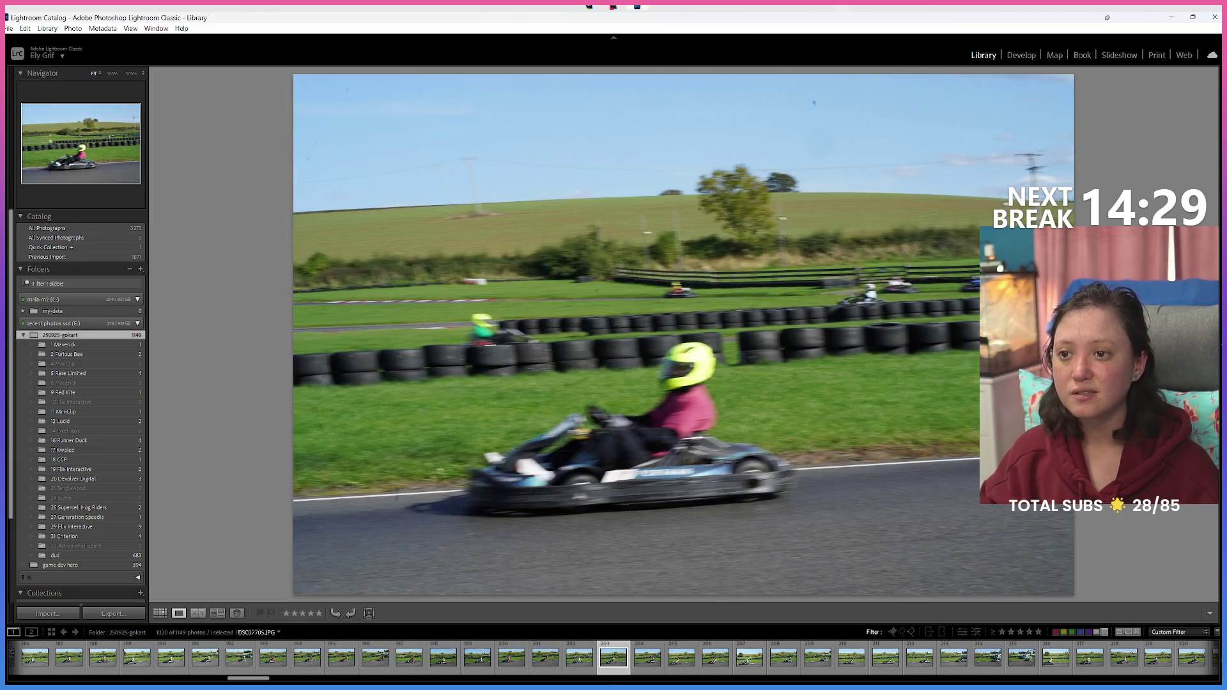
pyautogui.press('Right')
pyautogui.press('Right')
pyautogui.press('Right')
pyautogui.press('Right')
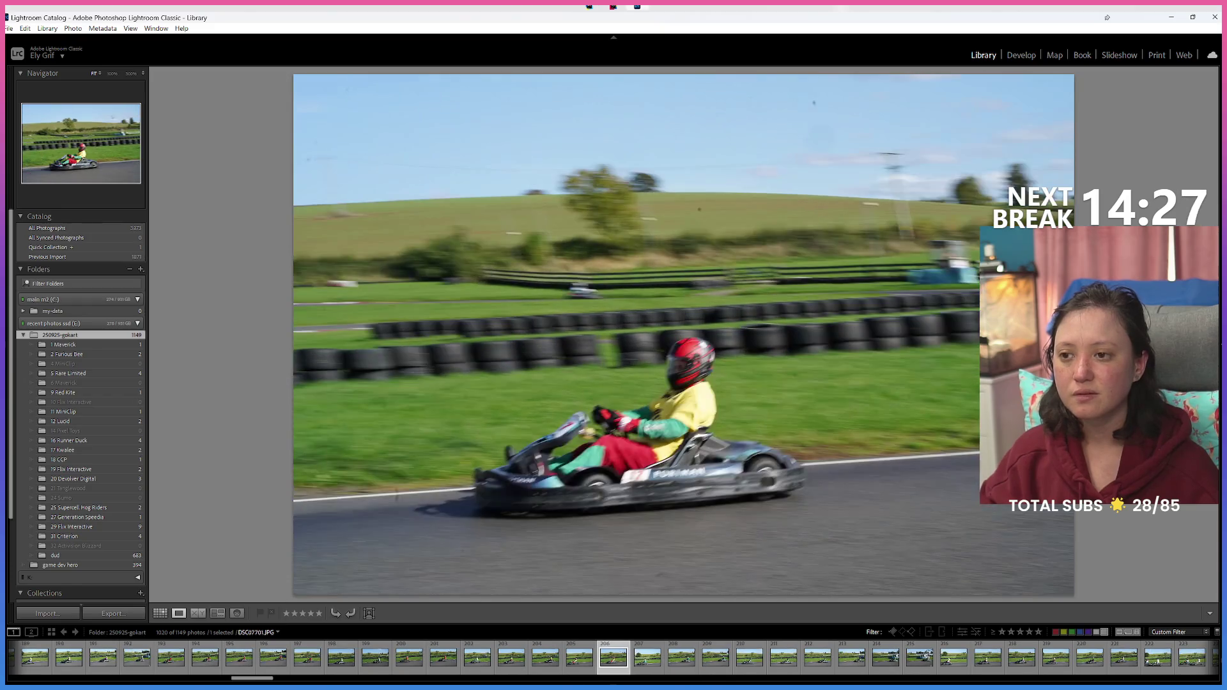
pyautogui.press('Right')
pyautogui.press('Left')
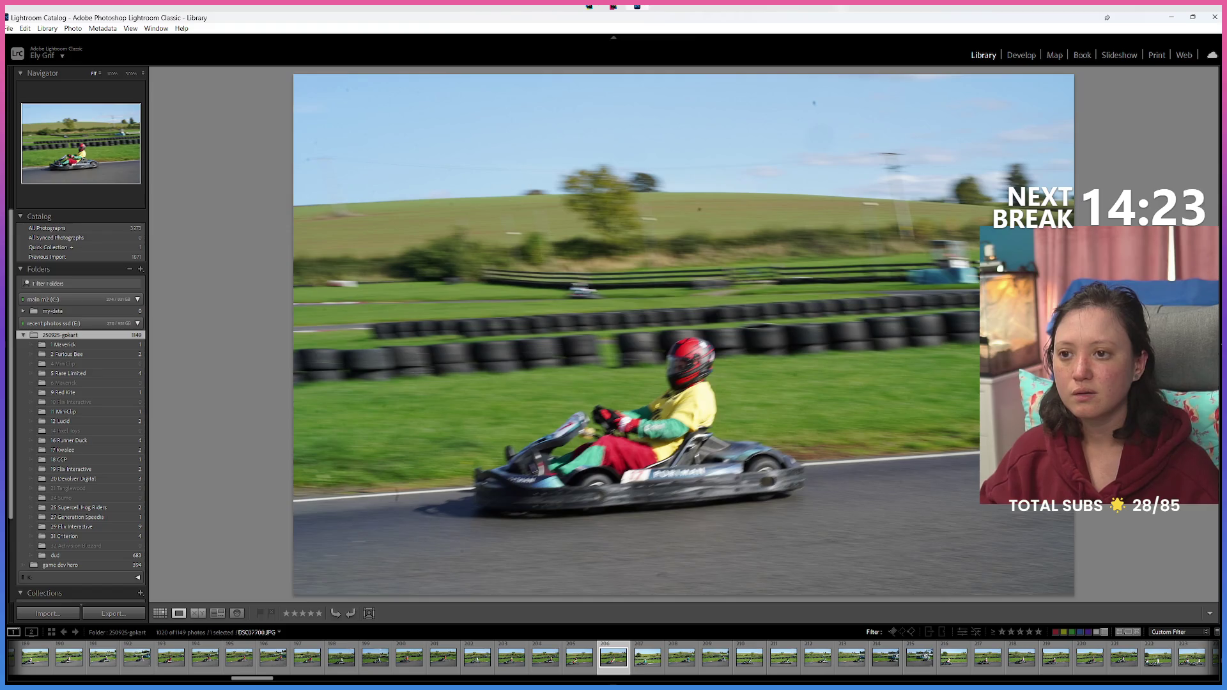
pyautogui.press('Right')
pyautogui.press('Right')
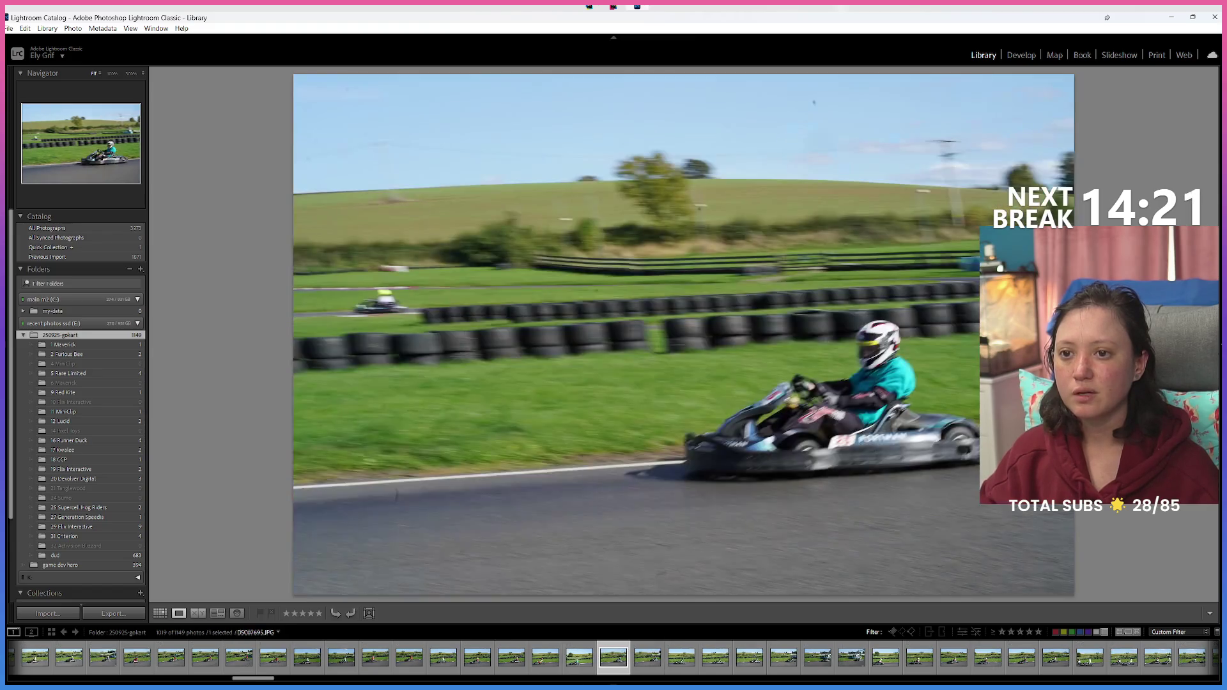
pyautogui.press('Right')
# Step: Label the next kart shots green, using Ctrl+Z to undo the unwanted labels
pyautogui.press('Right')
pyautogui.press('Left')
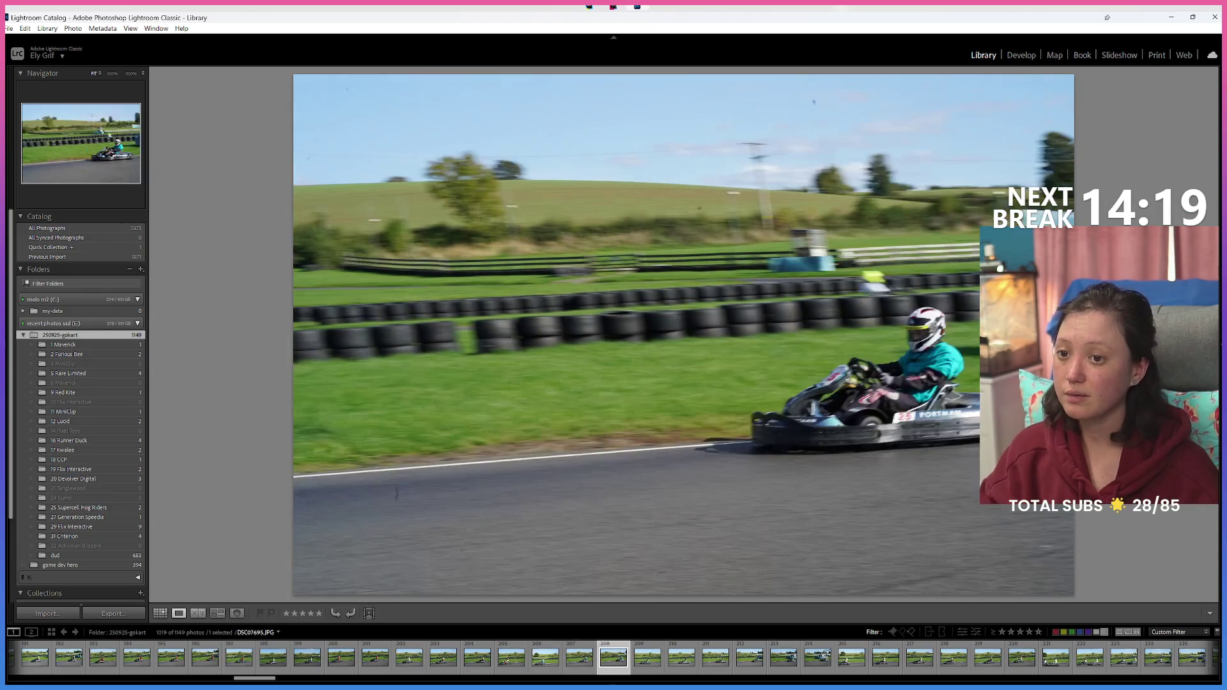
pyautogui.press('8')
pyautogui.press('Right')
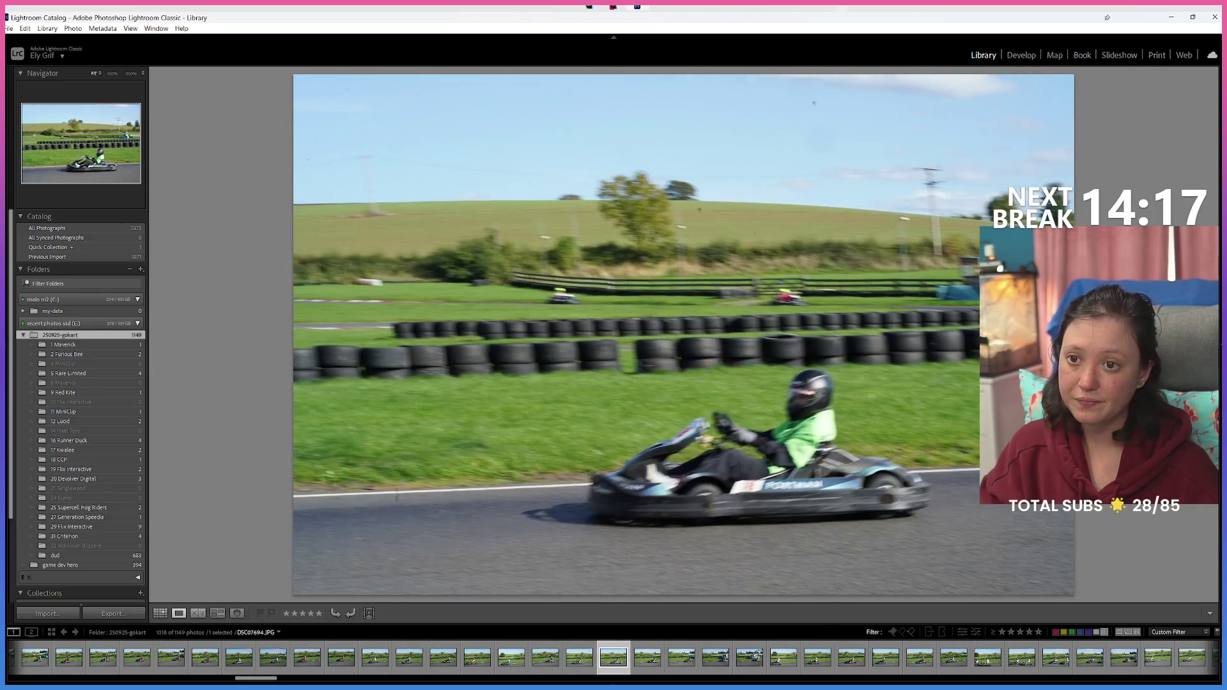
pyautogui.press('Right')
pyautogui.press('Right')
pyautogui.press('8')
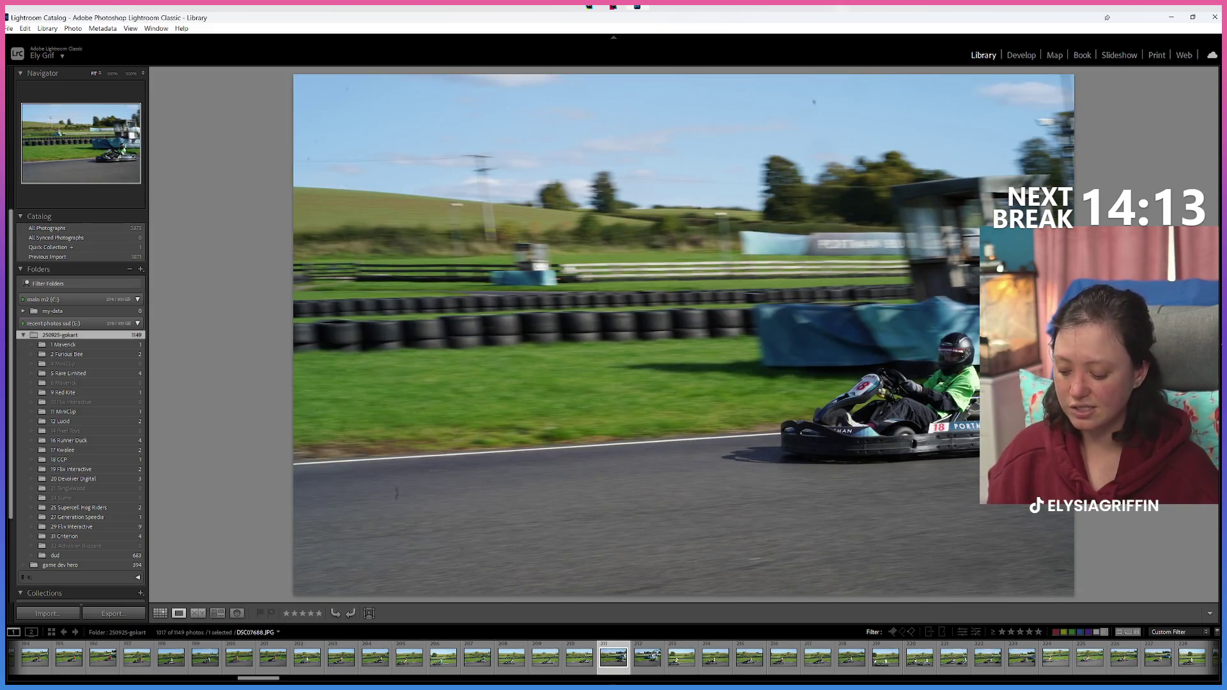
pyautogui.hotkey('ctrl', 'z')
pyautogui.press('8')
pyautogui.press('8')
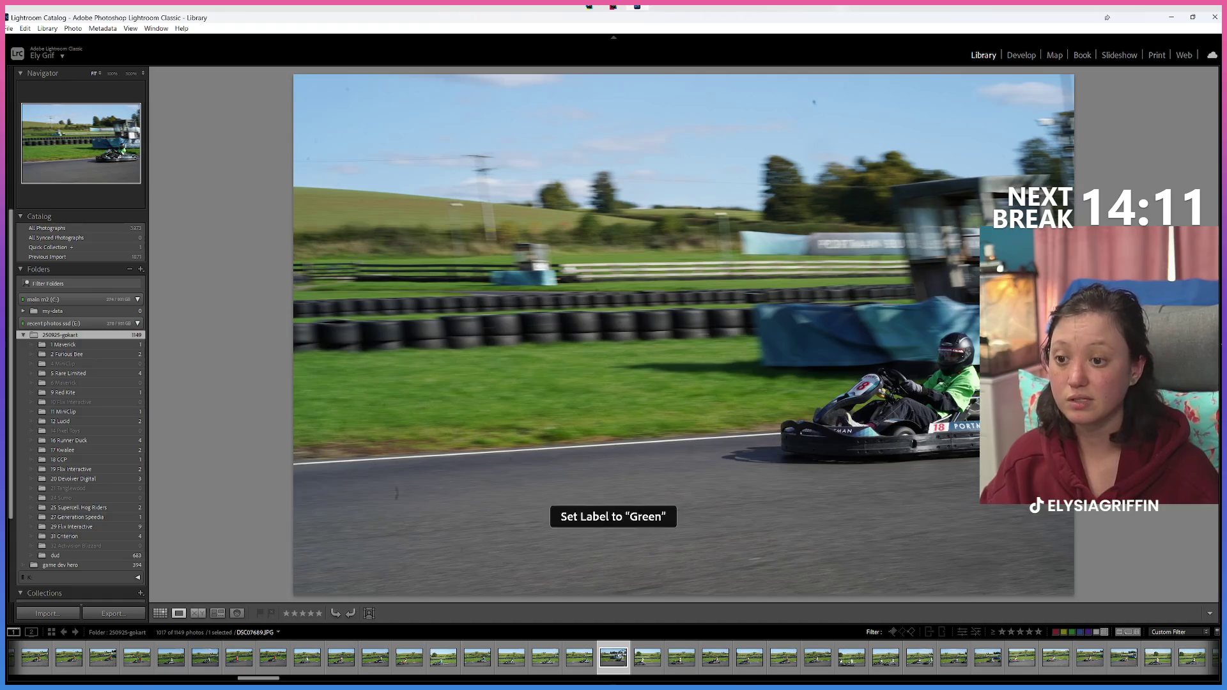
pyautogui.hotkey('ctrl', 'z')
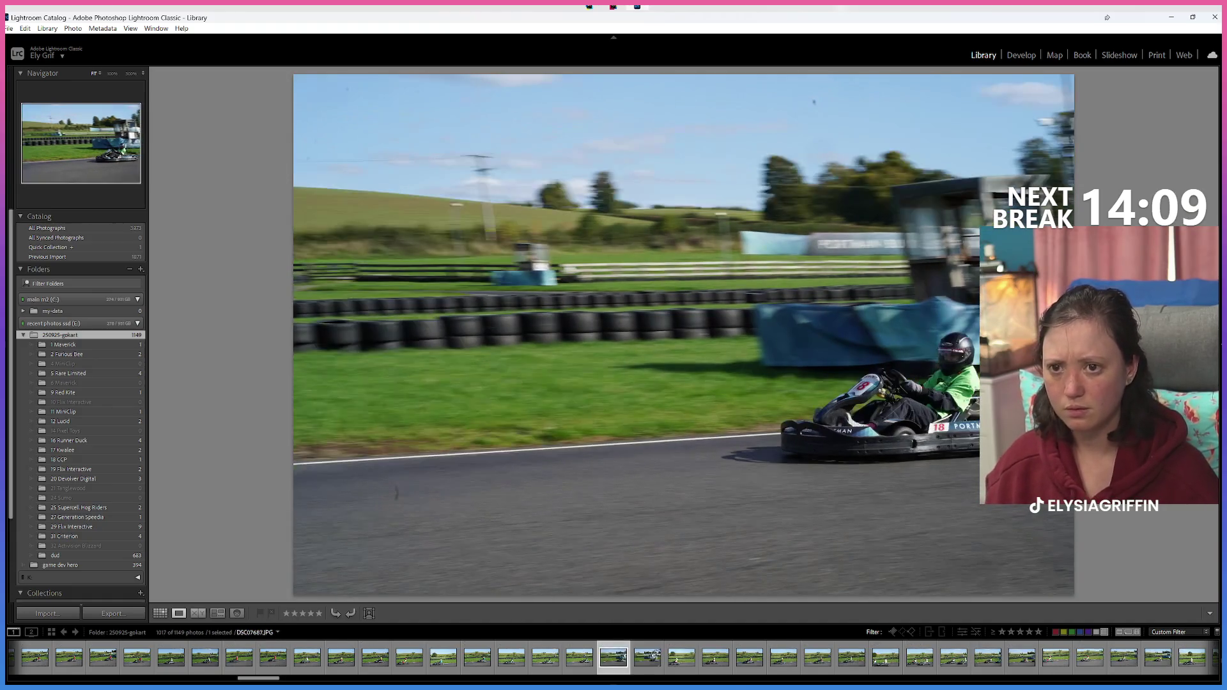
pyautogui.hotkey('ctrl', 'z')
pyautogui.press('8')
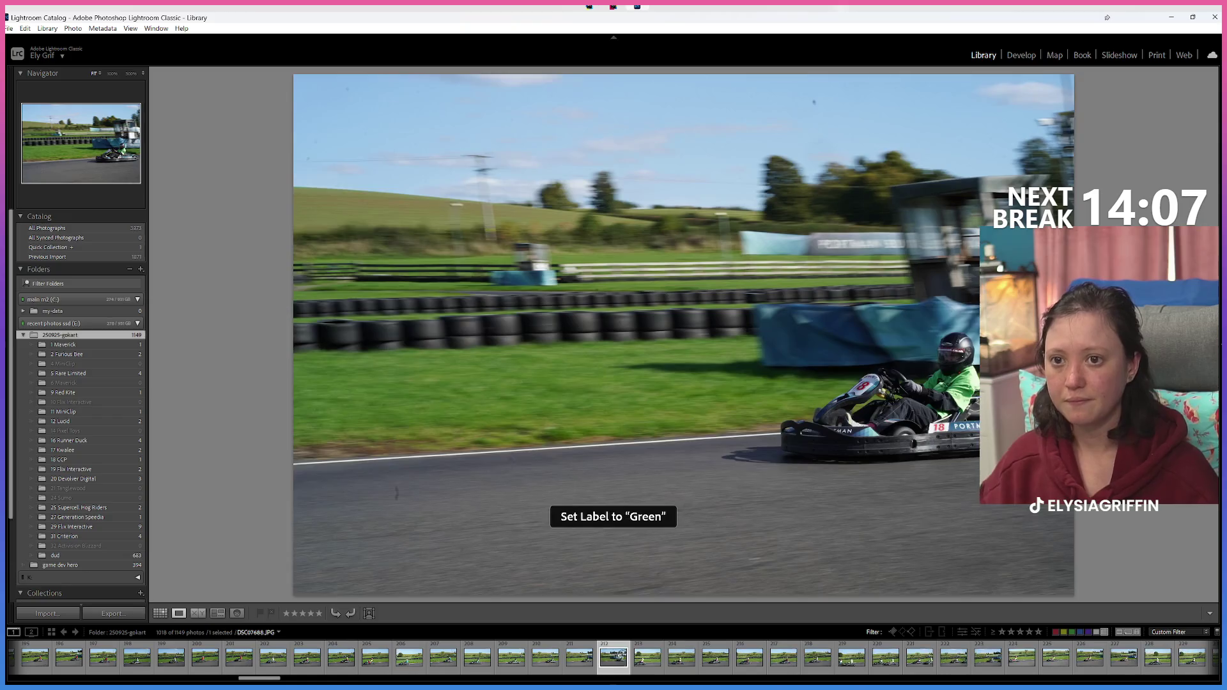
# Step: Move several photos further and green-label one more keeper, leaving 1015 photos
pyautogui.press('Left')
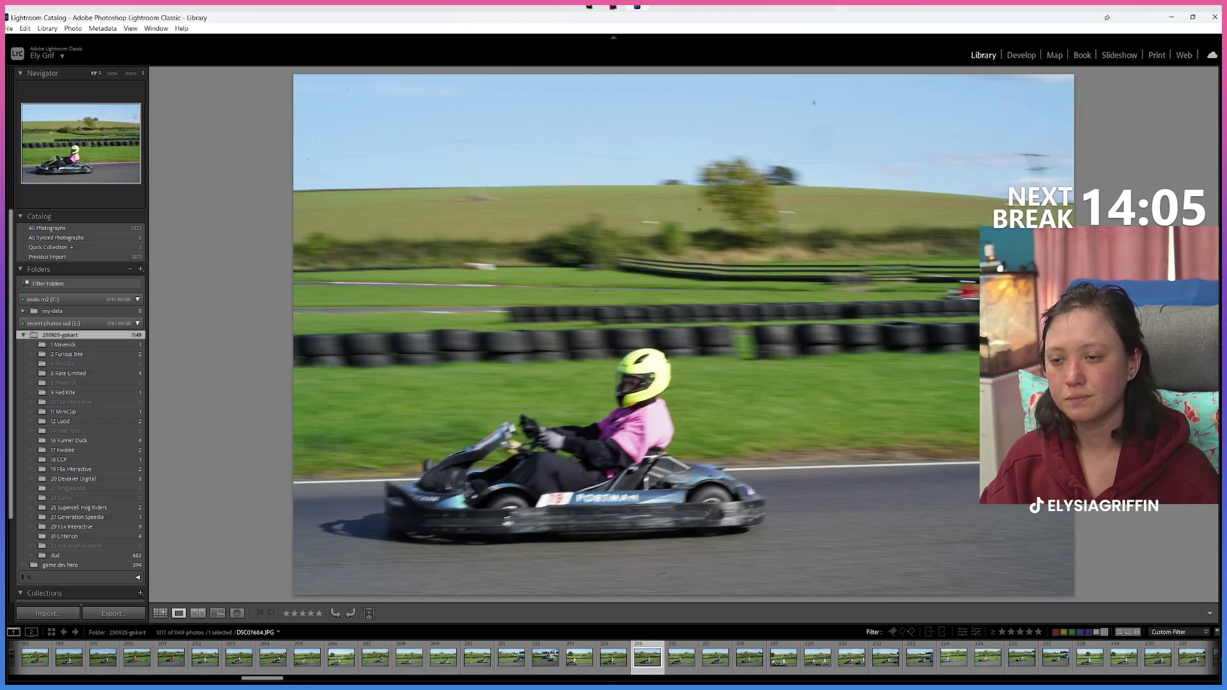
pyautogui.press('Left')
pyautogui.press('Left')
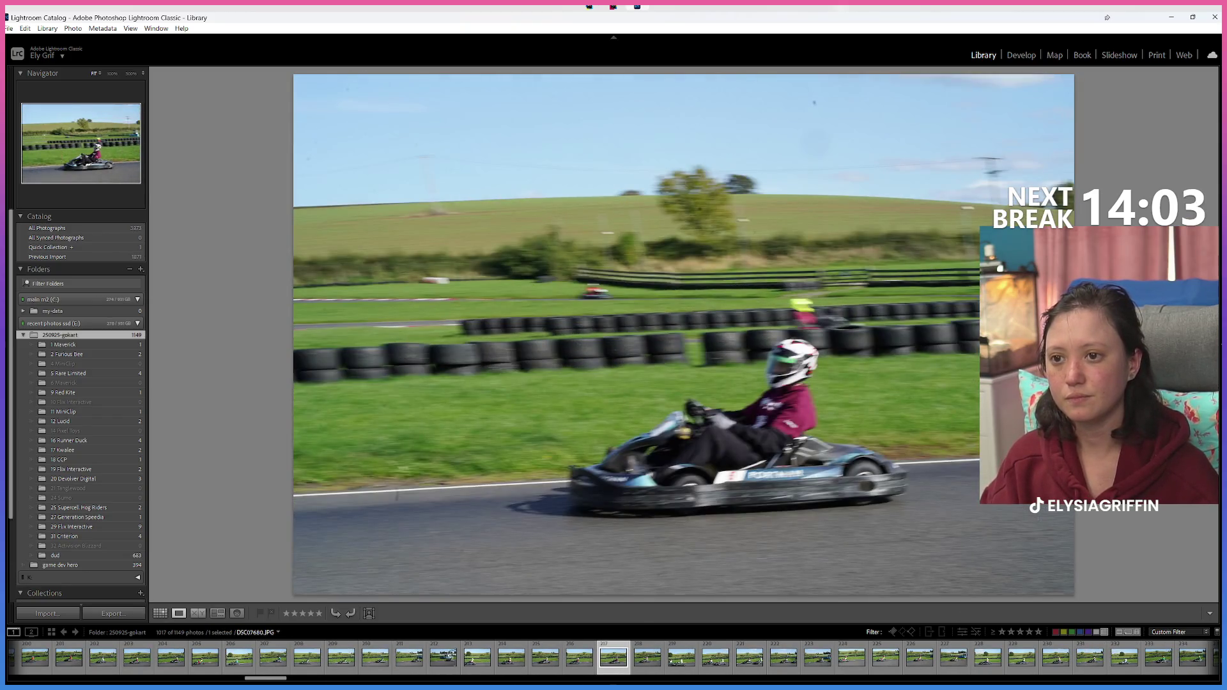
pyautogui.press('Left')
pyautogui.press('Left')
pyautogui.press('Left')
pyautogui.press('Left')
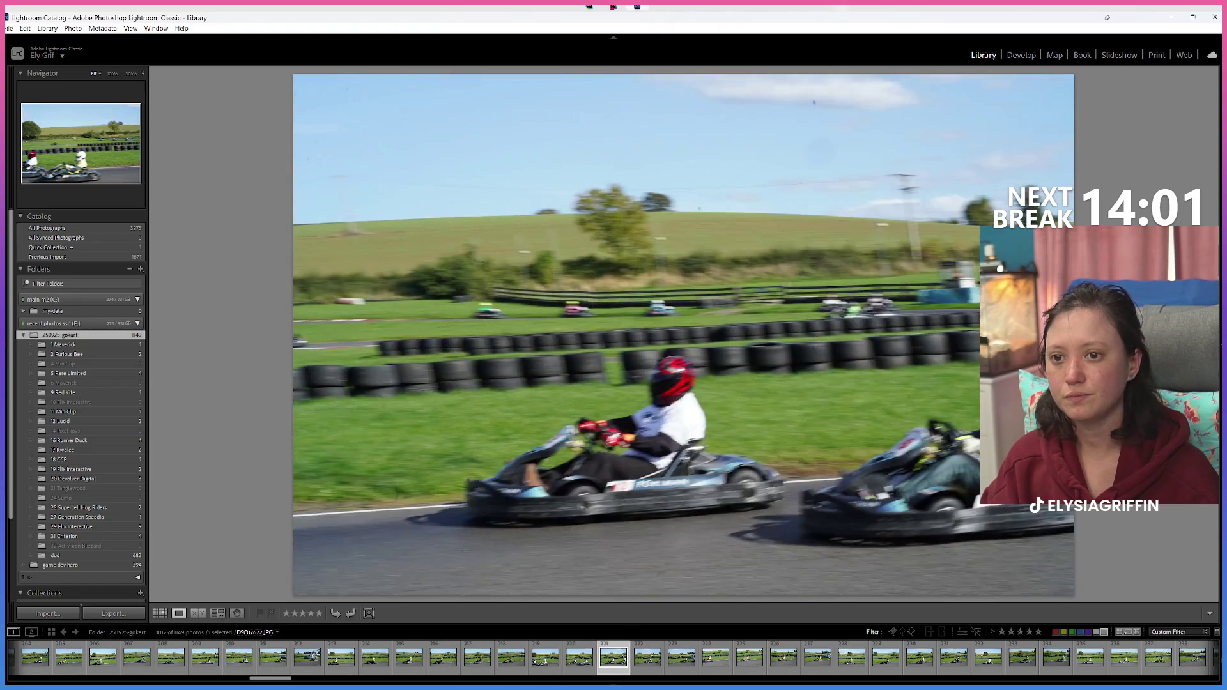
pyautogui.press('Left')
pyautogui.press('Left')
pyautogui.press('Left')
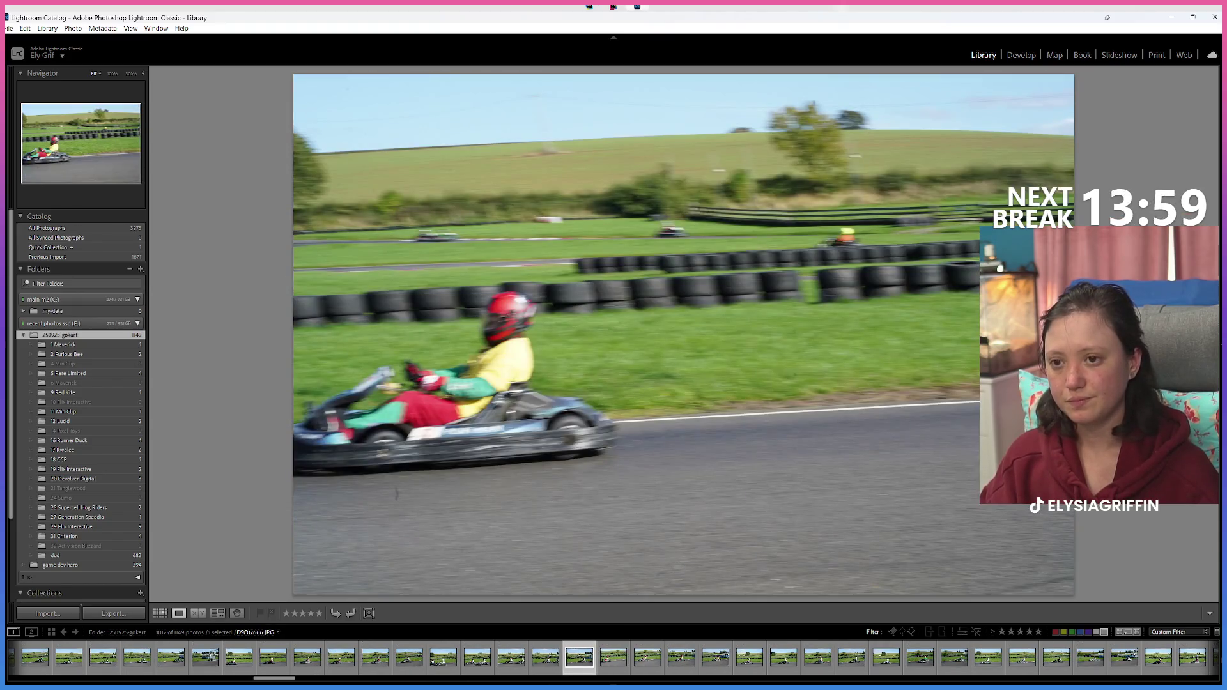
pyautogui.press('Right')
pyautogui.press('8')
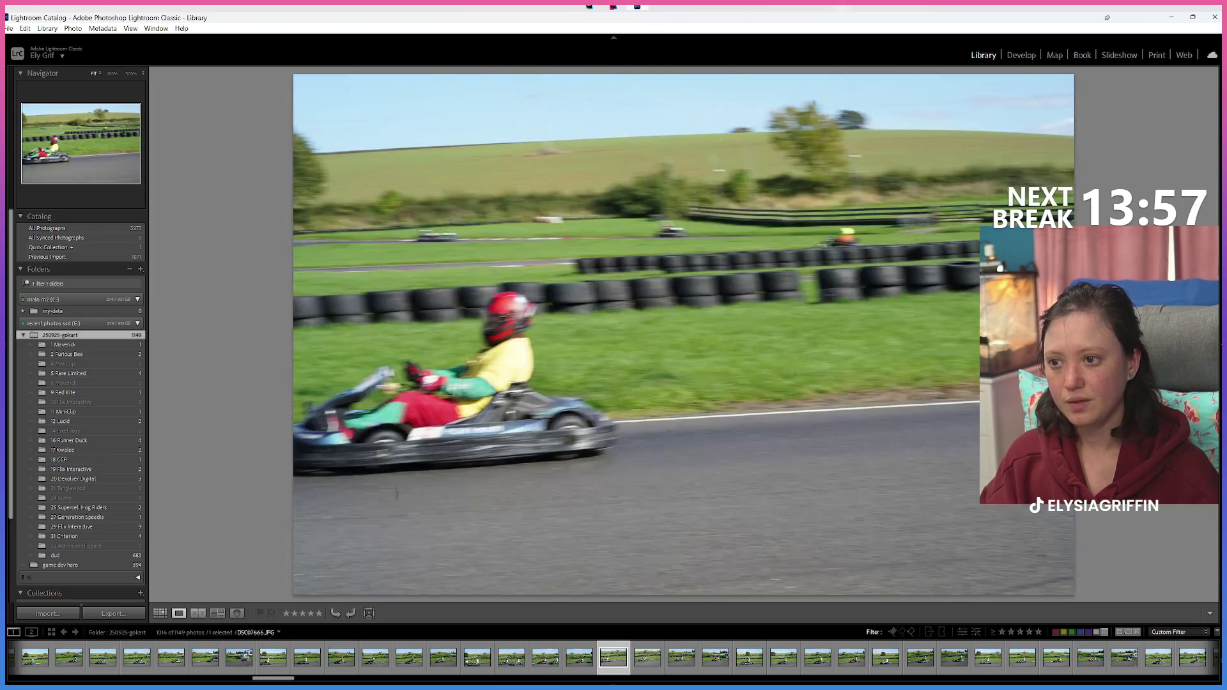
pyautogui.press('Left')
pyautogui.press('Left')
pyautogui.press('Right')
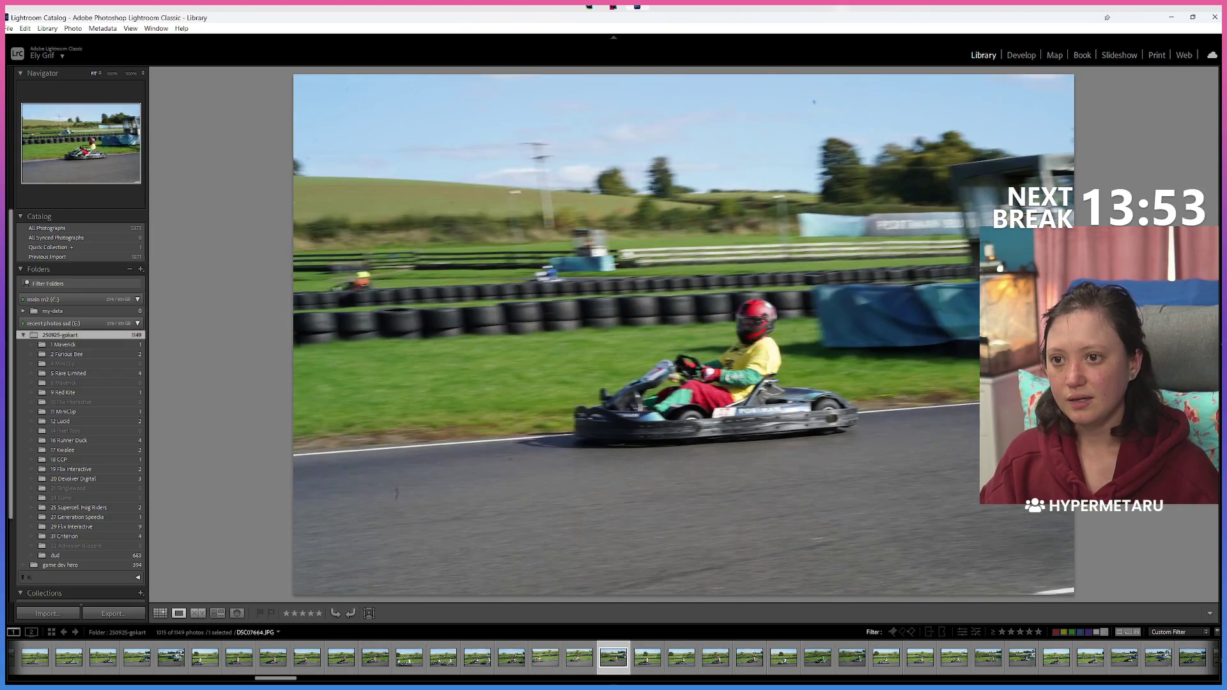
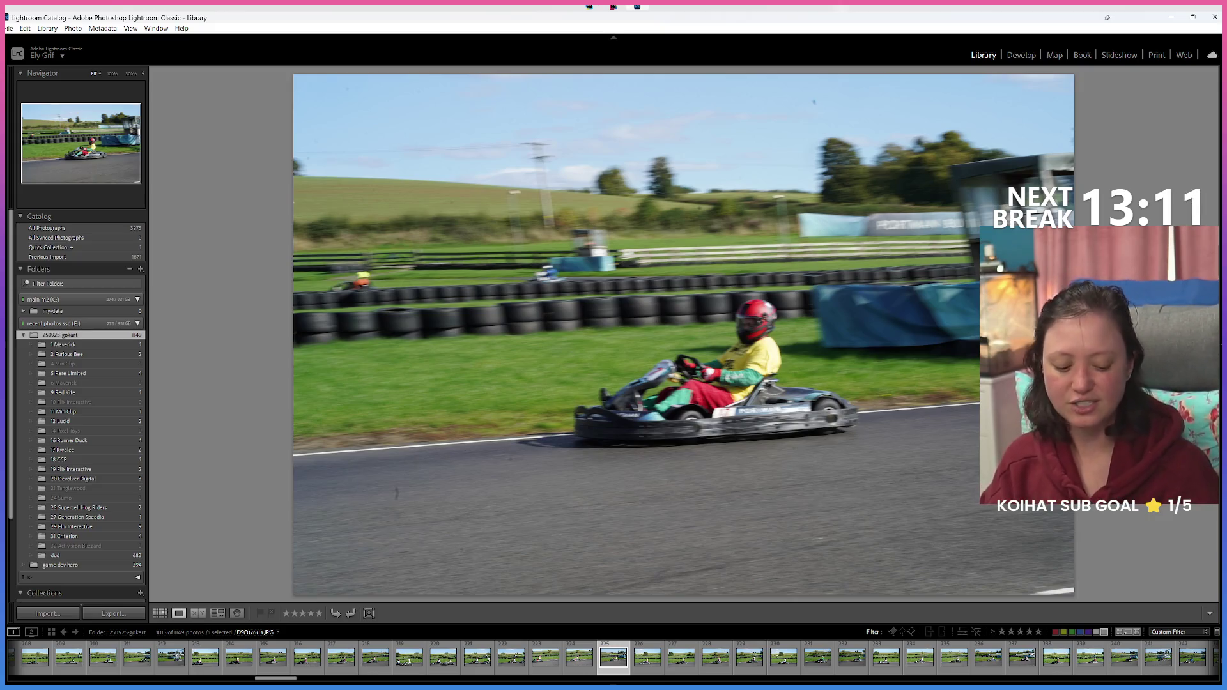
# Step: Give the yellow-helmet kart photo a Green label with key 8
pyautogui.press('Right')
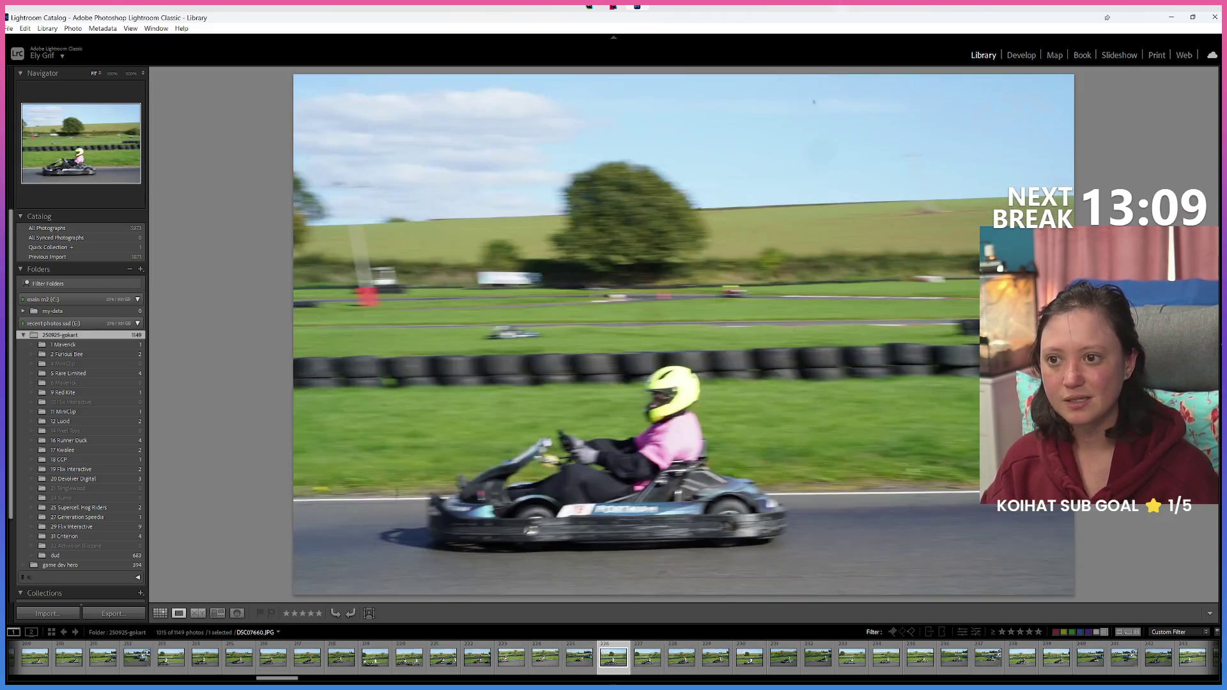
pyautogui.press('Right')
pyautogui.press('Right')
# Step: Review the following kart photos, stepping back and forth between shots
pyautogui.press('Right')
pyautogui.press('Left')
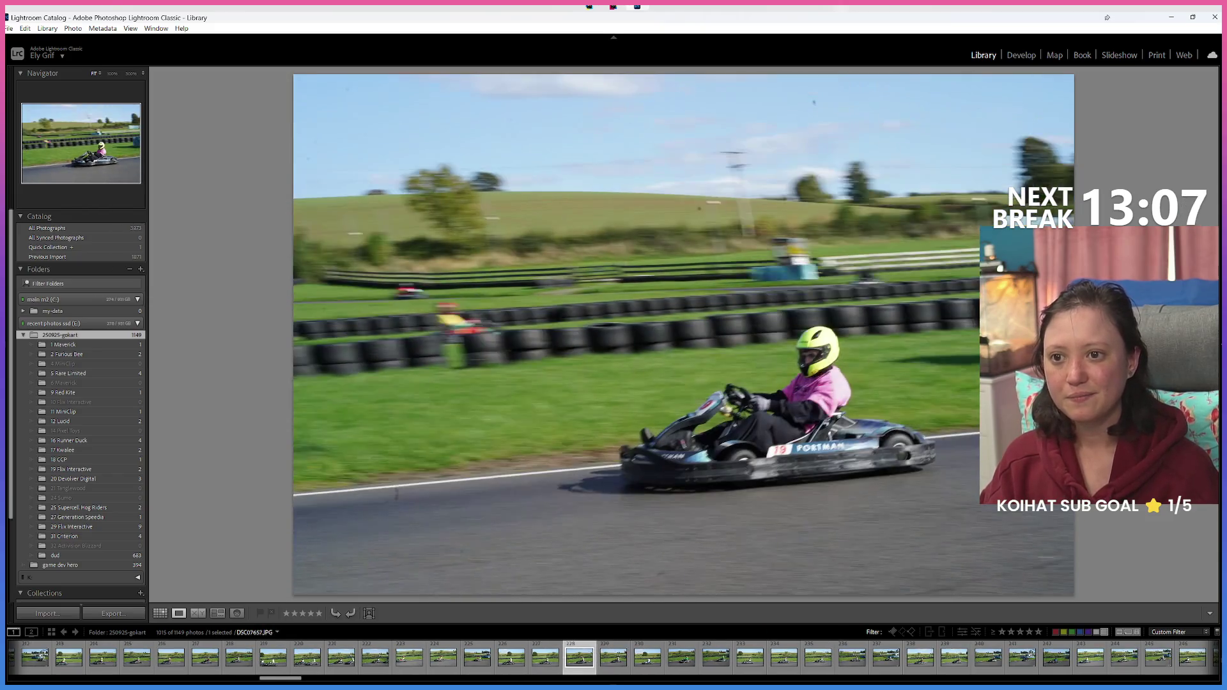
pyautogui.press('8')
pyautogui.press('Right')
pyautogui.press('Right')
pyautogui.press('Right')
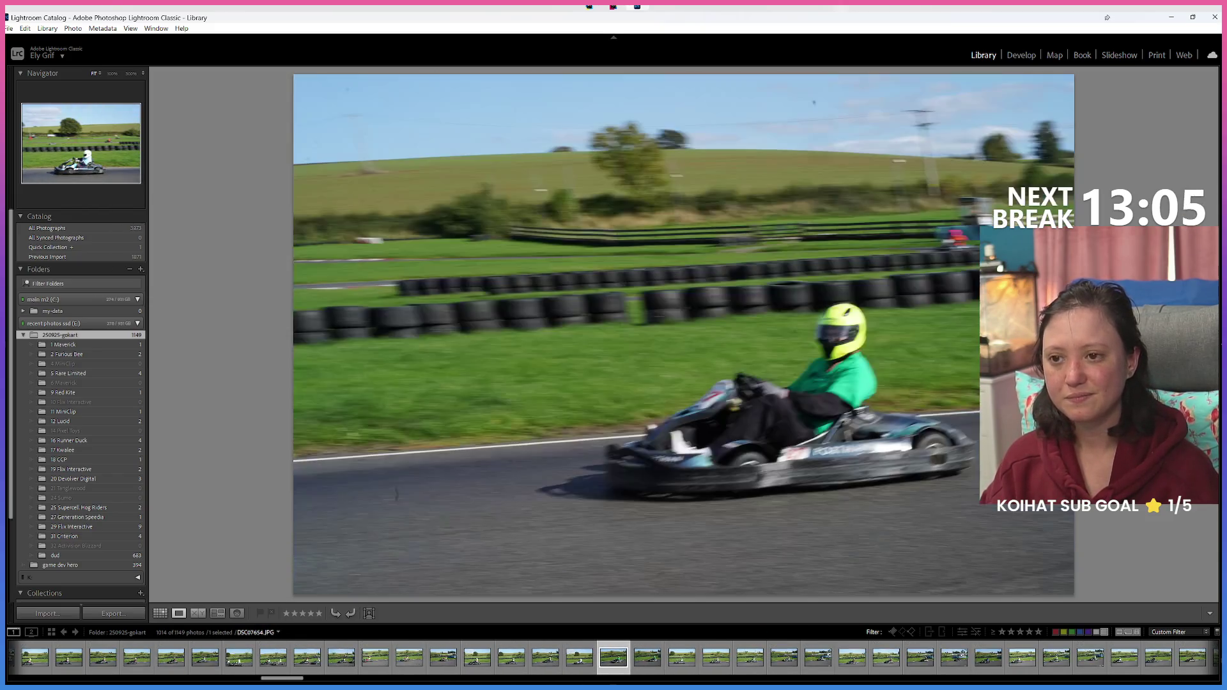
pyautogui.press('Right')
pyautogui.press('Left')
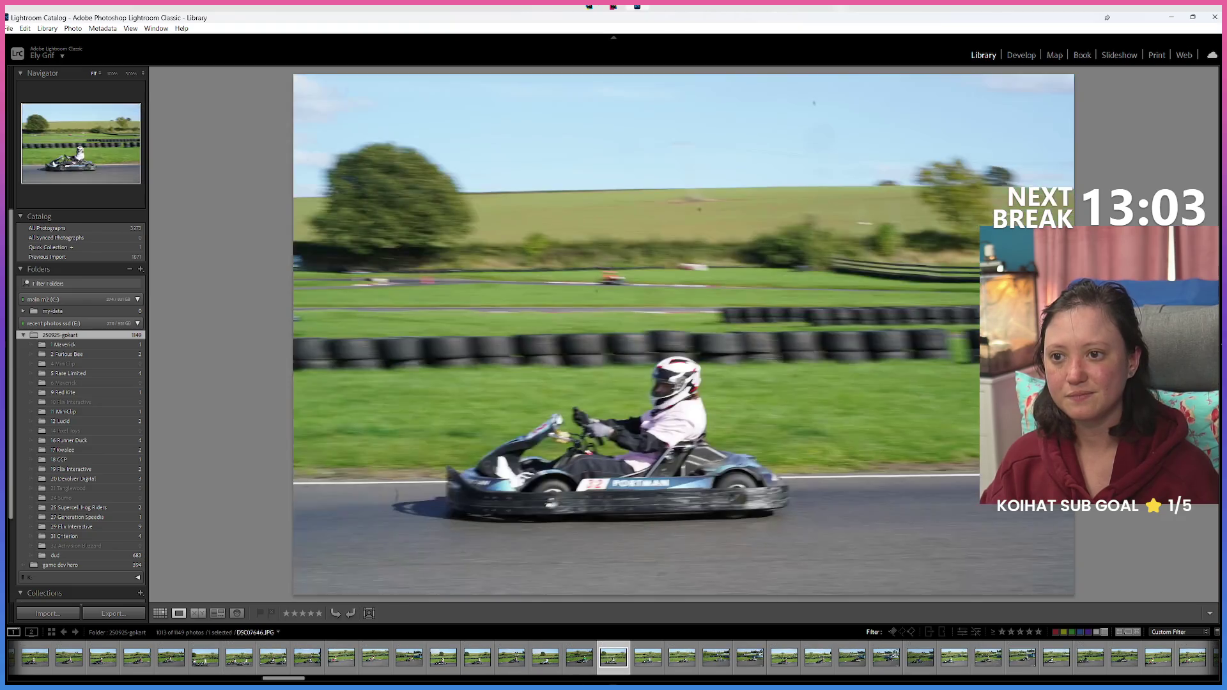
pyautogui.press('Left')
pyautogui.press('Right')
pyautogui.press('Left')
pyautogui.press('Left')
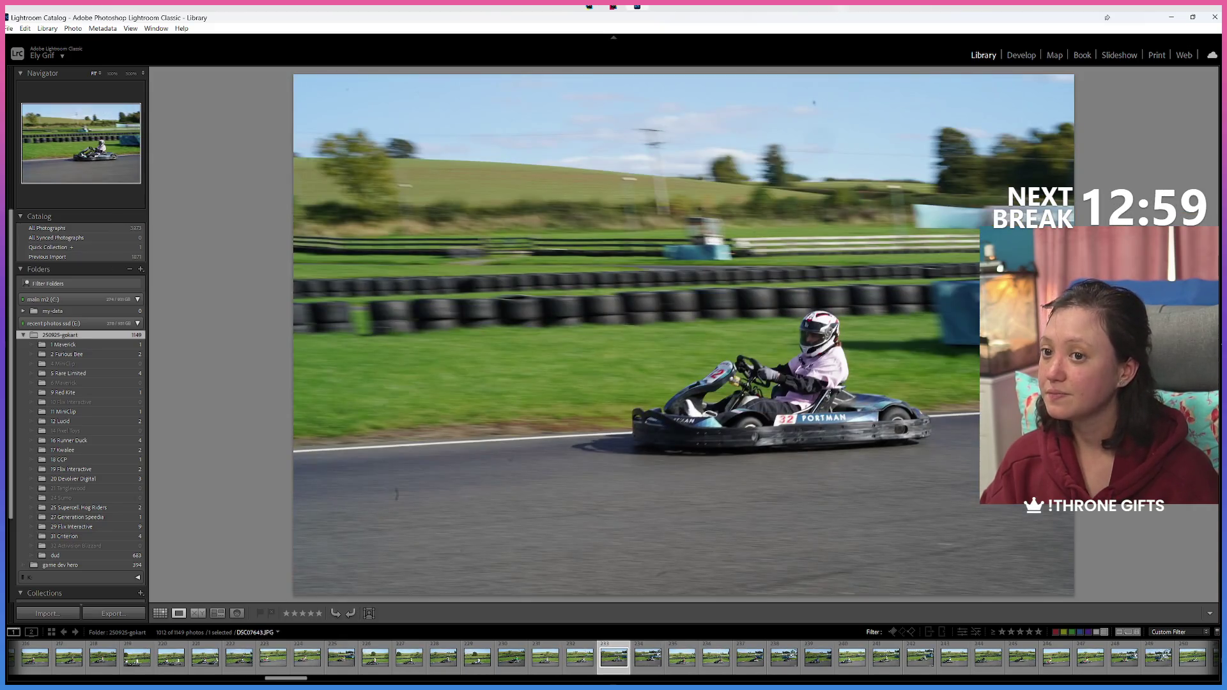
pyautogui.press('Left')
pyautogui.press('Right')
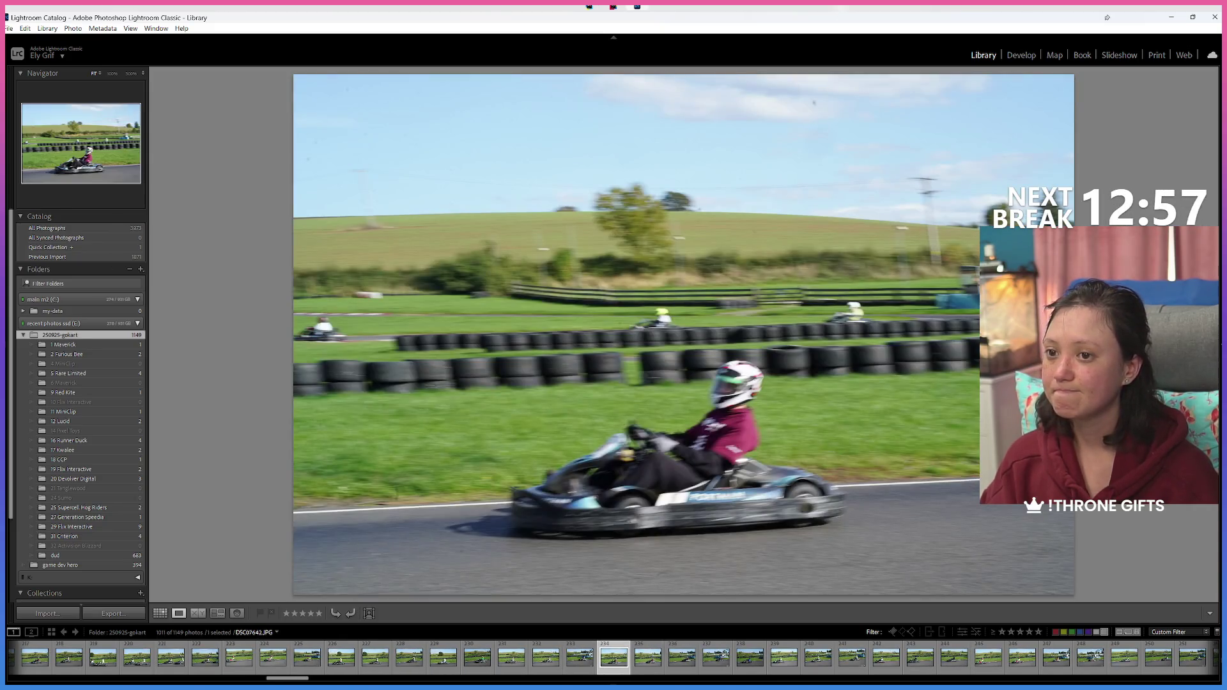
pyautogui.press('Right')
pyautogui.press('Right')
pyautogui.press('Left')
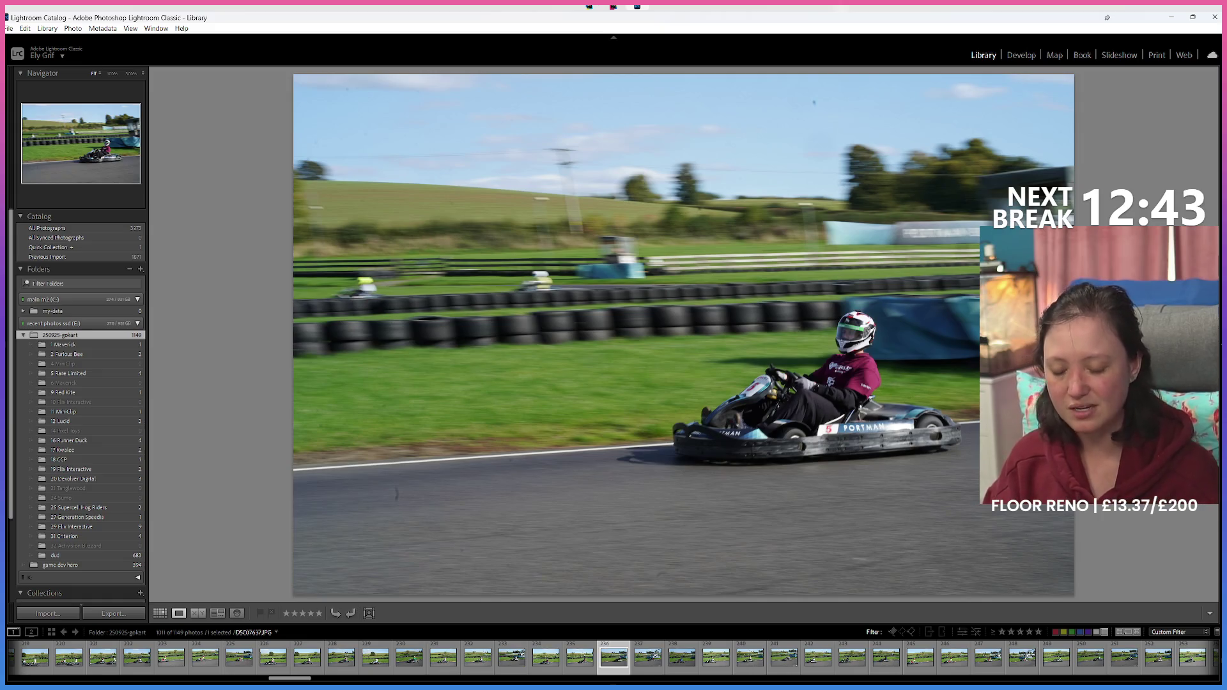
# Step: Label the first batch of keeper kart photos Green, skipping the weaker shots
pyautogui.press('8')
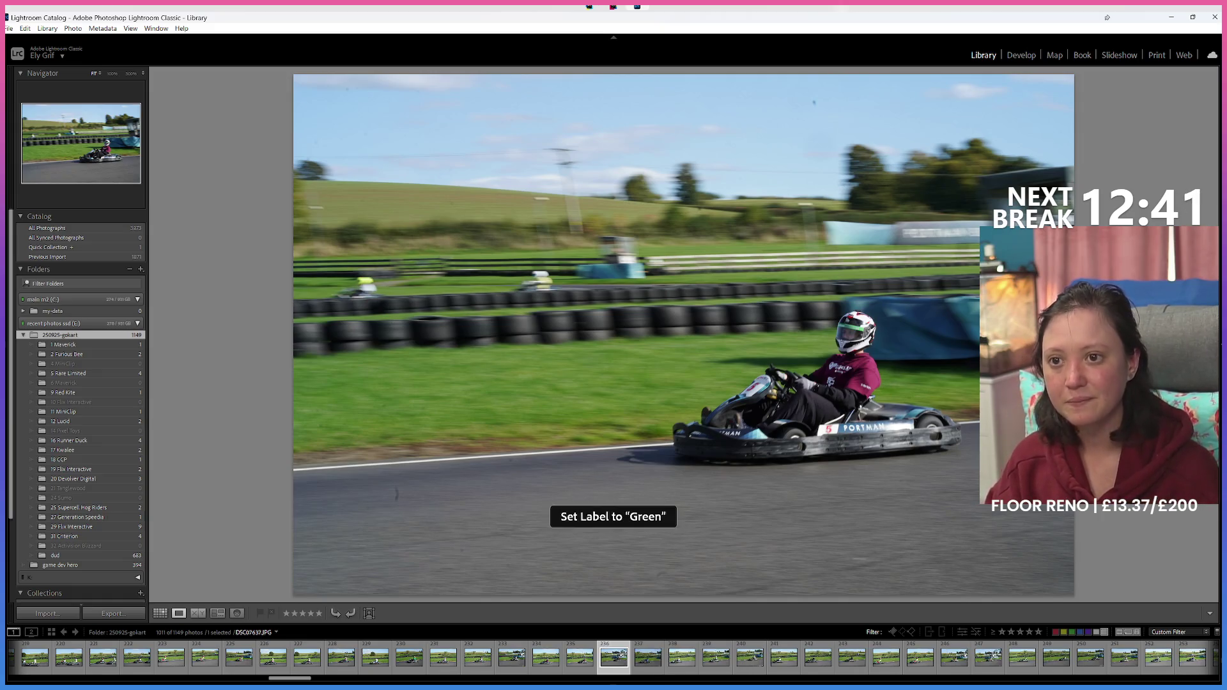
pyautogui.press('8')
pyautogui.press('Right')
pyautogui.press('Right')
pyautogui.press('Right')
pyautogui.press('Right')
pyautogui.press('8')
pyautogui.press('Right')
pyautogui.press('Right')
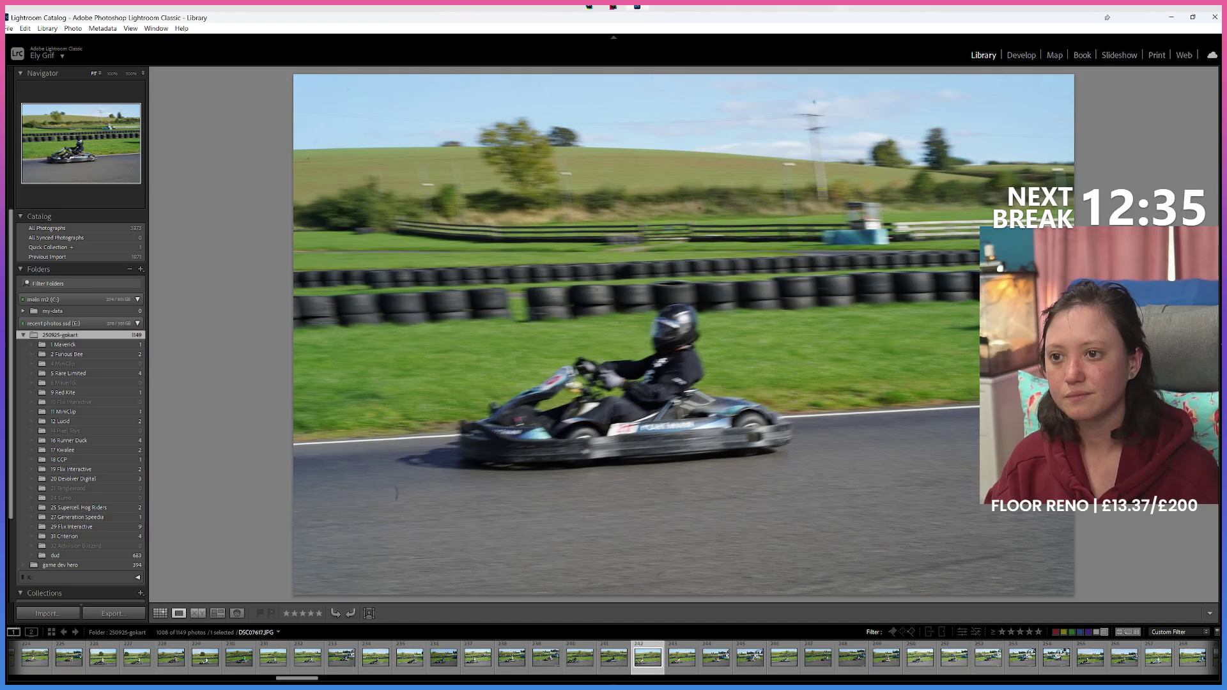
pyautogui.press('Right')
pyautogui.press('Right')
pyautogui.press('Right')
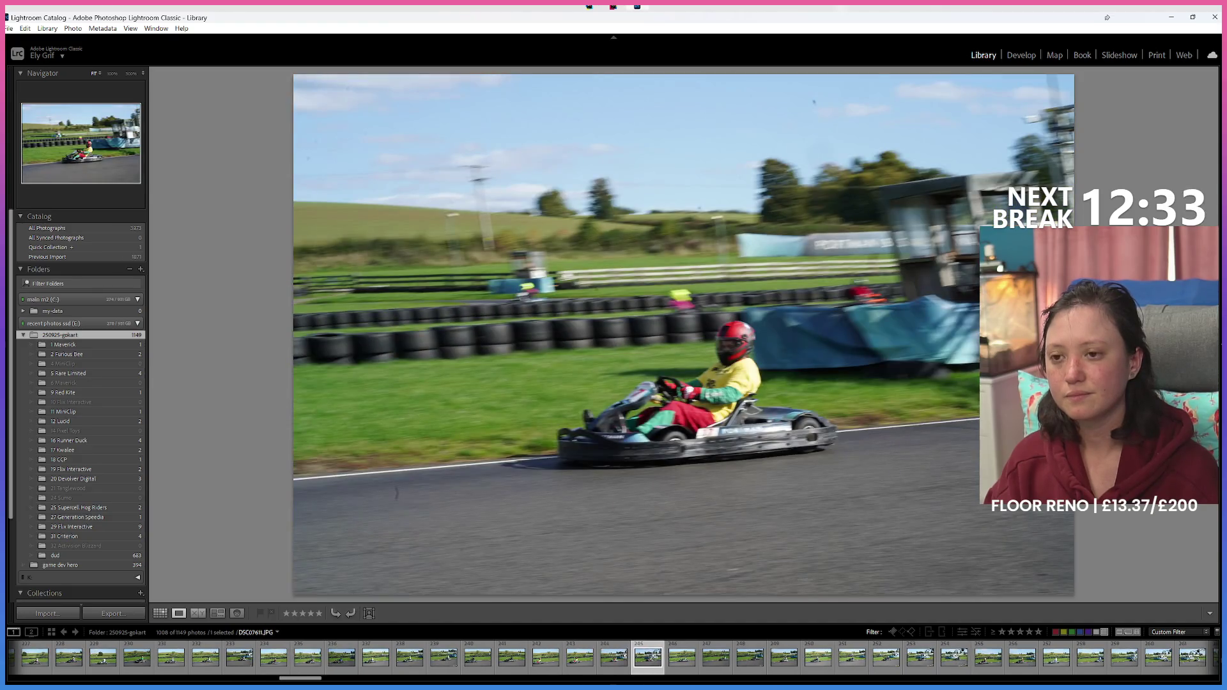
pyautogui.press('8')
pyautogui.press('Right')
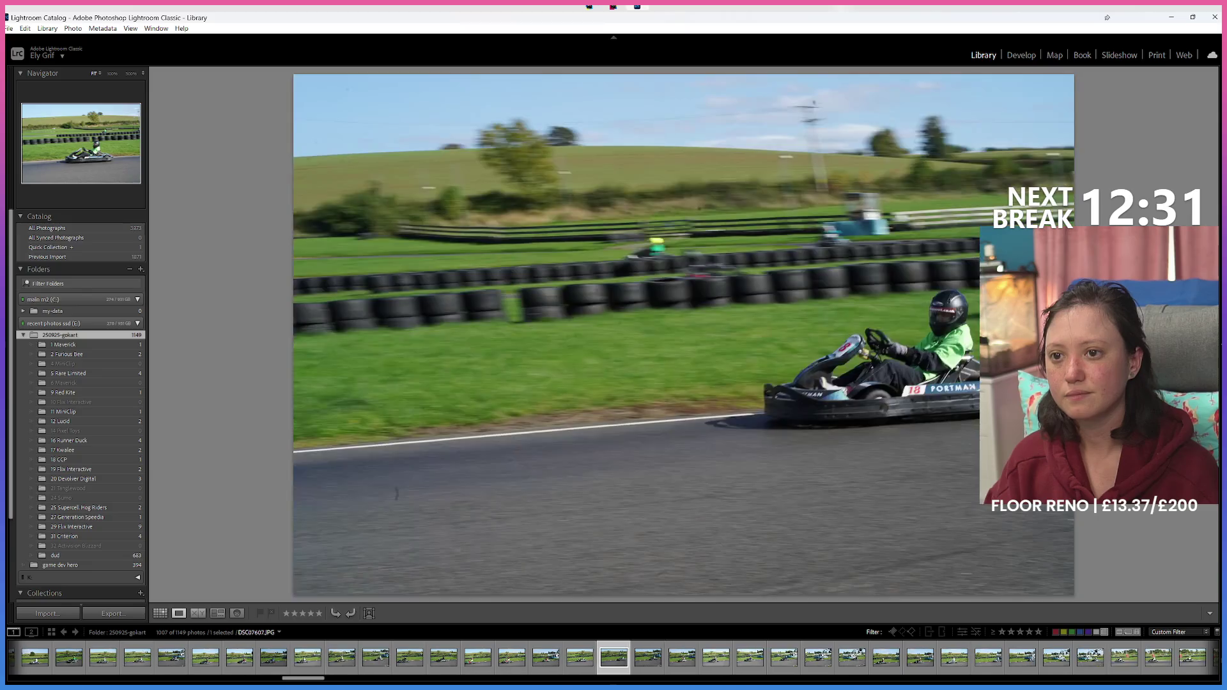
pyautogui.press('8')
pyautogui.press('Right')
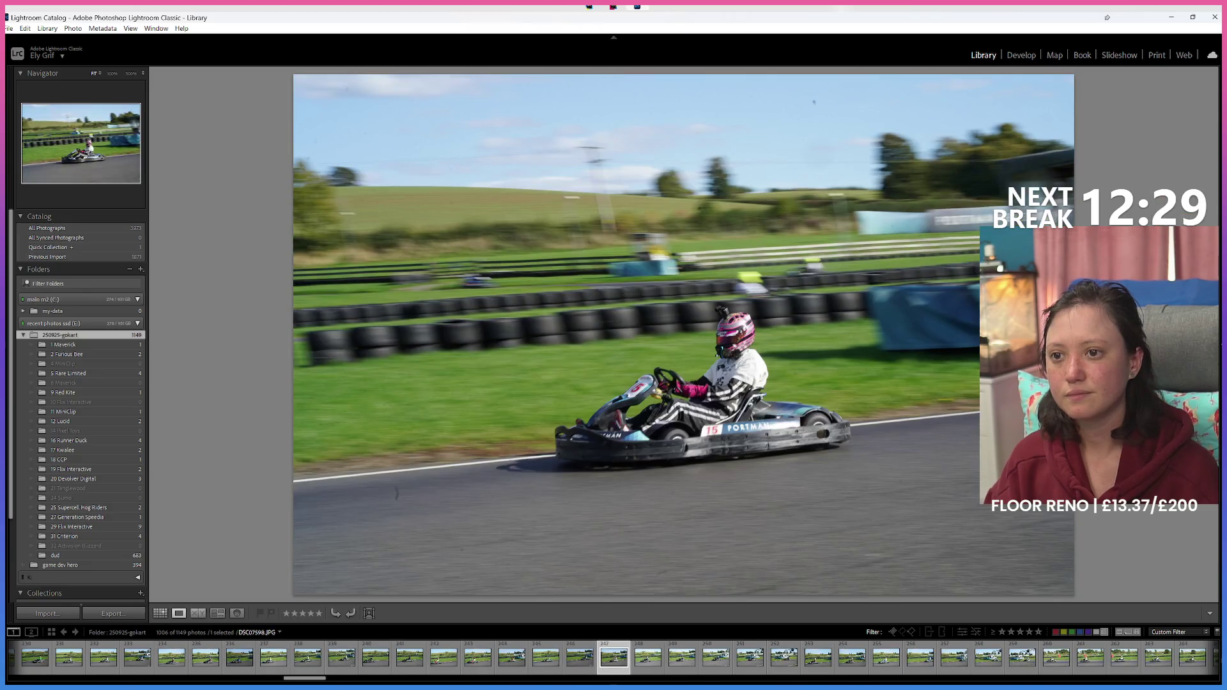
pyautogui.press('8')
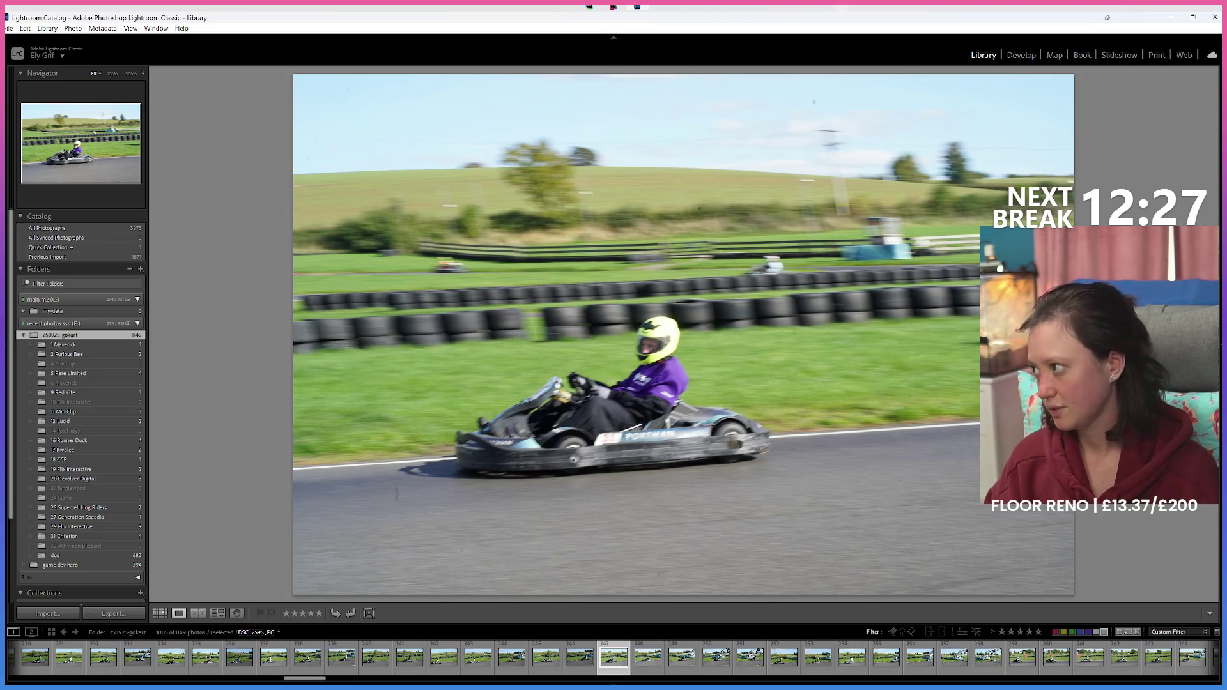
# Step: Recheck the purple-jacket kart photo and label the next keepers Green
pyautogui.press('Right')
pyautogui.press('Left')
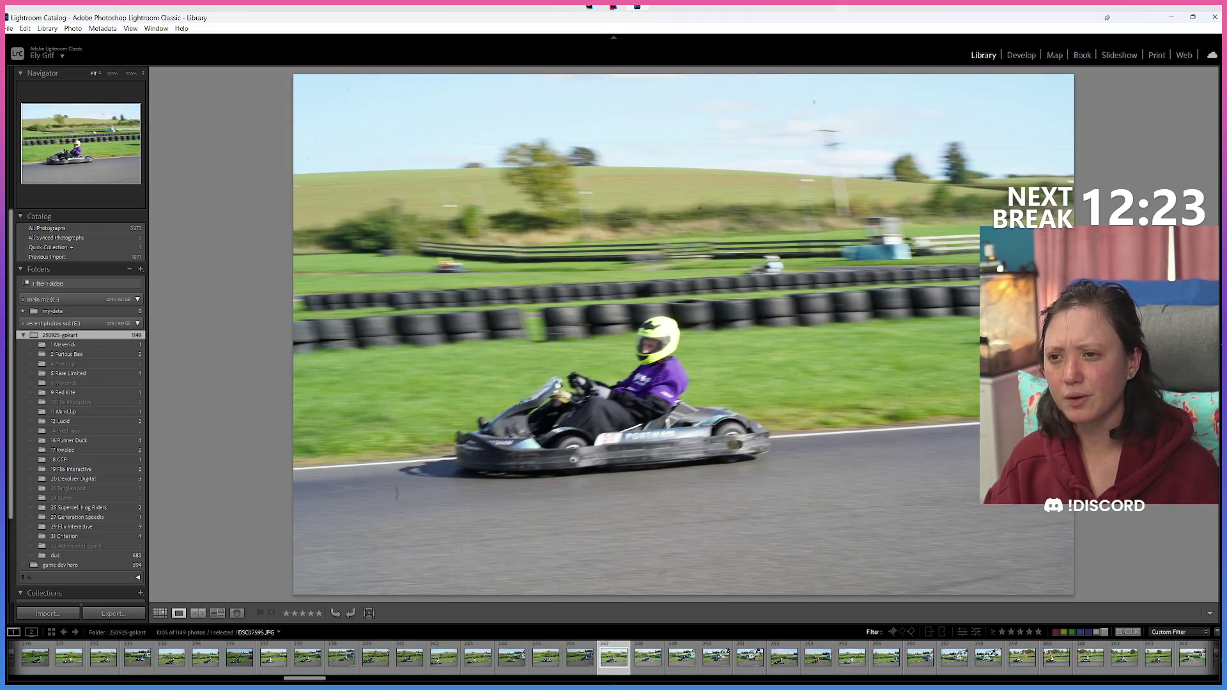
pyautogui.press('Right')
pyautogui.press('Right')
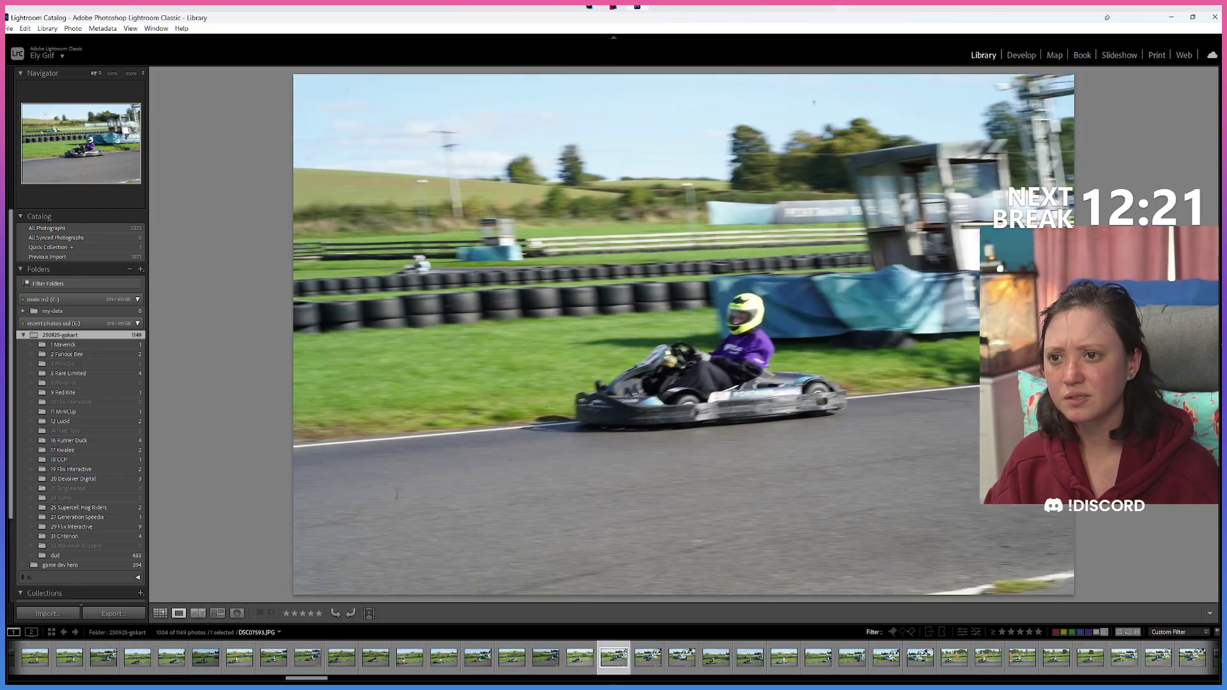
pyautogui.press('Right')
pyautogui.press('8')
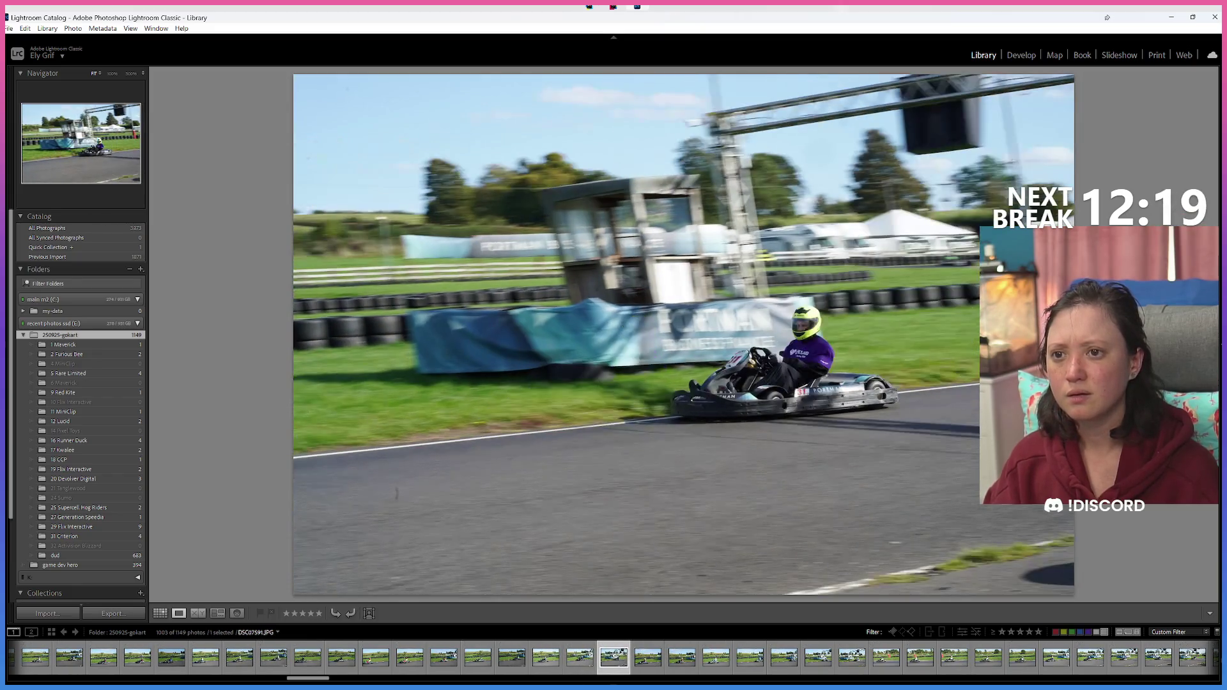
pyautogui.press('Right')
pyautogui.press('Left')
pyautogui.press('8')
pyautogui.press('Right')
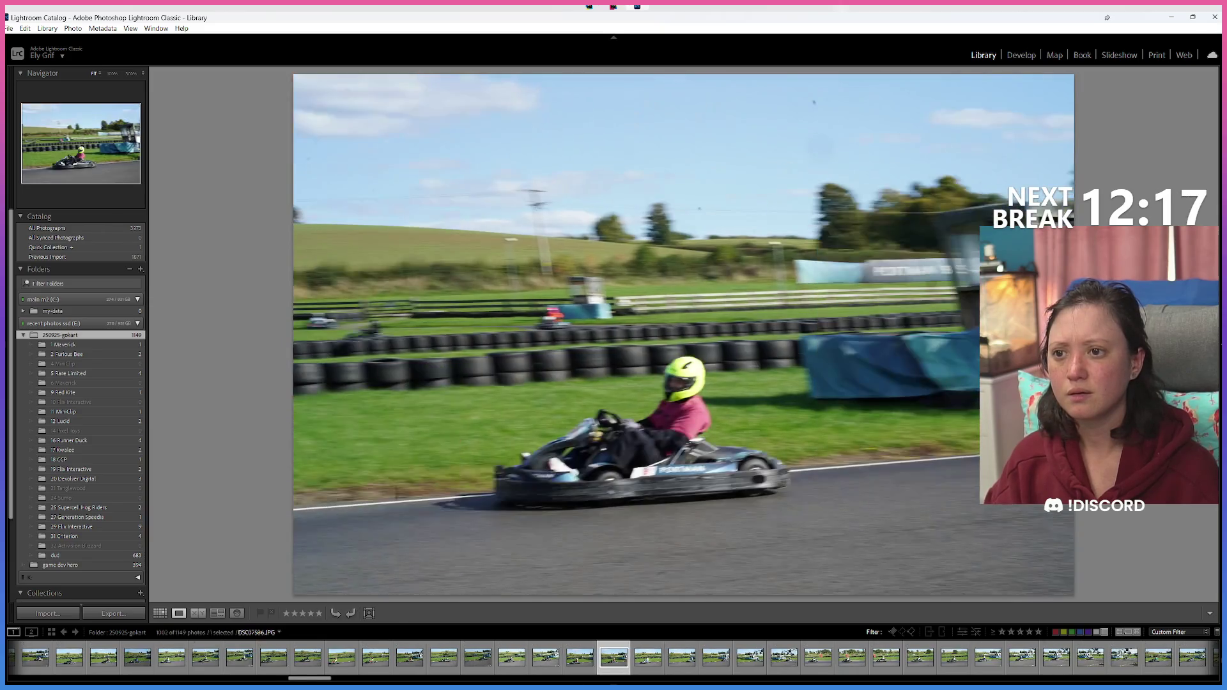
# Step: Label a few more kart shots Green, then return to the blurred two-kart photo
pyautogui.press('Right')
pyautogui.press('Right')
pyautogui.press('Right')
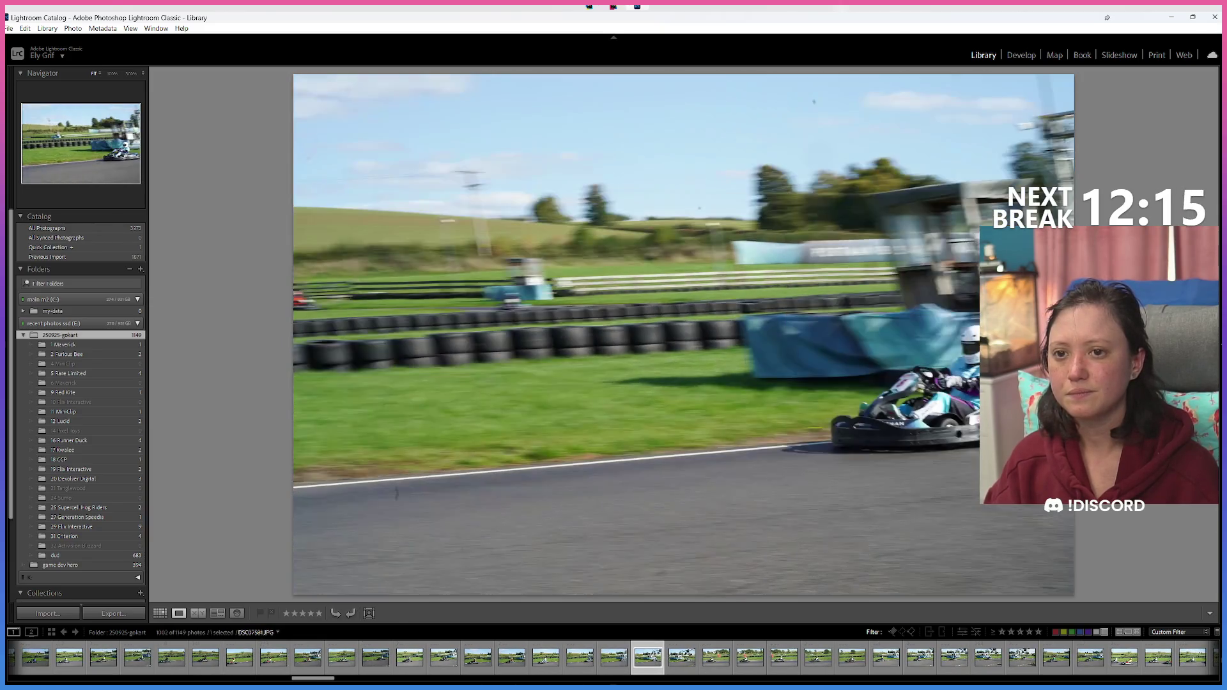
pyautogui.press('Right')
pyautogui.press('Right')
pyautogui.press('8')
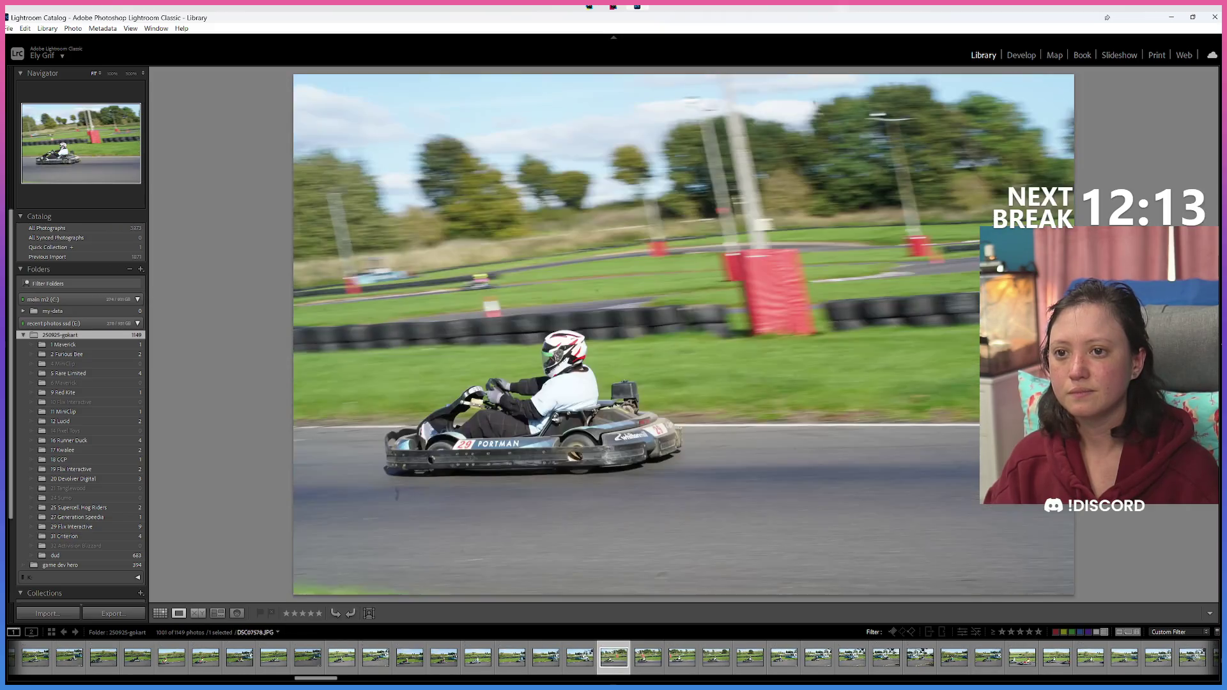
pyautogui.press('8')
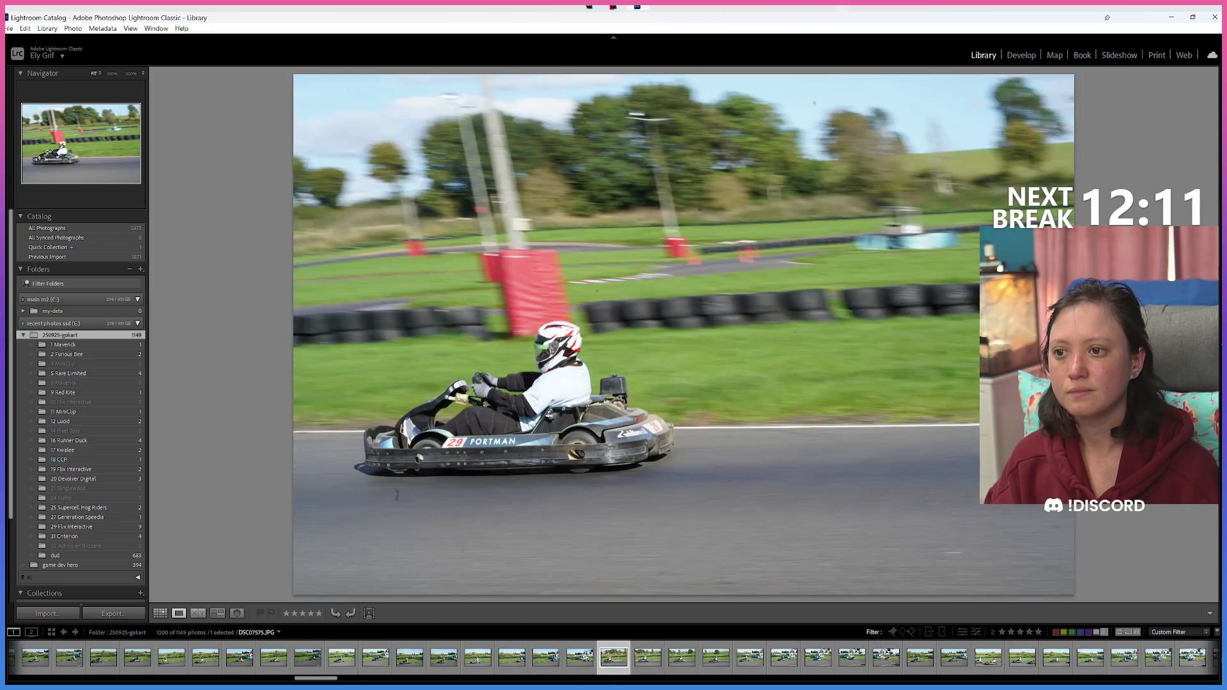
pyautogui.press('8')
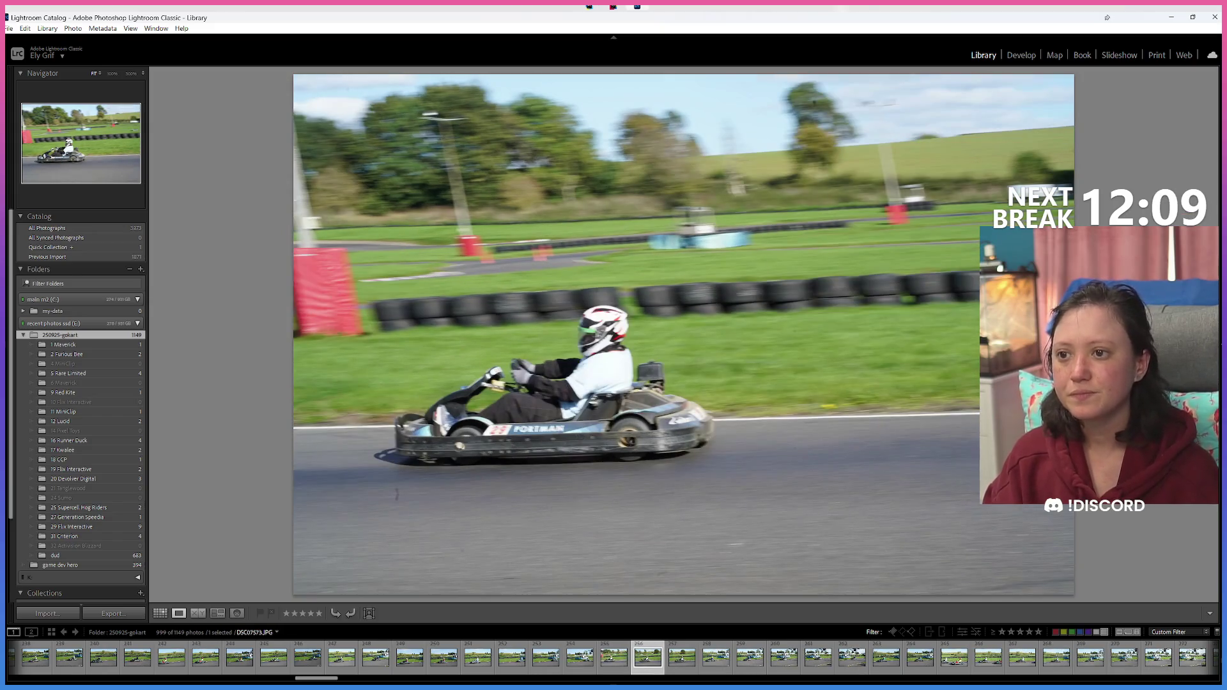
pyautogui.press('Right')
pyautogui.press('Right')
pyautogui.press('Right')
pyautogui.press('Right')
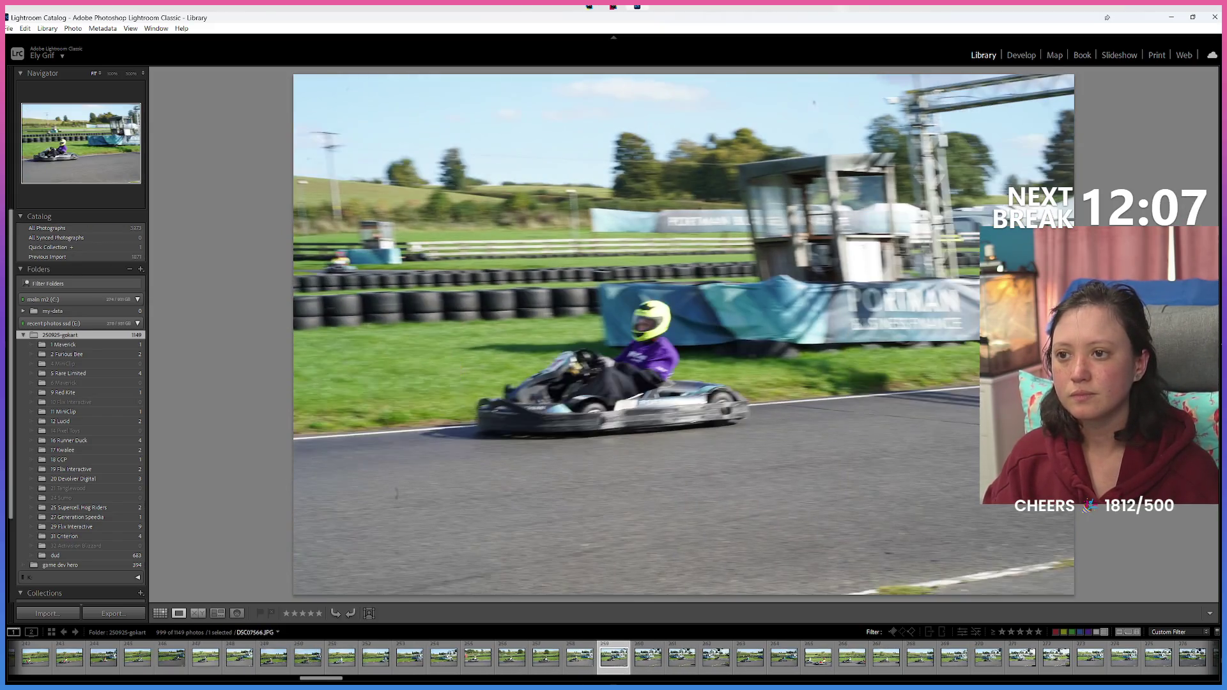
pyautogui.press('Right')
pyautogui.press('Right')
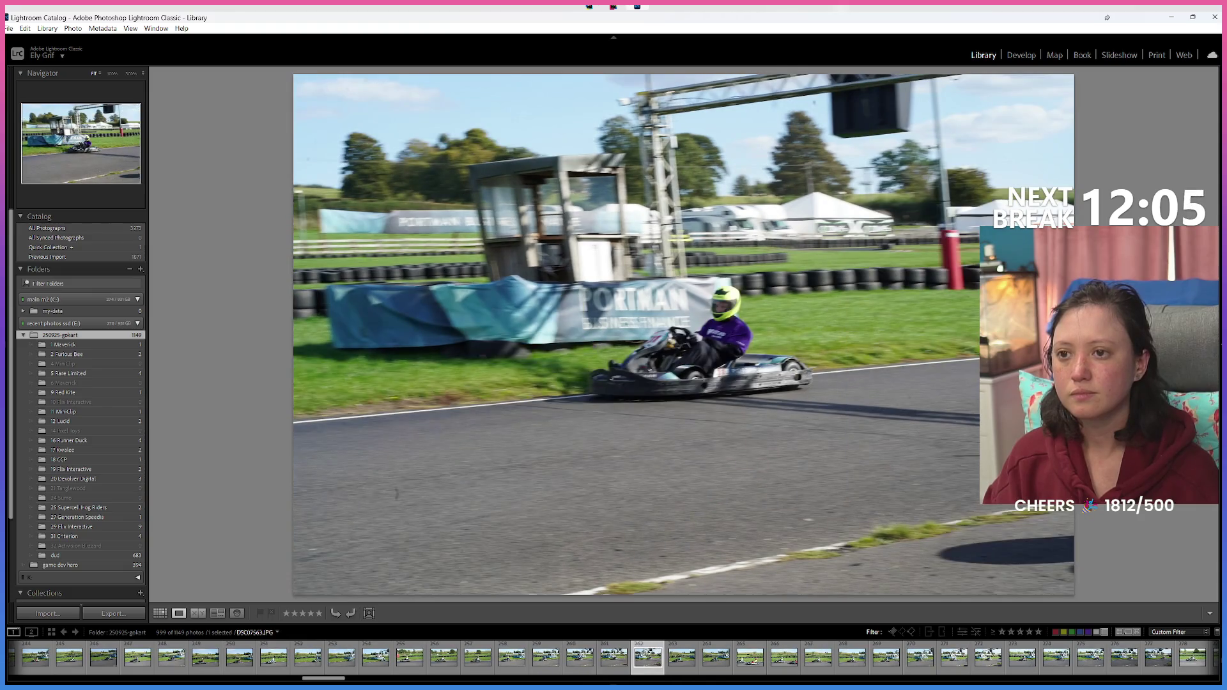
pyautogui.press('Right')
pyautogui.press('Right')
pyautogui.press('Right')
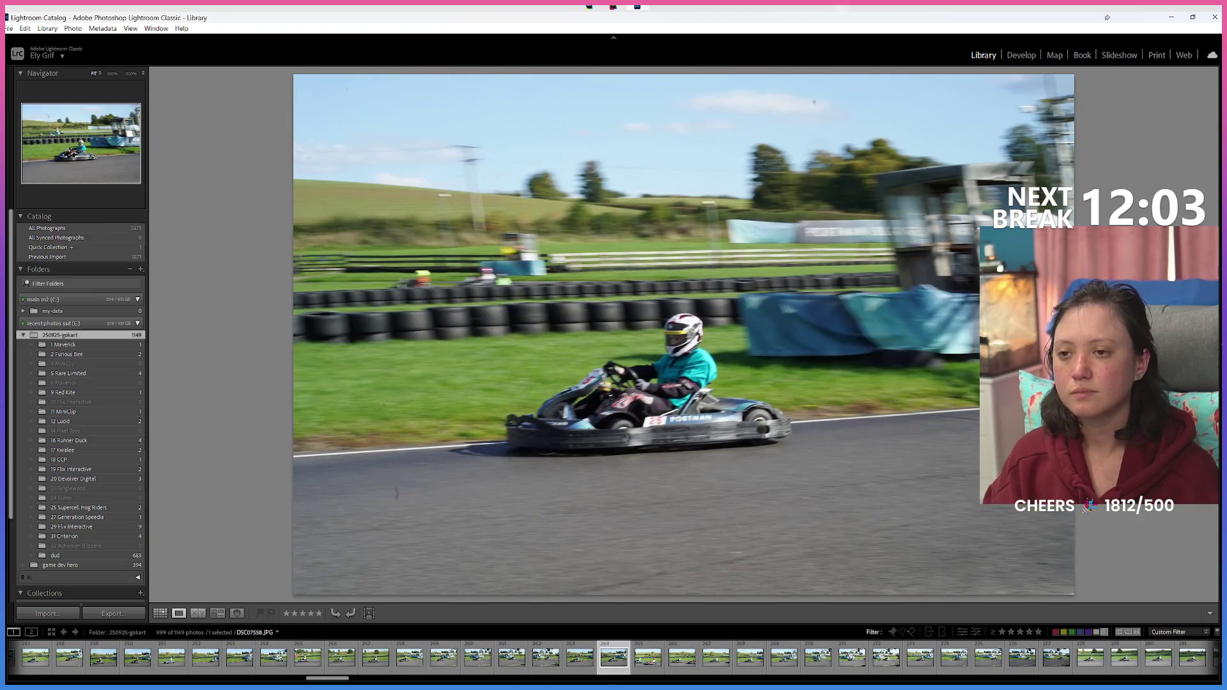
pyautogui.press('Right')
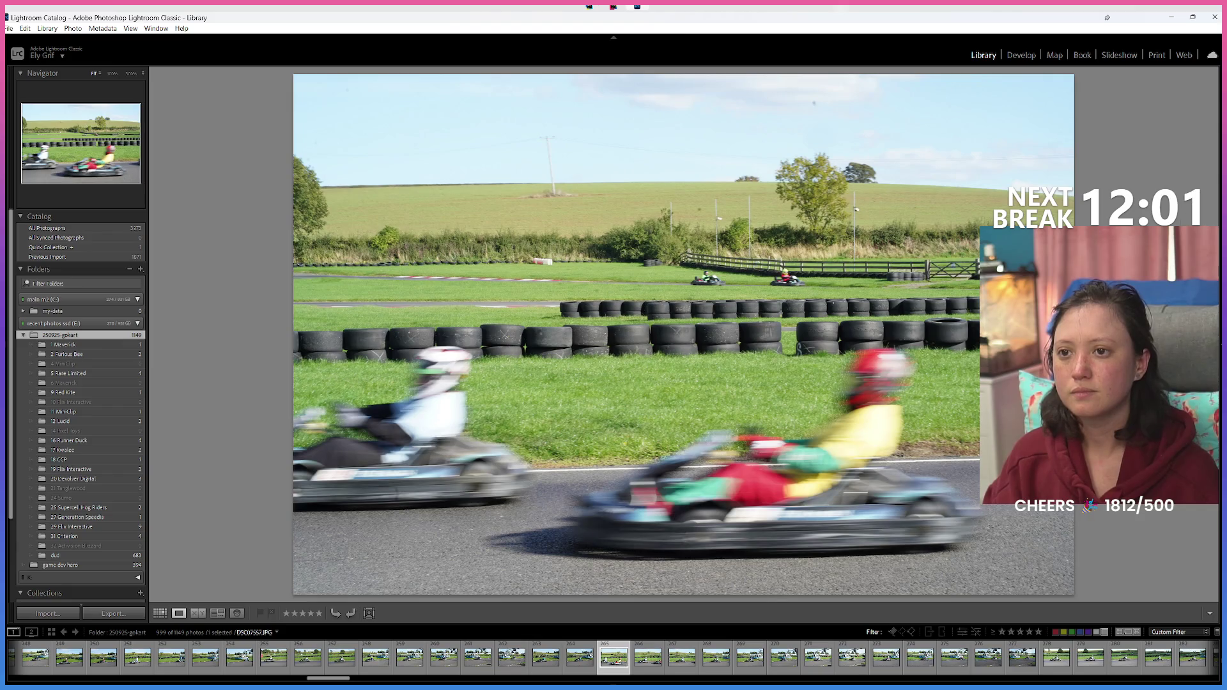
pyautogui.press('Right')
pyautogui.press('Left')
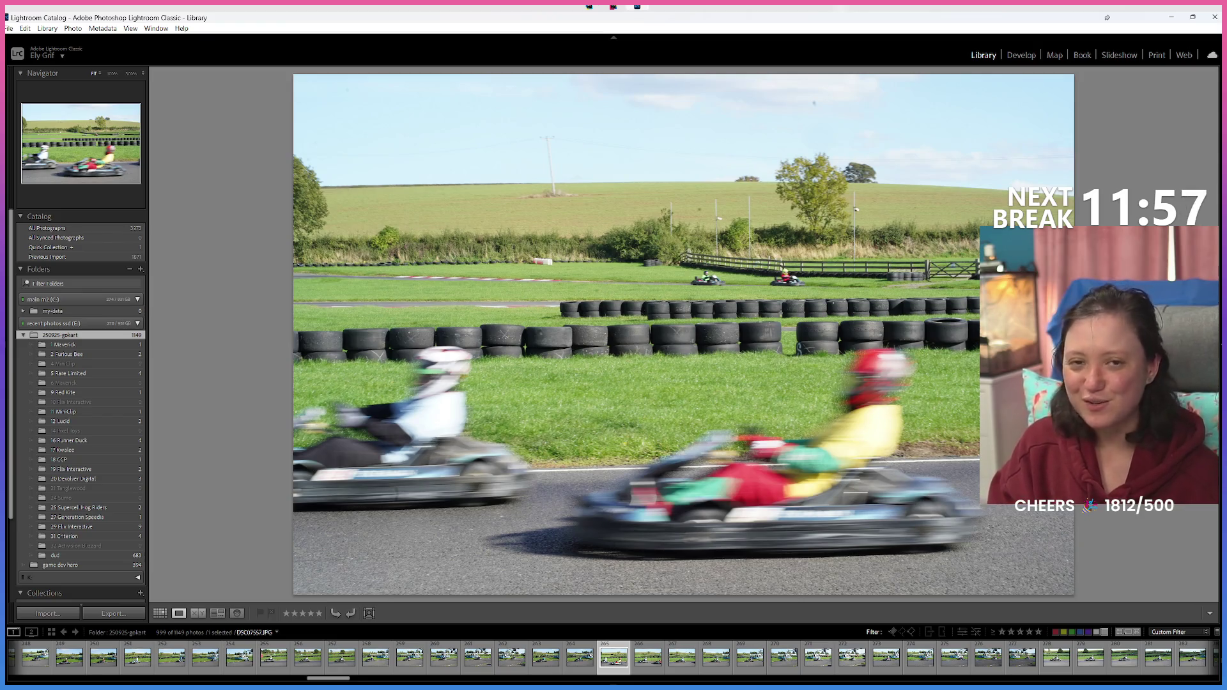
# Step: Give the next run of keeper kart shots a Green label
pyautogui.press('Right')
pyautogui.press('Right')
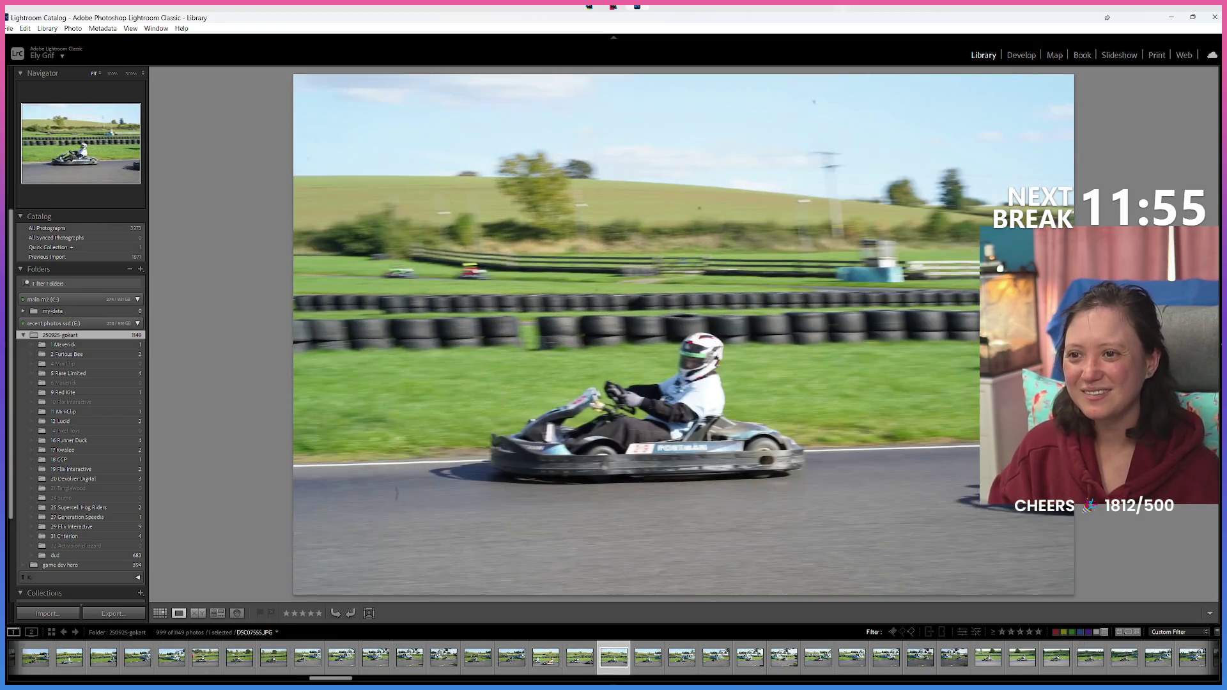
pyautogui.press('Right')
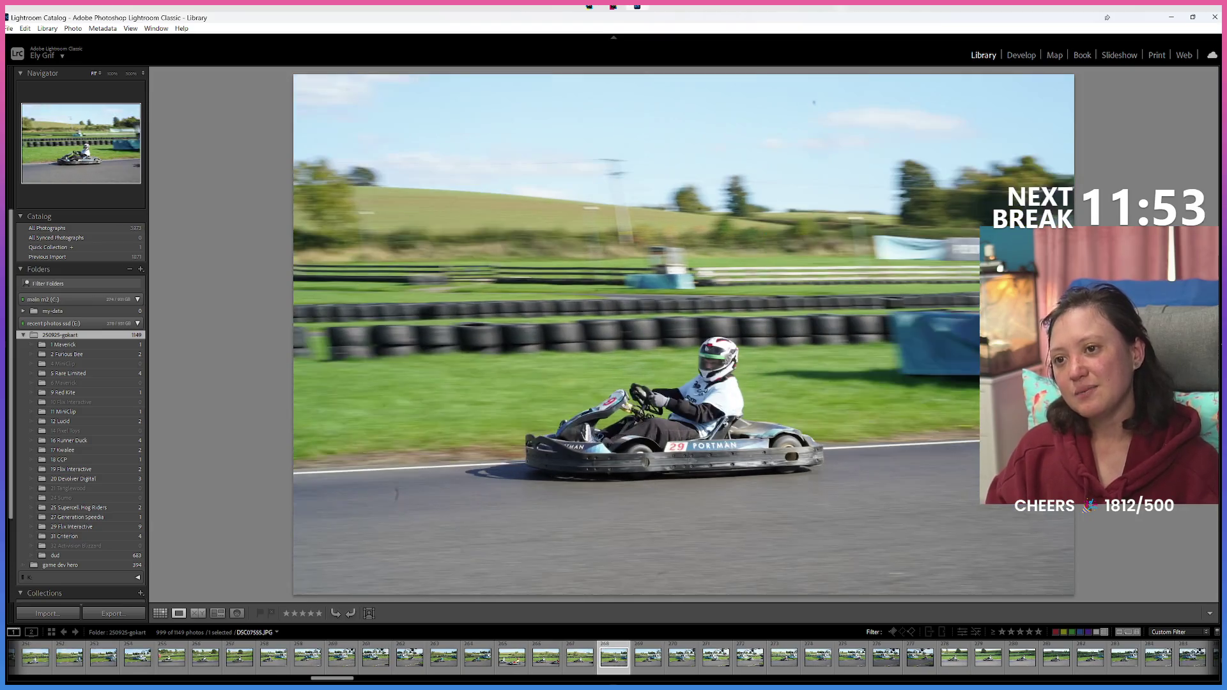
pyautogui.press('8')
pyautogui.press('8')
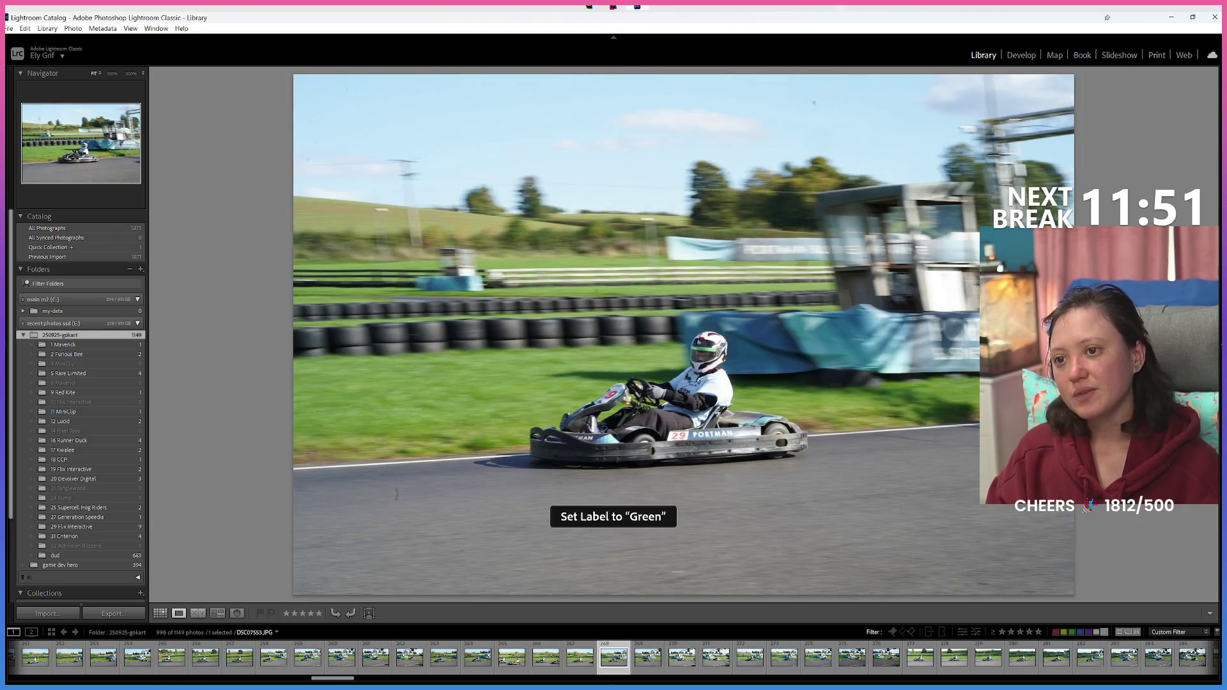
pyautogui.press('8')
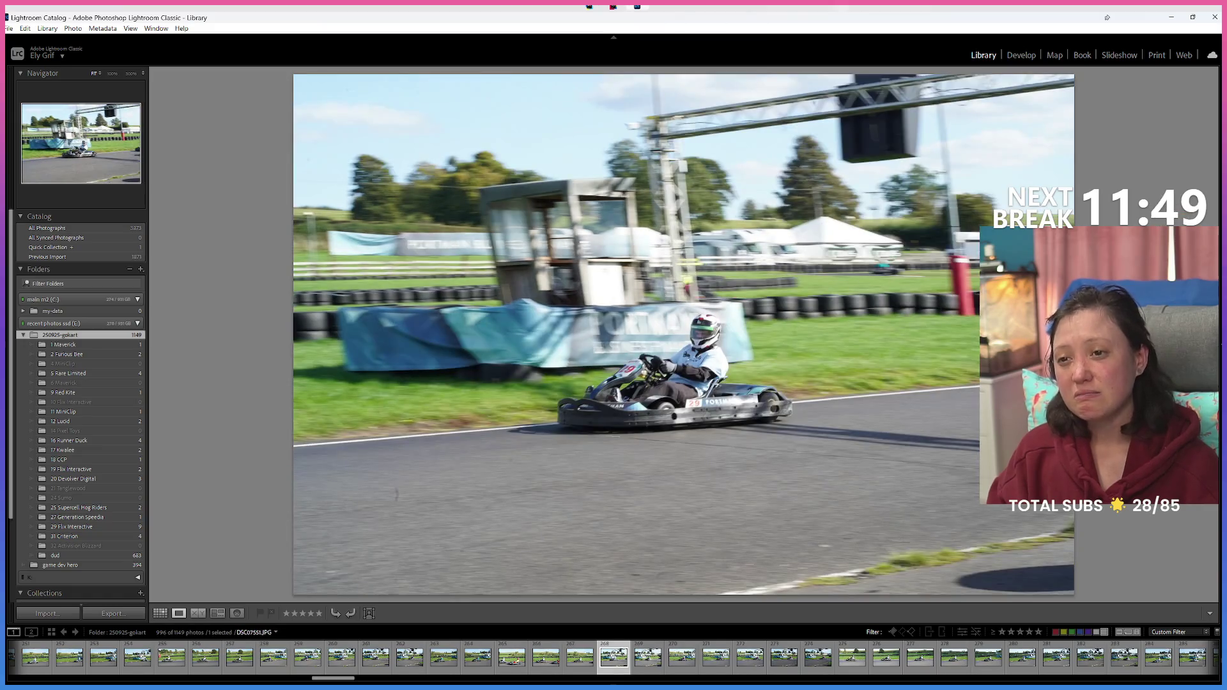
pyautogui.press('8')
pyautogui.press('8')
pyautogui.press('8')
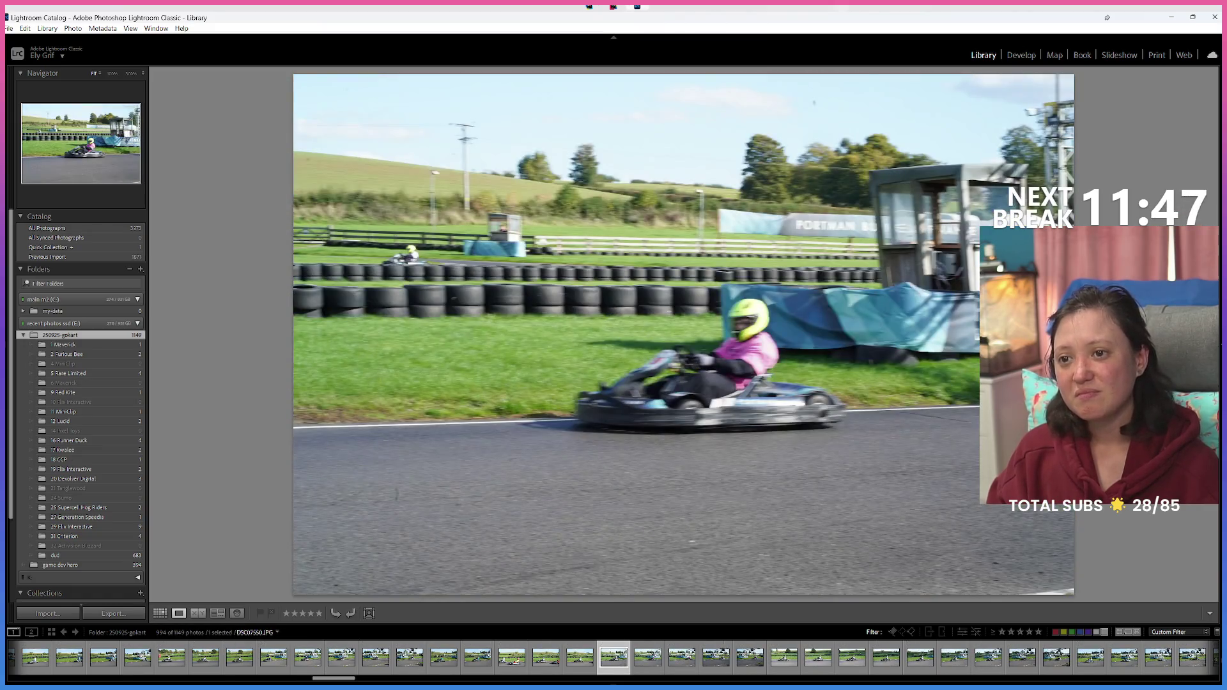
pyautogui.press('Right')
pyautogui.press('Right')
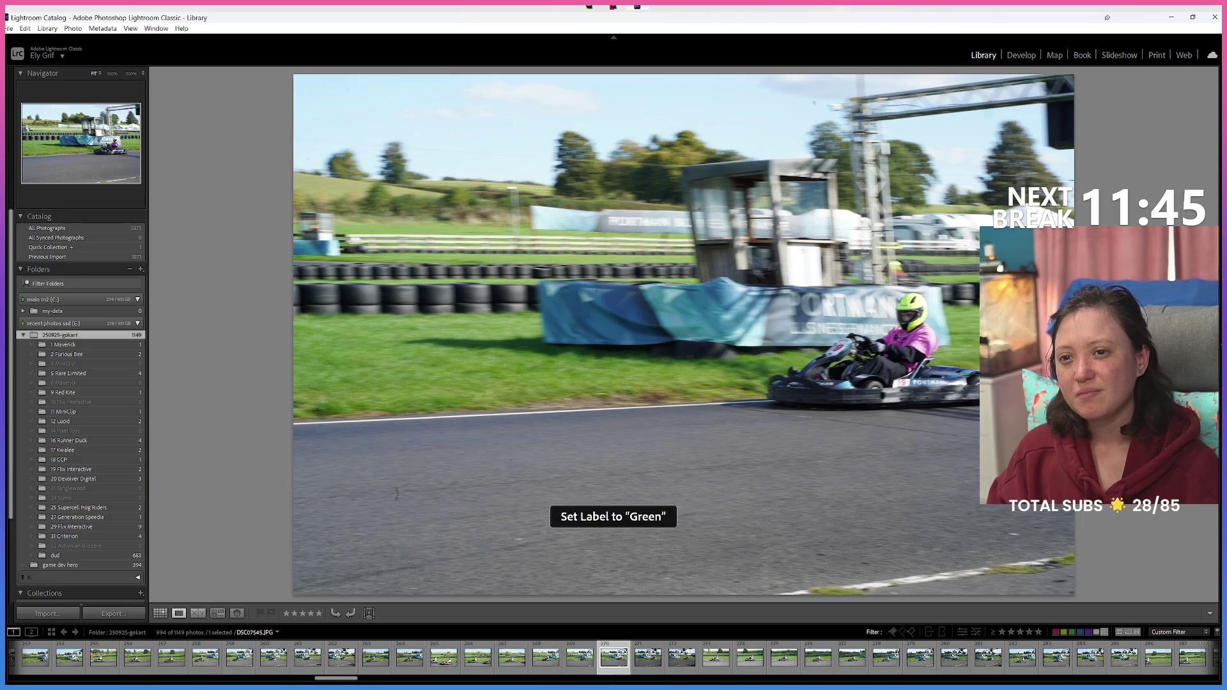
pyautogui.press('8')
pyautogui.press('Right')
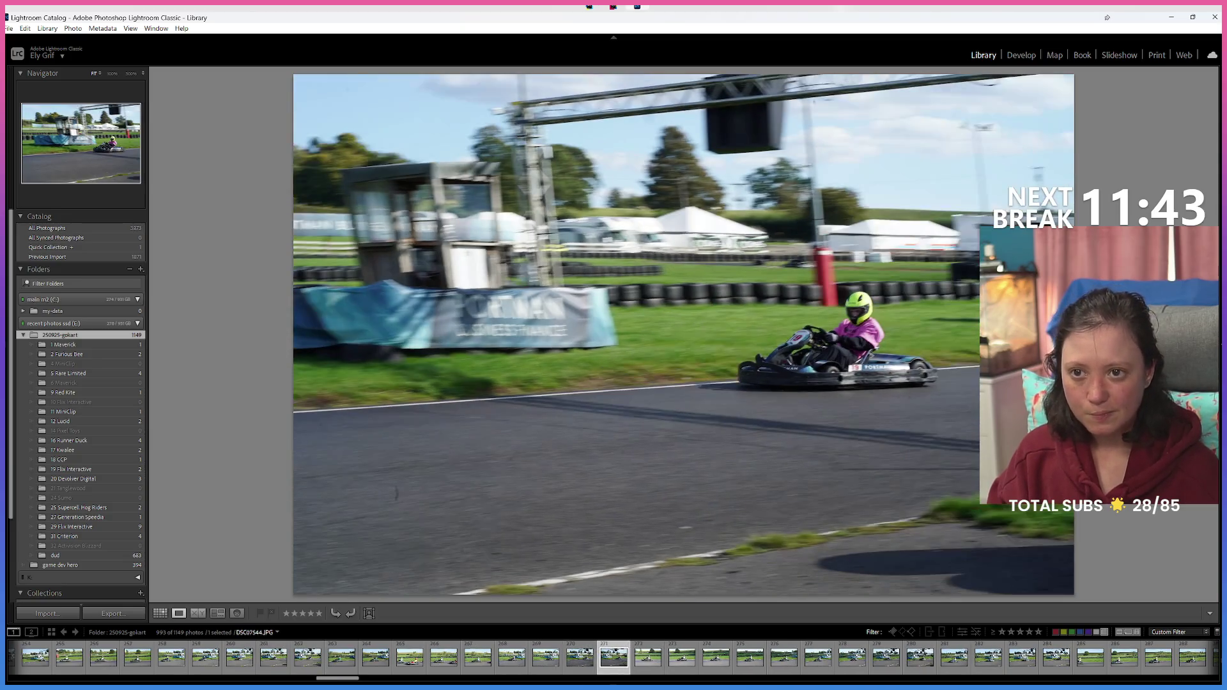
pyautogui.press('8')
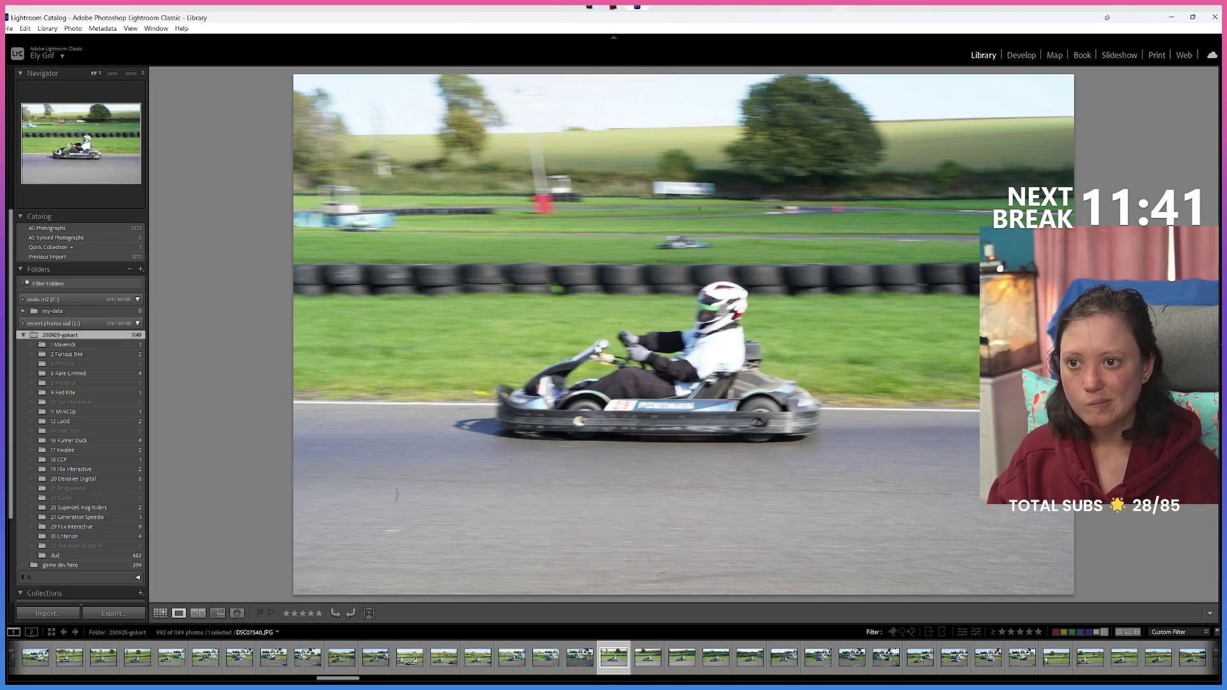
pyautogui.press('Right')
# Step: Continue labelling keepers Green, skipping past unwanted kart photos
pyautogui.press('8')
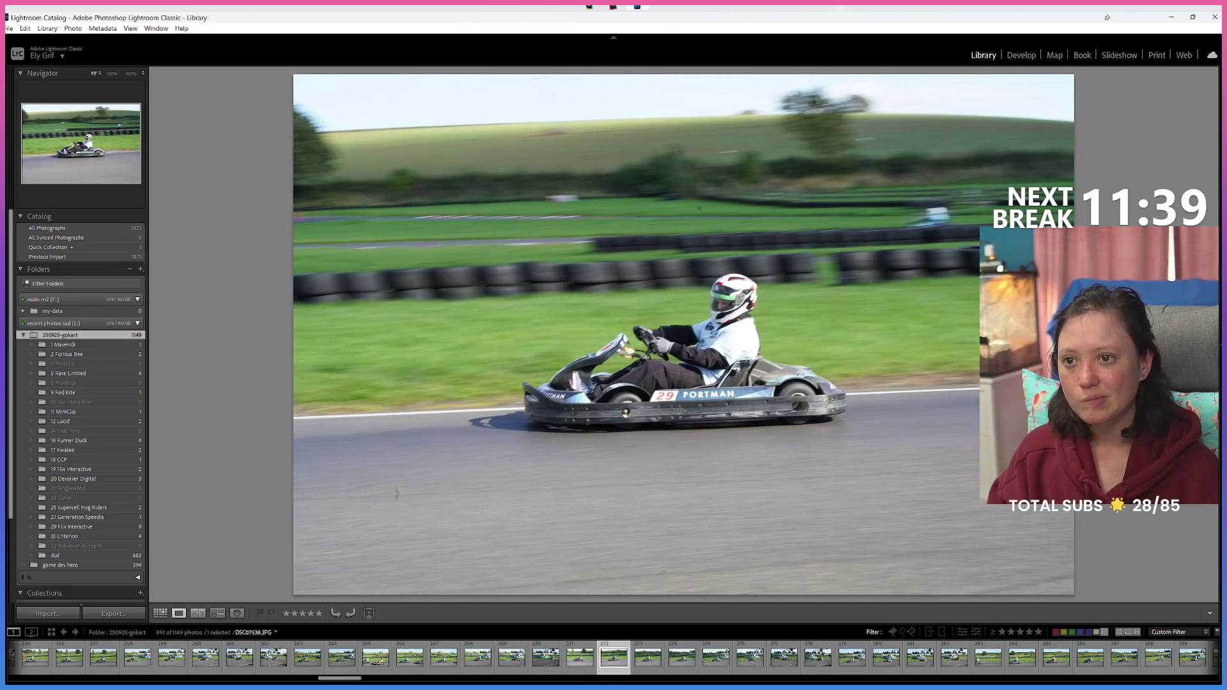
pyautogui.press('8')
pyautogui.press('8')
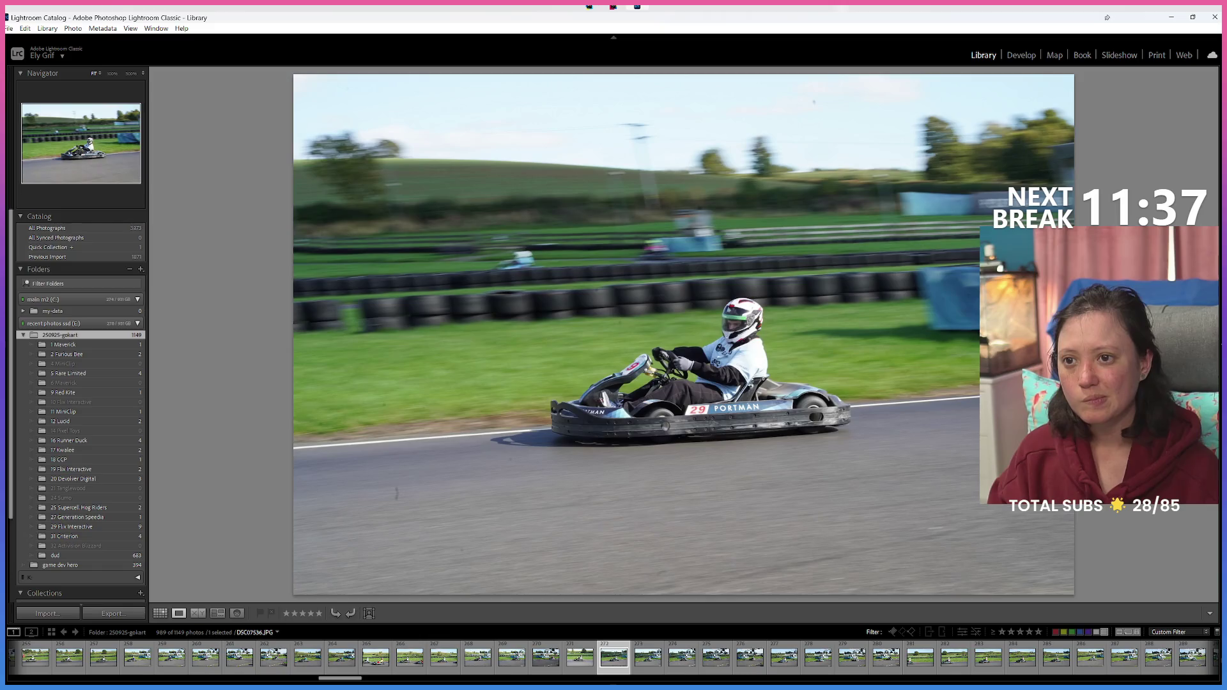
pyautogui.press('8')
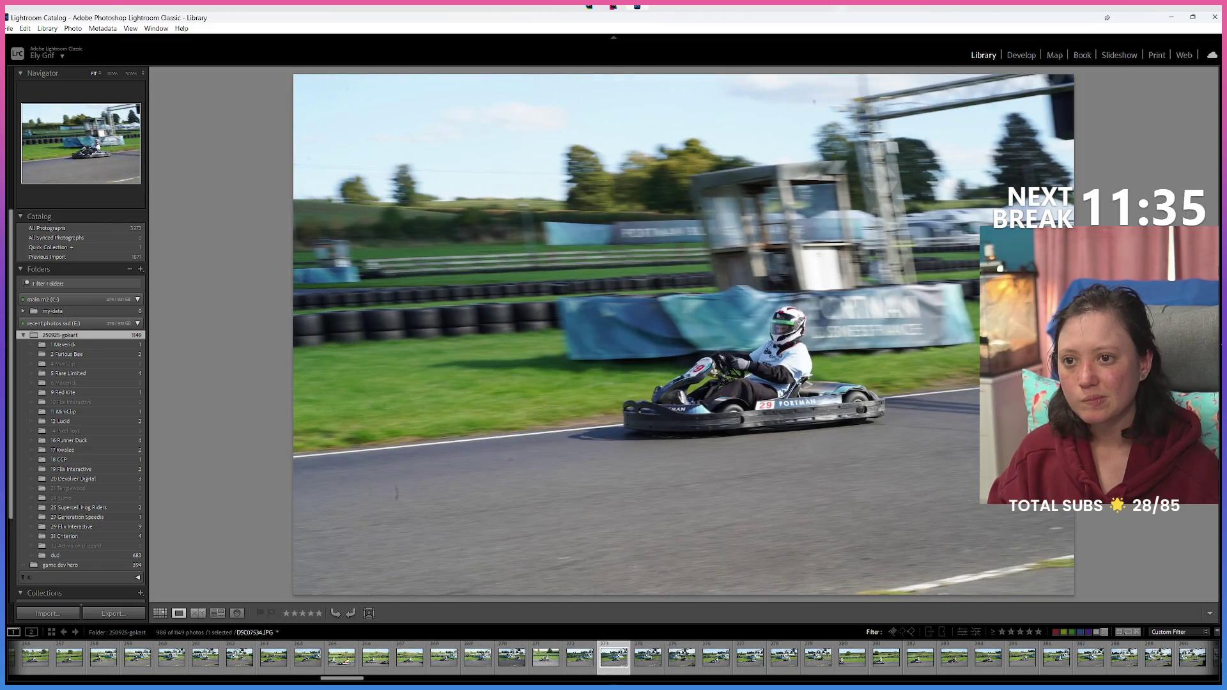
pyautogui.press('8')
pyautogui.press('8')
pyautogui.press('8')
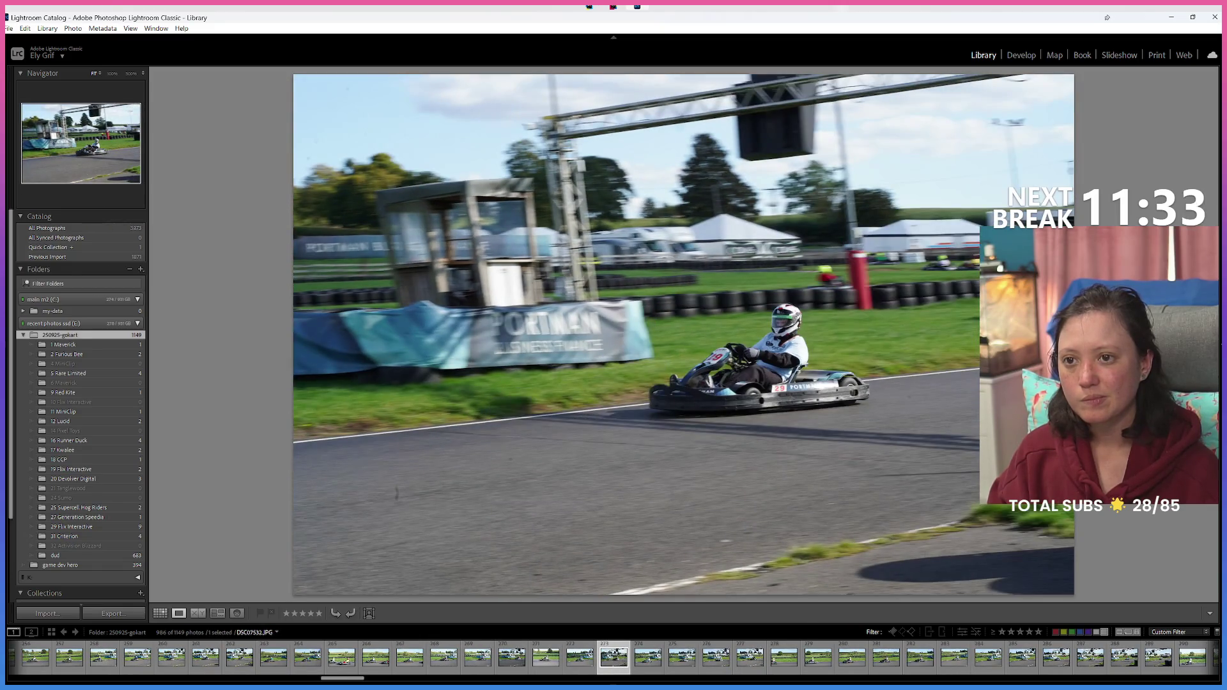
pyautogui.press('Right')
pyautogui.press('Right')
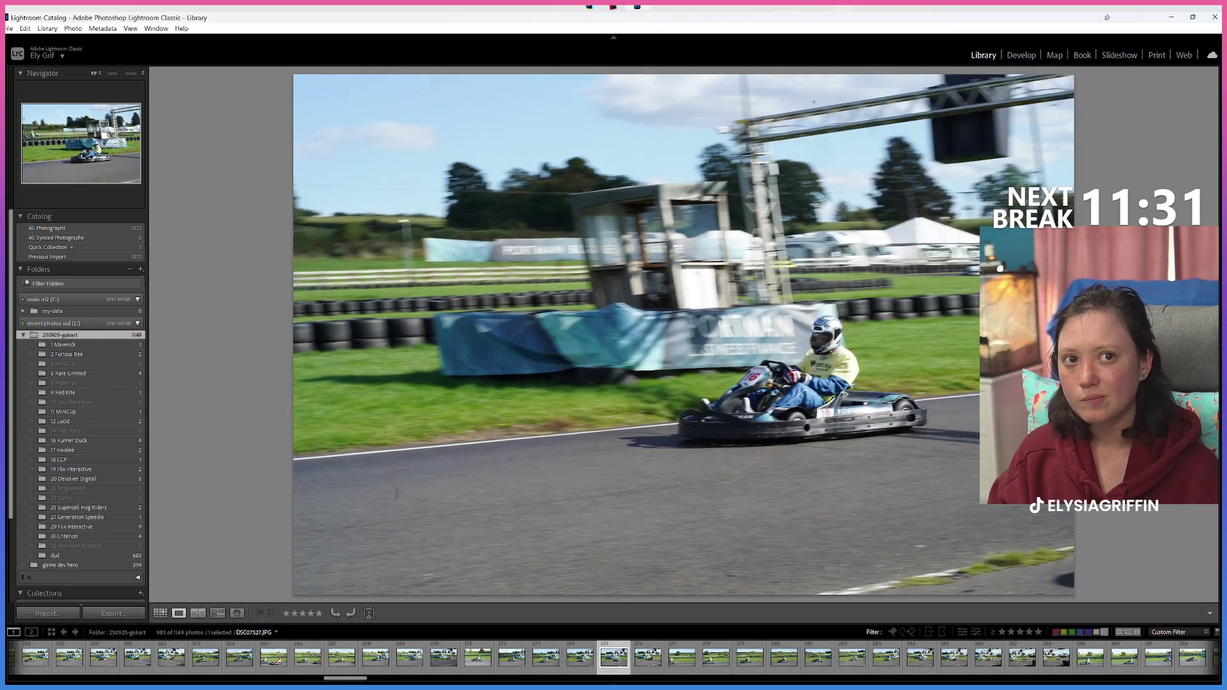
pyautogui.press('8')
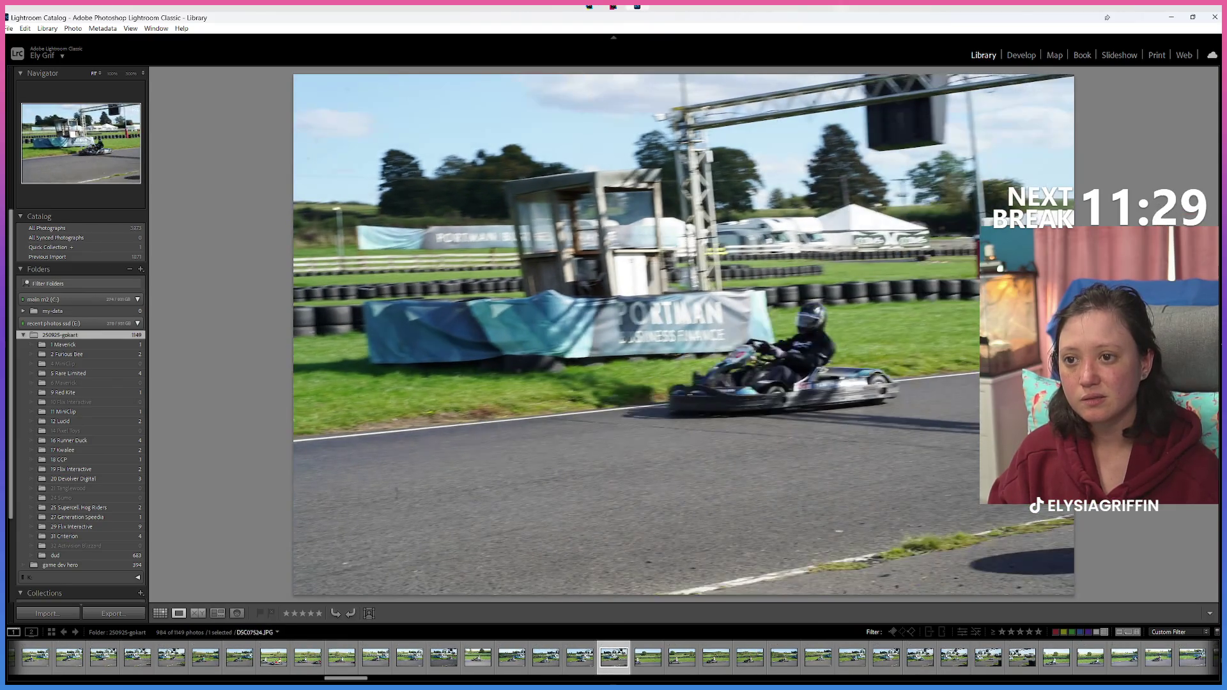
pyautogui.press('Right')
pyautogui.press('Right')
pyautogui.press('Right')
pyautogui.press('Right')
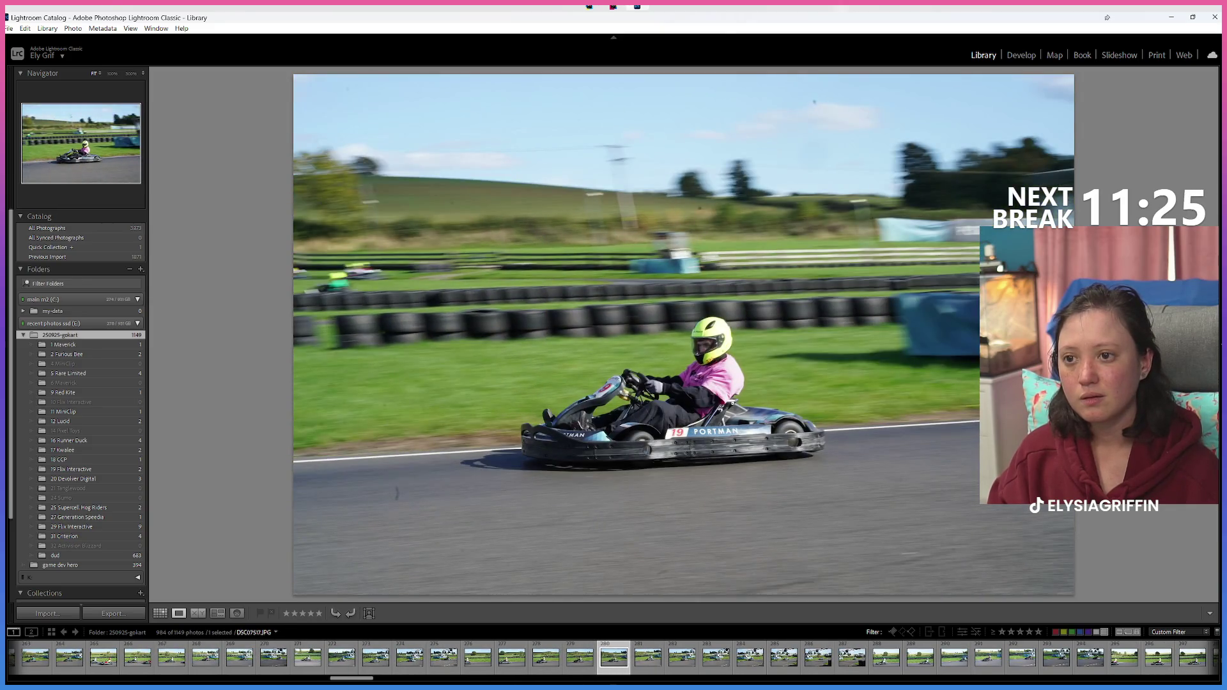
pyautogui.press('8')
pyautogui.press('8')
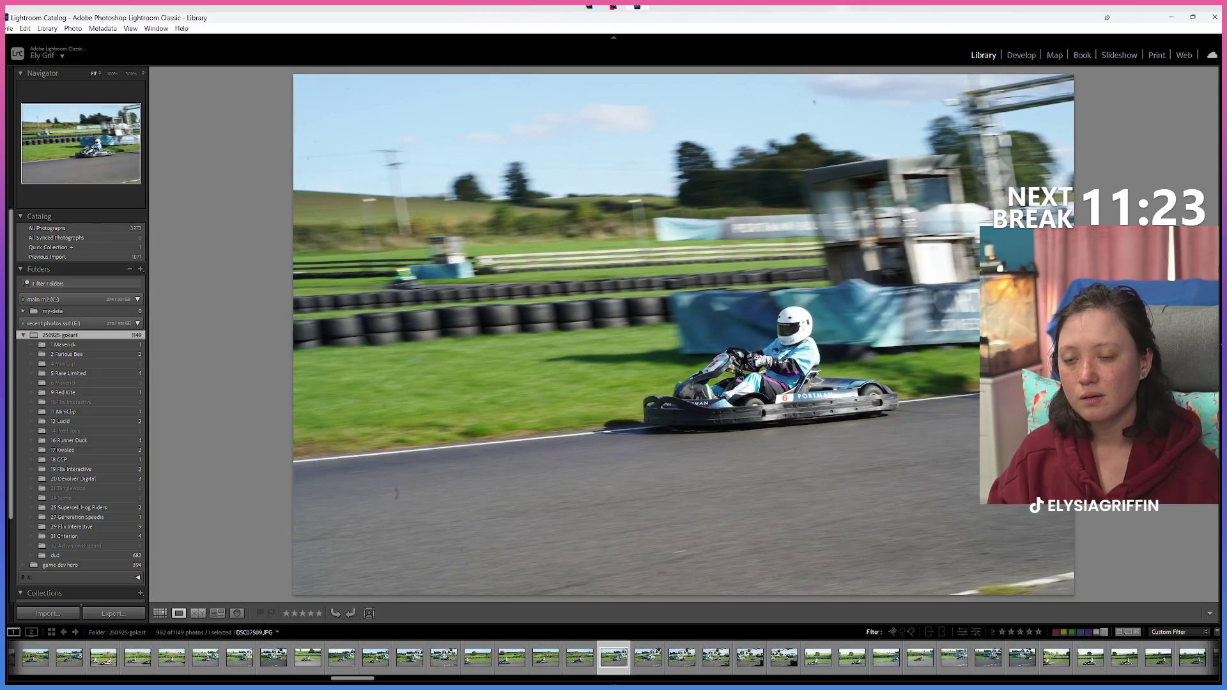
pyautogui.press('8')
pyautogui.press('8')
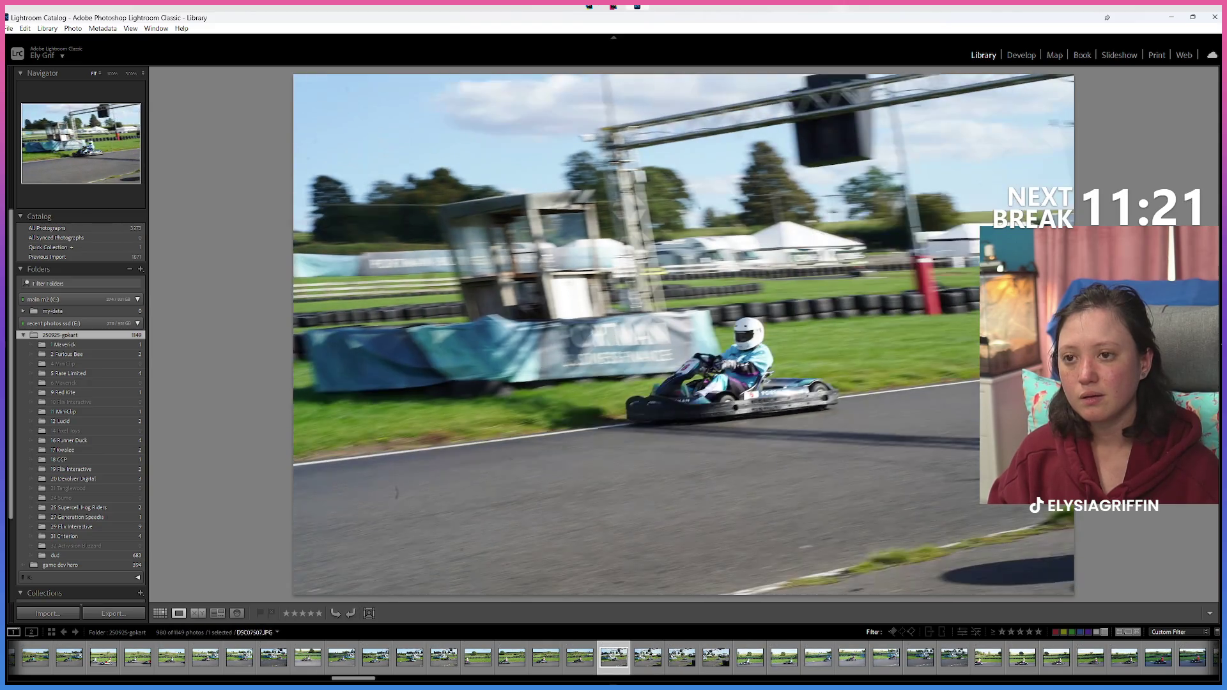
pyautogui.press('Right')
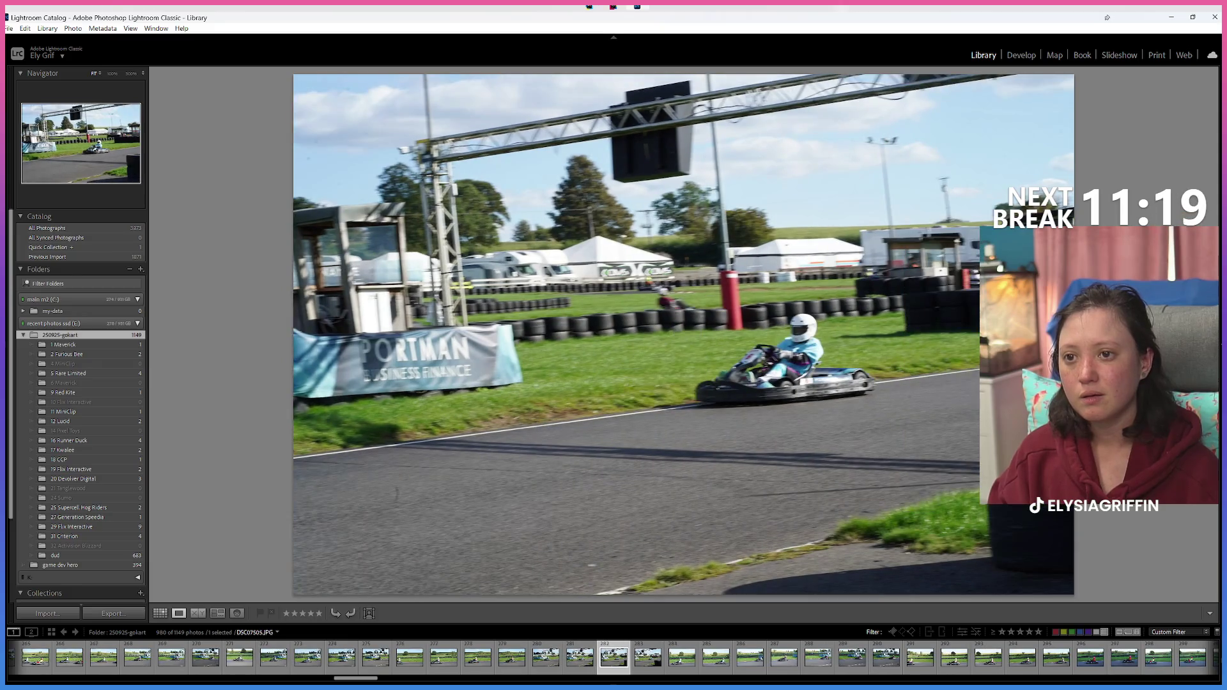
pyautogui.press('Right')
pyautogui.press('Right')
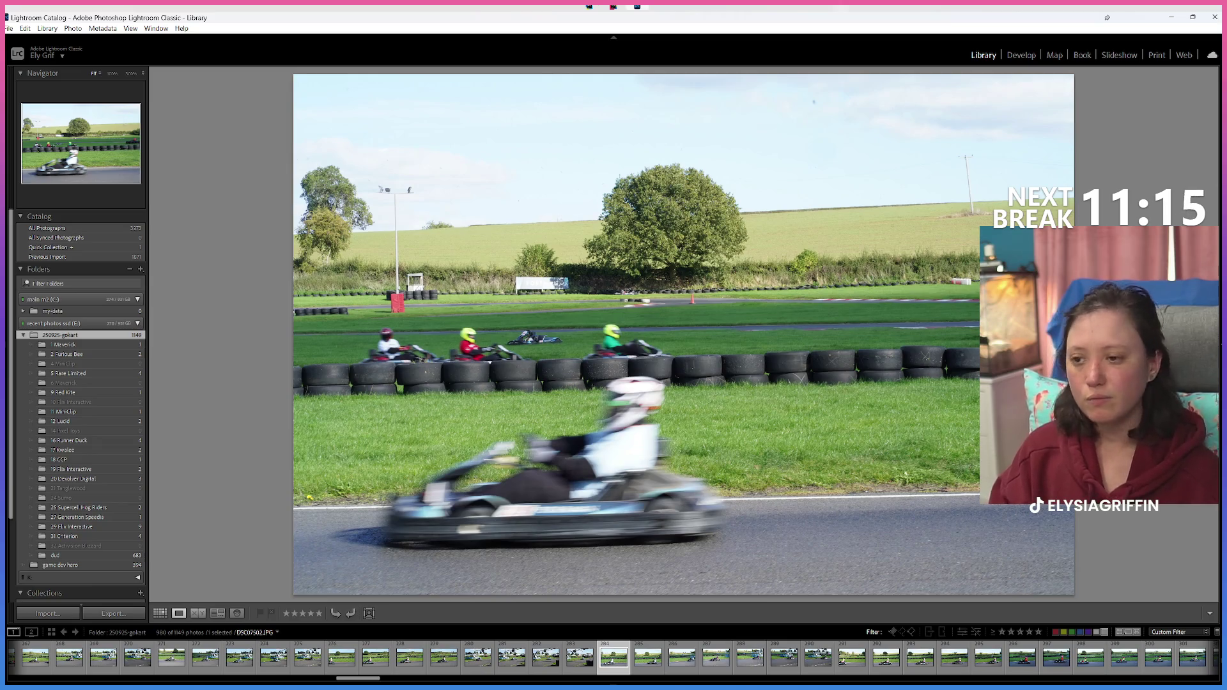
pyautogui.press('8')
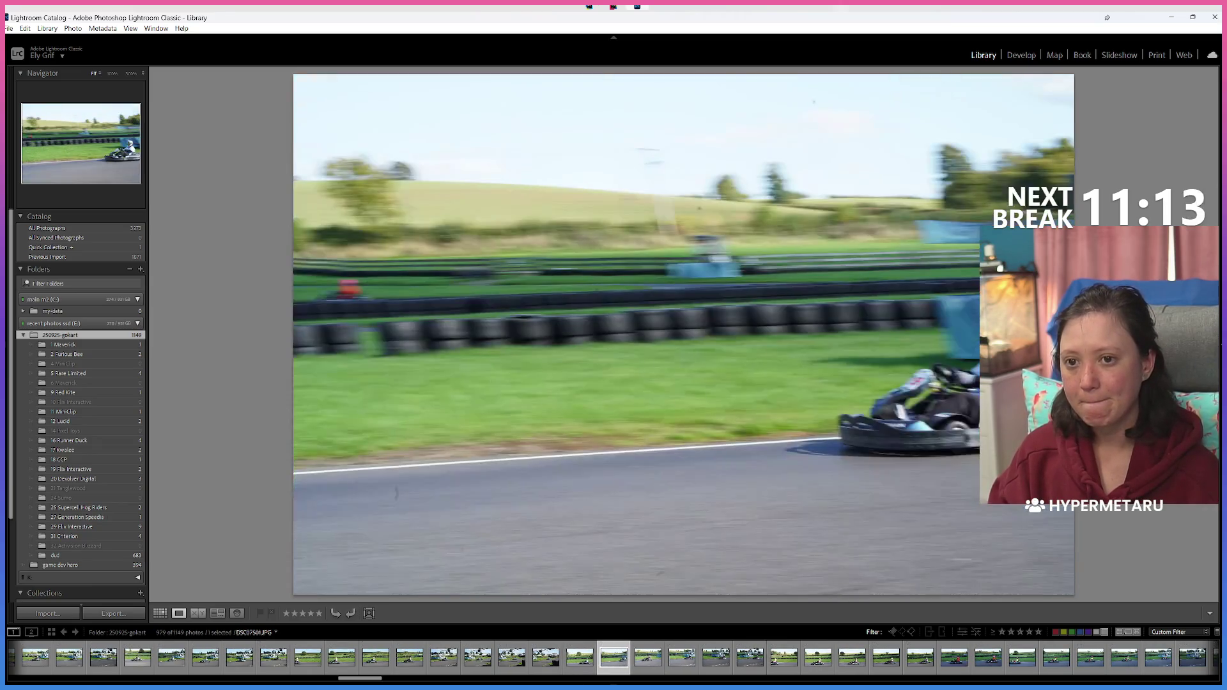
# Step: Label the red-helmet driver passing the grandstand and nearby keepers Green
pyautogui.press('Right')
pyautogui.press('Right')
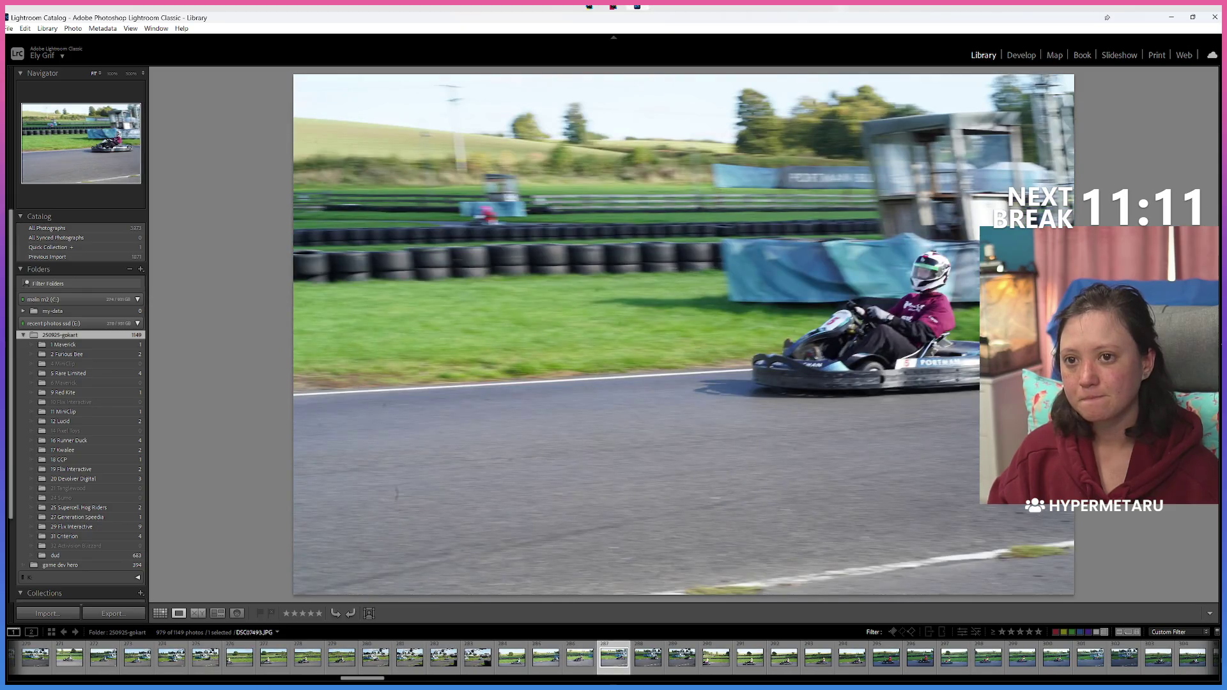
pyautogui.press('8')
pyautogui.press('8')
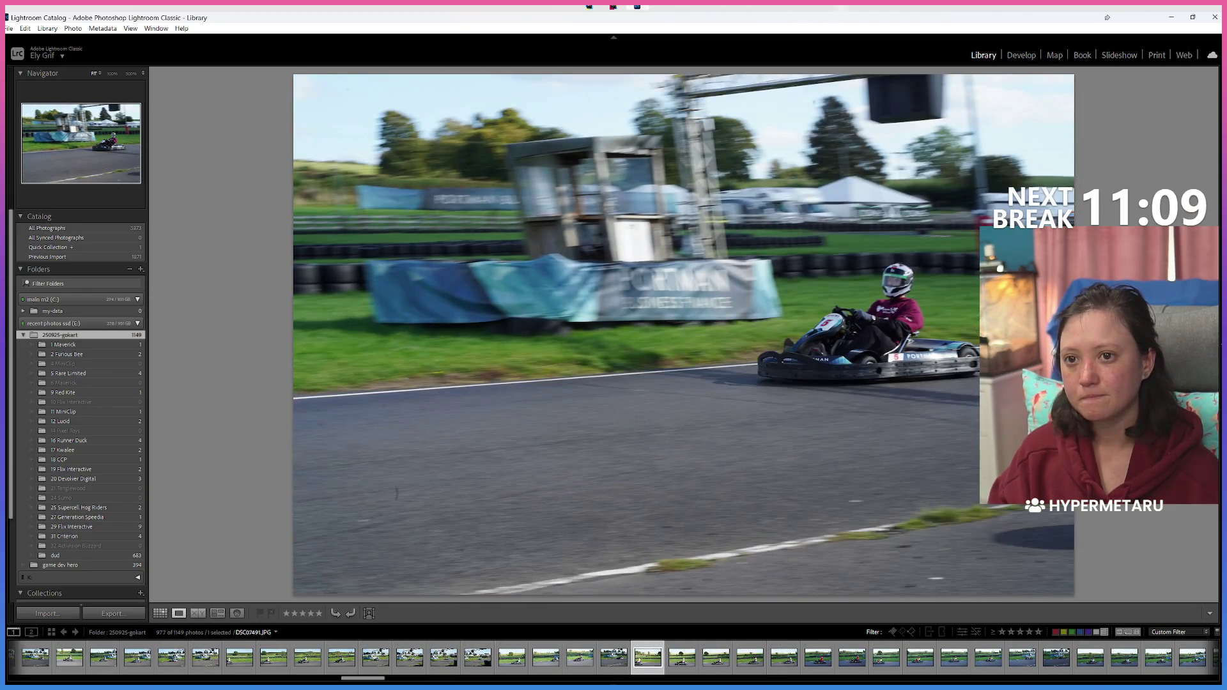
pyautogui.press('Right')
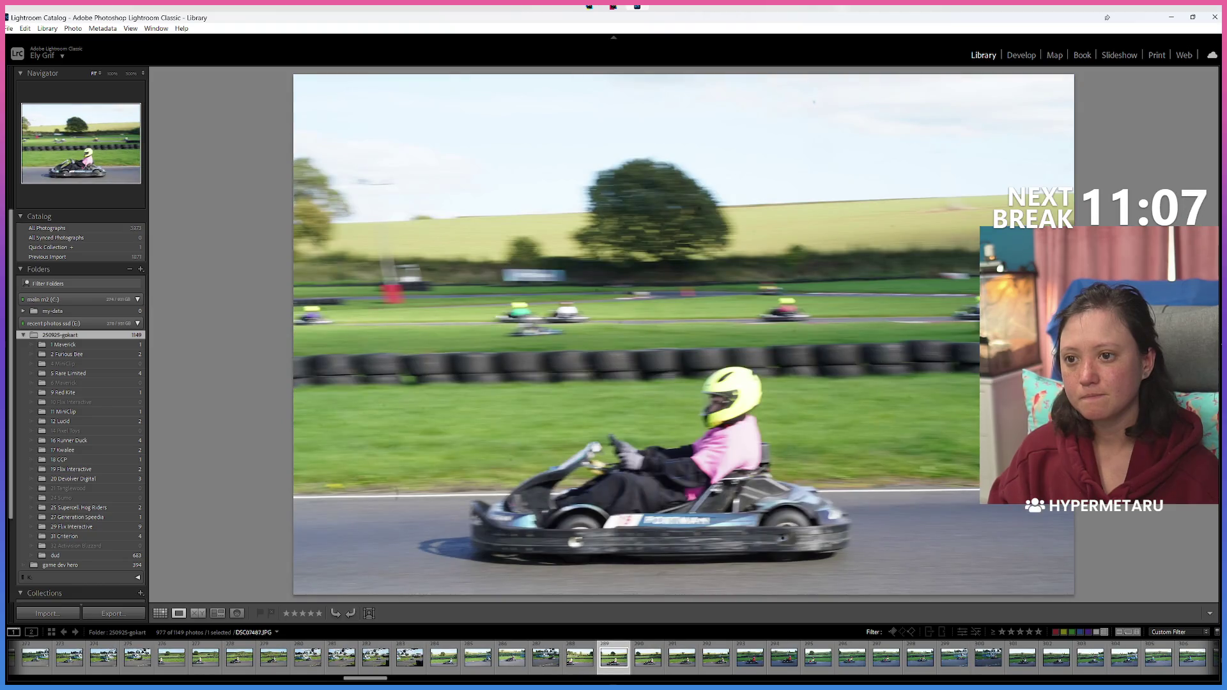
pyautogui.press('8')
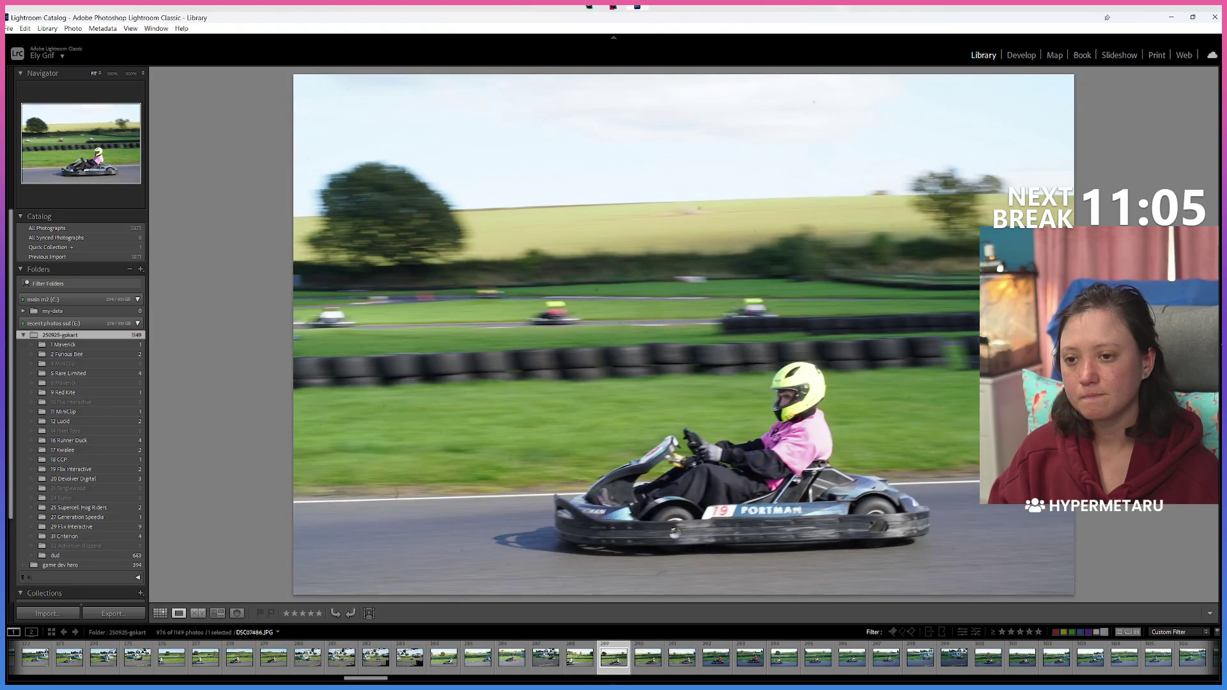
pyautogui.press('8')
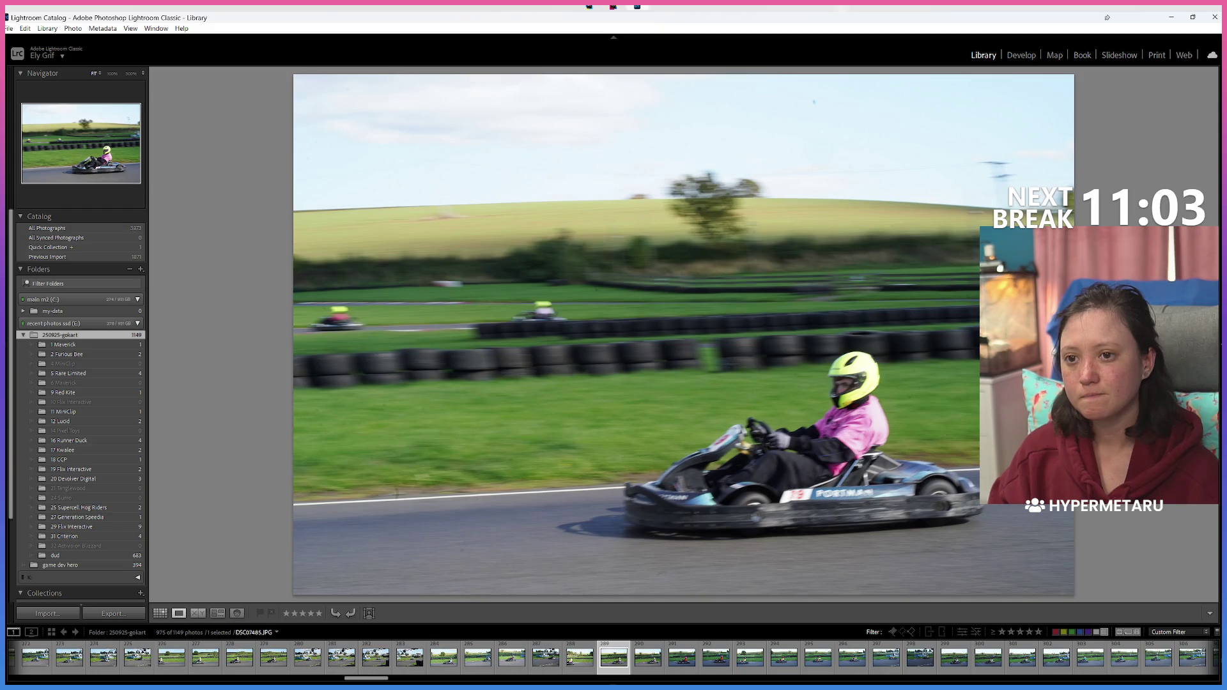
pyautogui.press('8')
pyautogui.press('8')
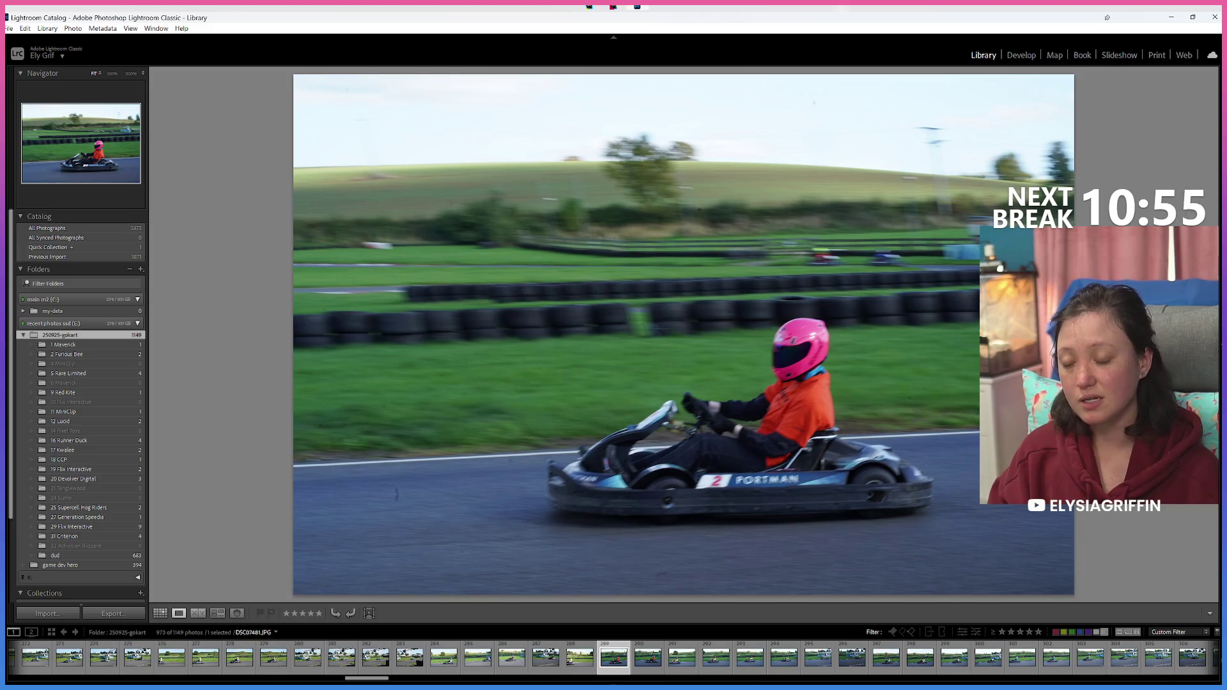
pyautogui.press('8')
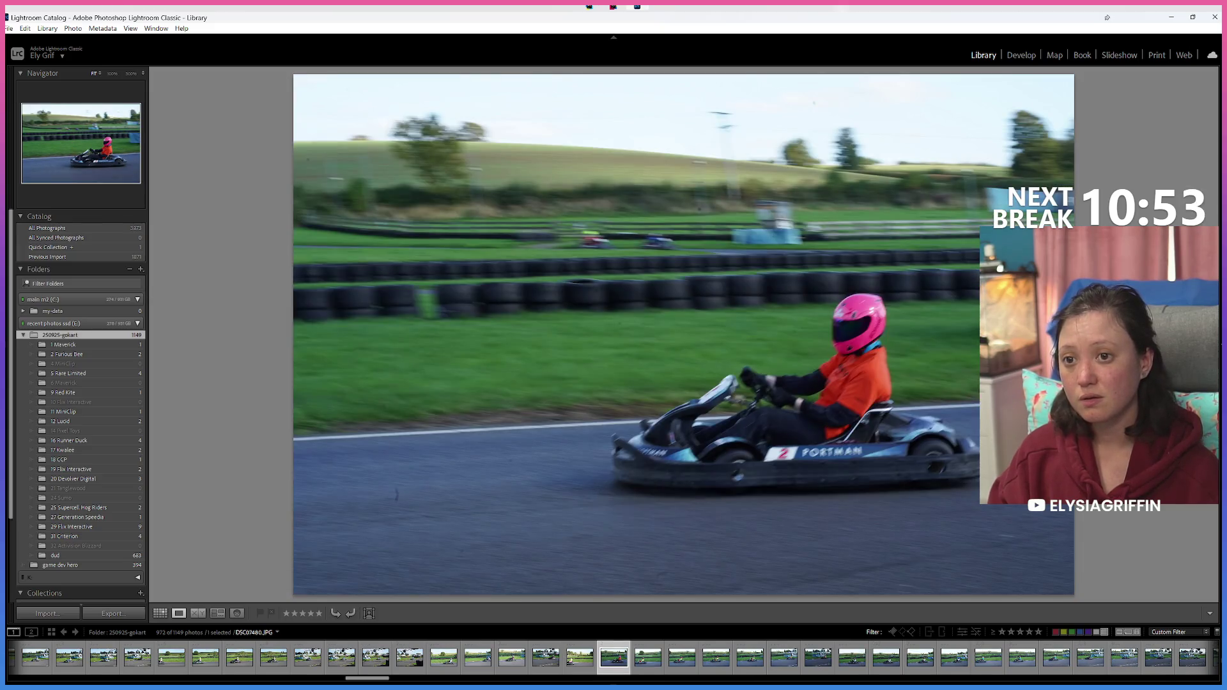
pyautogui.press('Right')
pyautogui.press('Right')
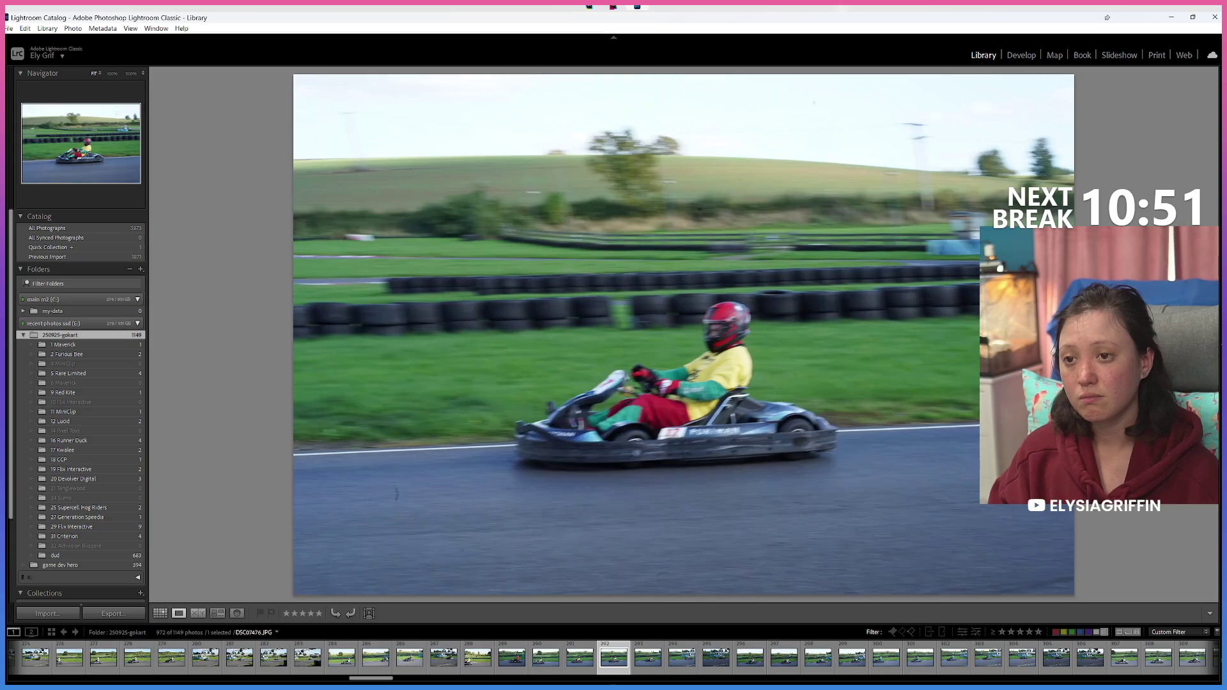
pyautogui.press('Right')
pyautogui.press('Right')
pyautogui.press('8')
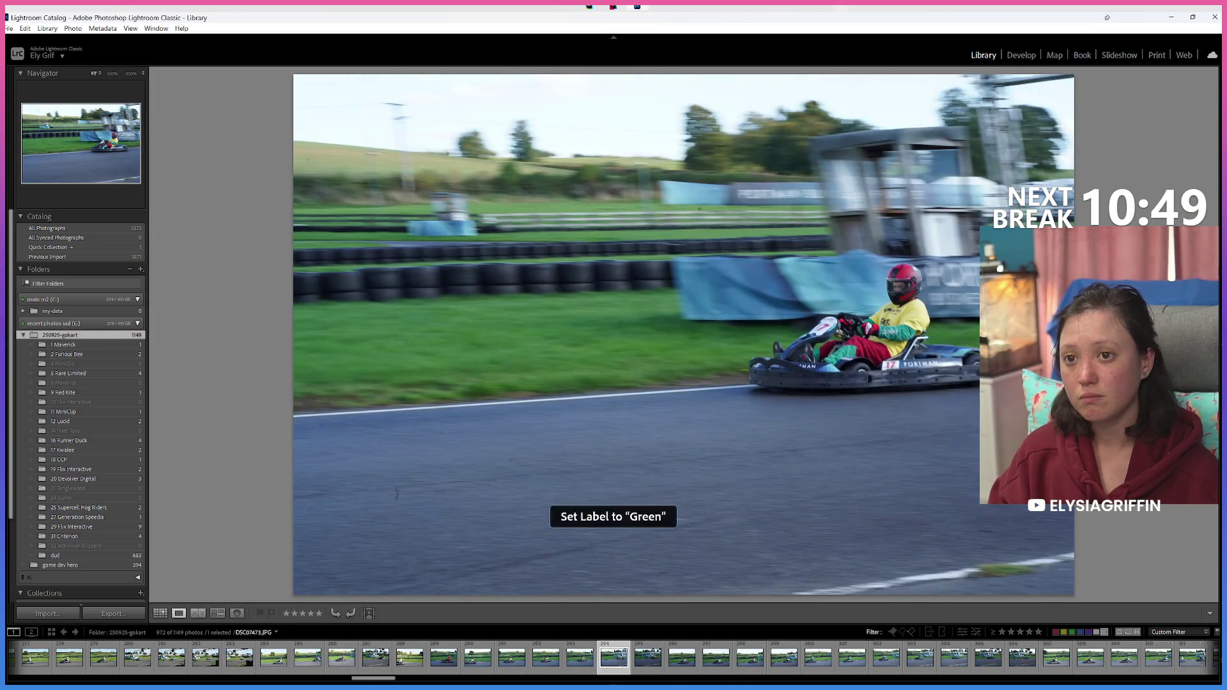
# Step: Label the next keeper kart shots Green, going back a few photos to recheck
pyautogui.press('Right')
pyautogui.press('8')
pyautogui.press('Right')
pyautogui.press('8')
pyautogui.press('Right')
pyautogui.press('Right')
pyautogui.press('8')
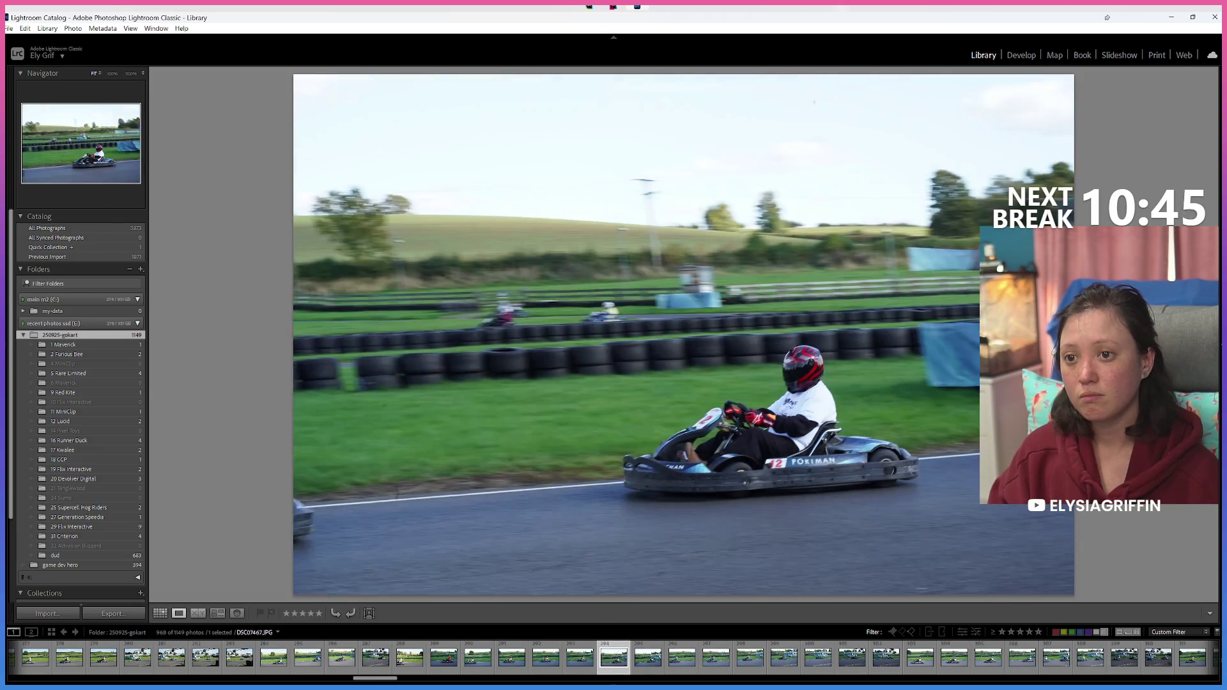
pyautogui.press('8')
pyautogui.press('8')
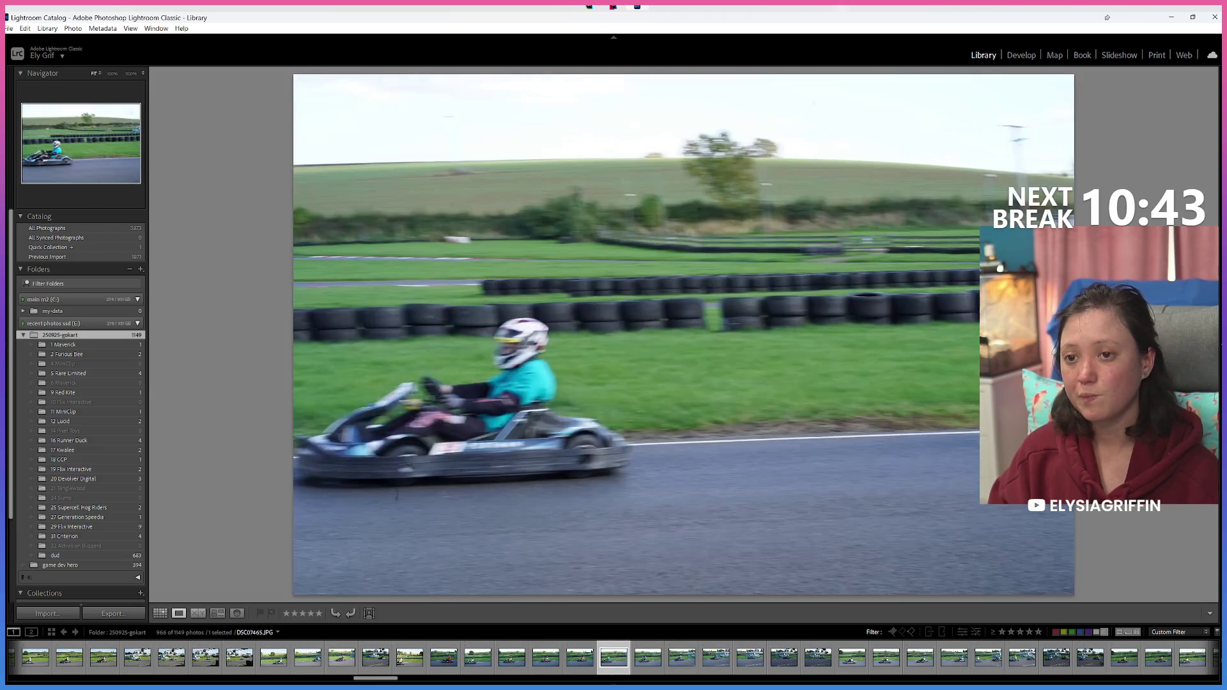
pyautogui.press('Left')
pyautogui.press('Left')
pyautogui.press('Left')
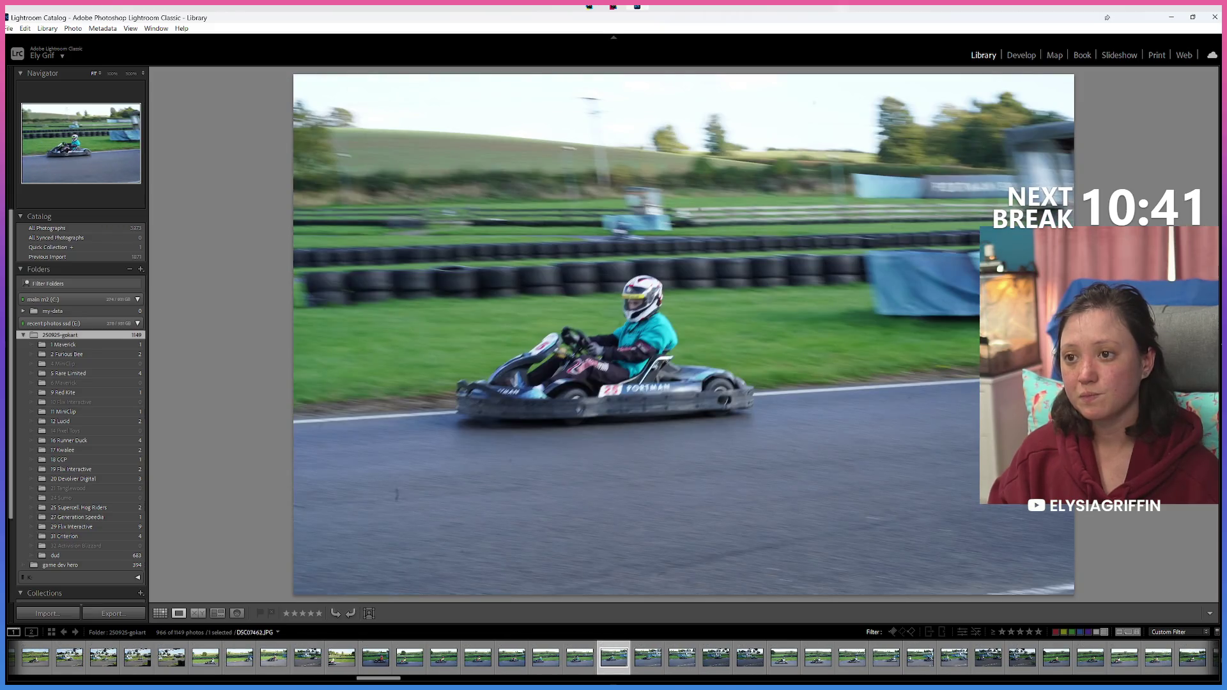
pyautogui.press('Right')
pyautogui.press('Right')
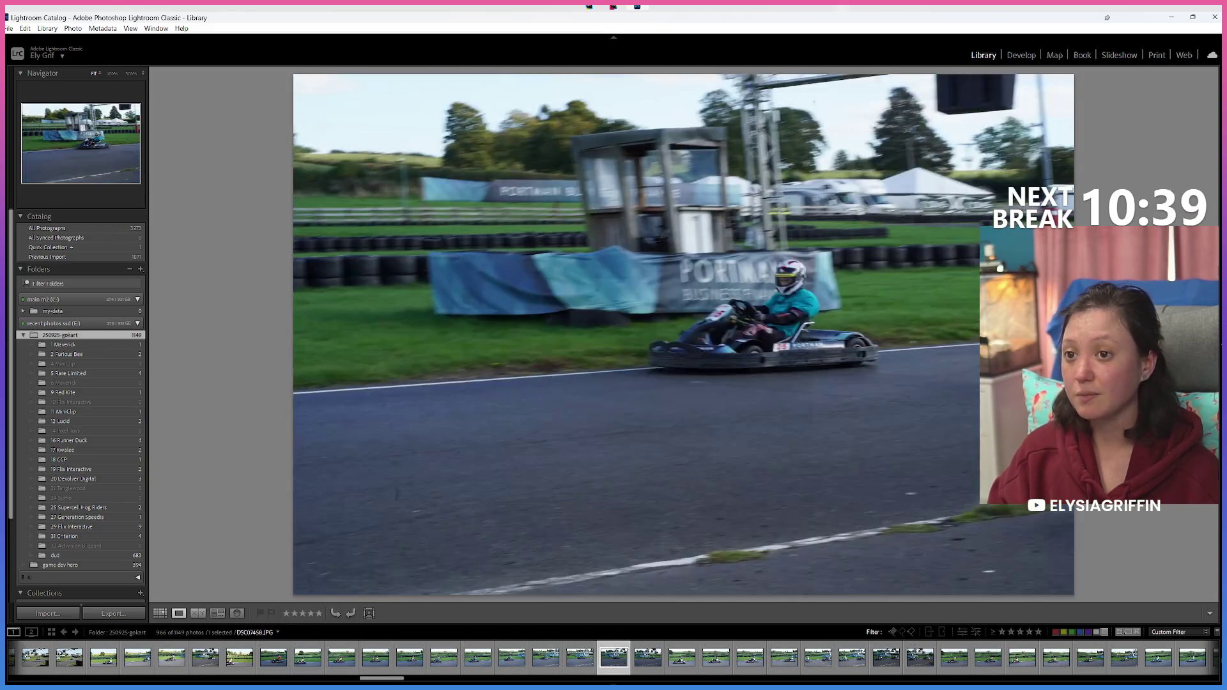
pyautogui.press('Right')
pyautogui.press('8')
pyautogui.press('Right')
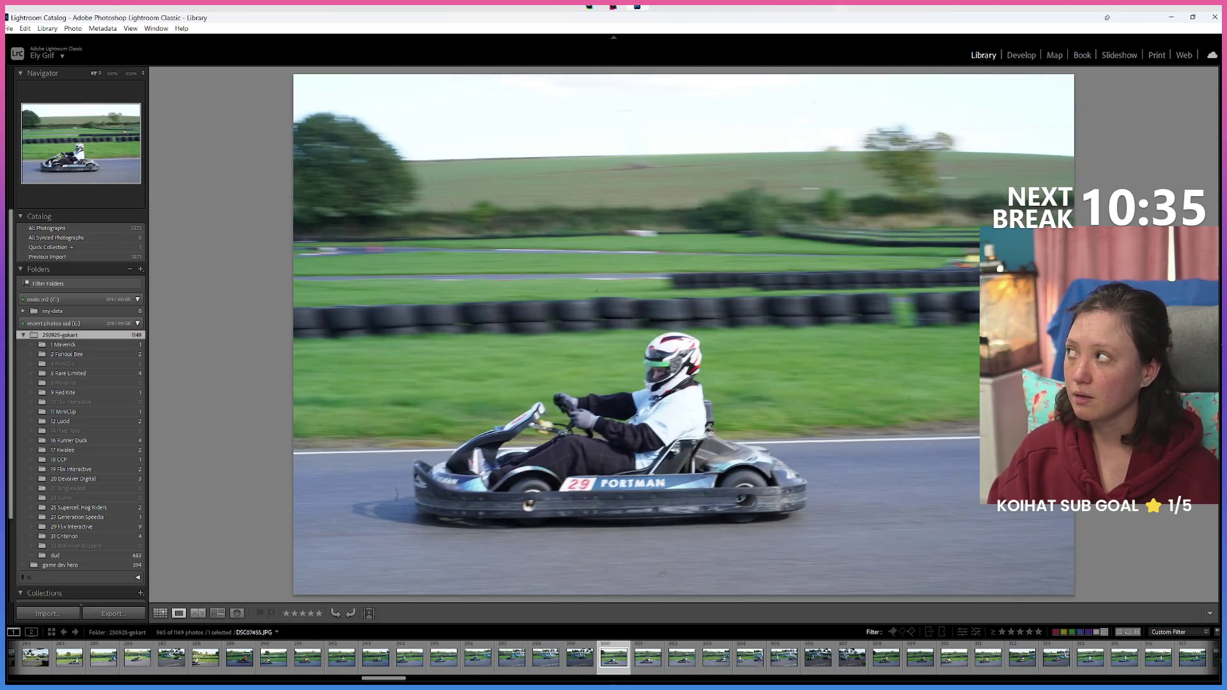
# Step: Compare neighbouring shots and label the kart 19 yellow-helmet, pink-jacket driver Green
pyautogui.press('Left')
pyautogui.press('Left')
pyautogui.press('Left')
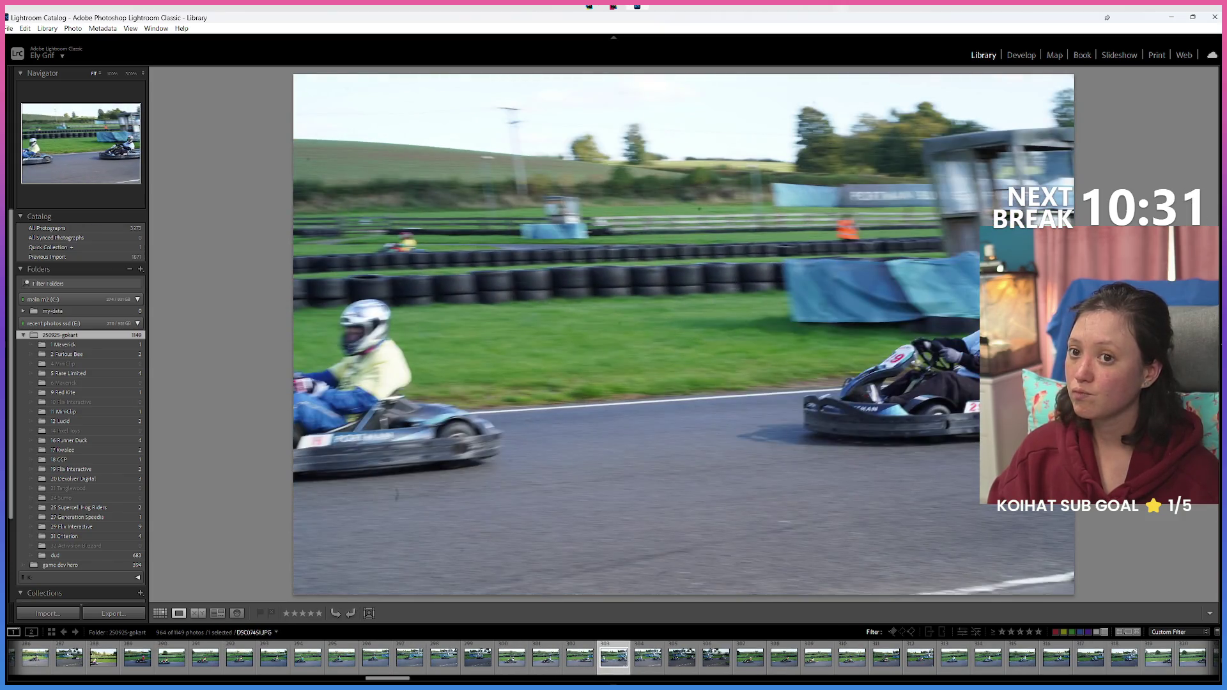
pyautogui.press('8')
pyautogui.press('Left')
pyautogui.press('Left')
pyautogui.press('Right')
pyautogui.press('8')
pyautogui.press('Left')
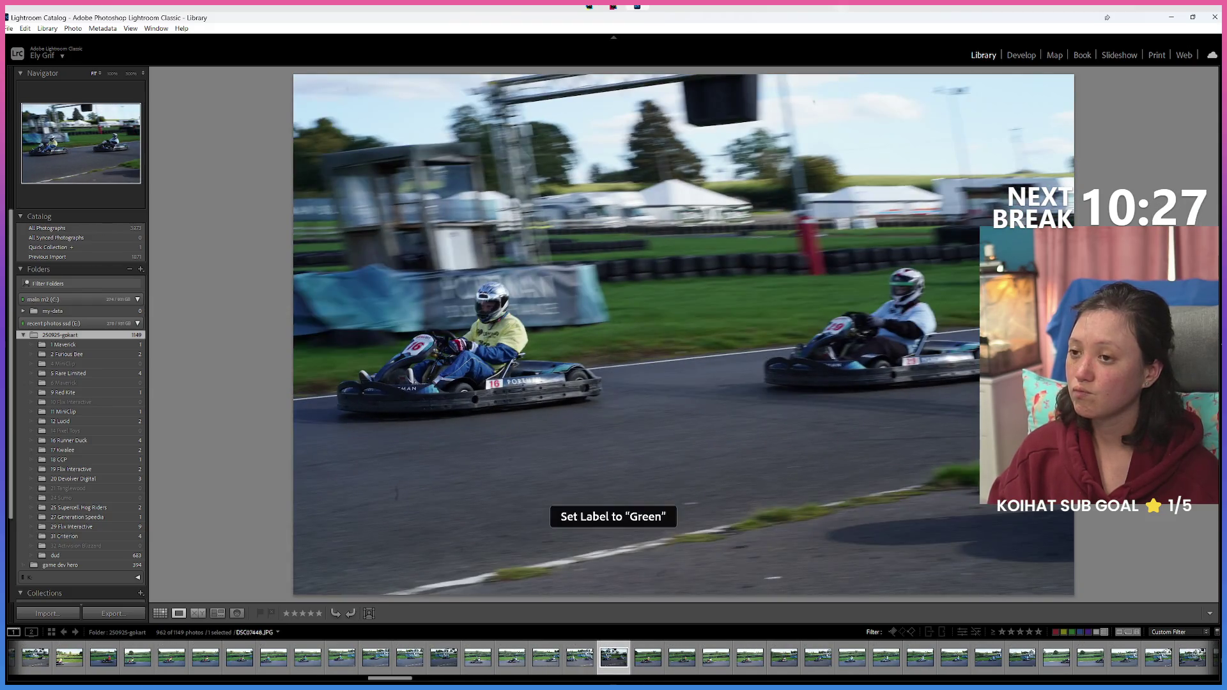
pyautogui.press('Left')
pyautogui.press('Left')
pyautogui.press('Left')
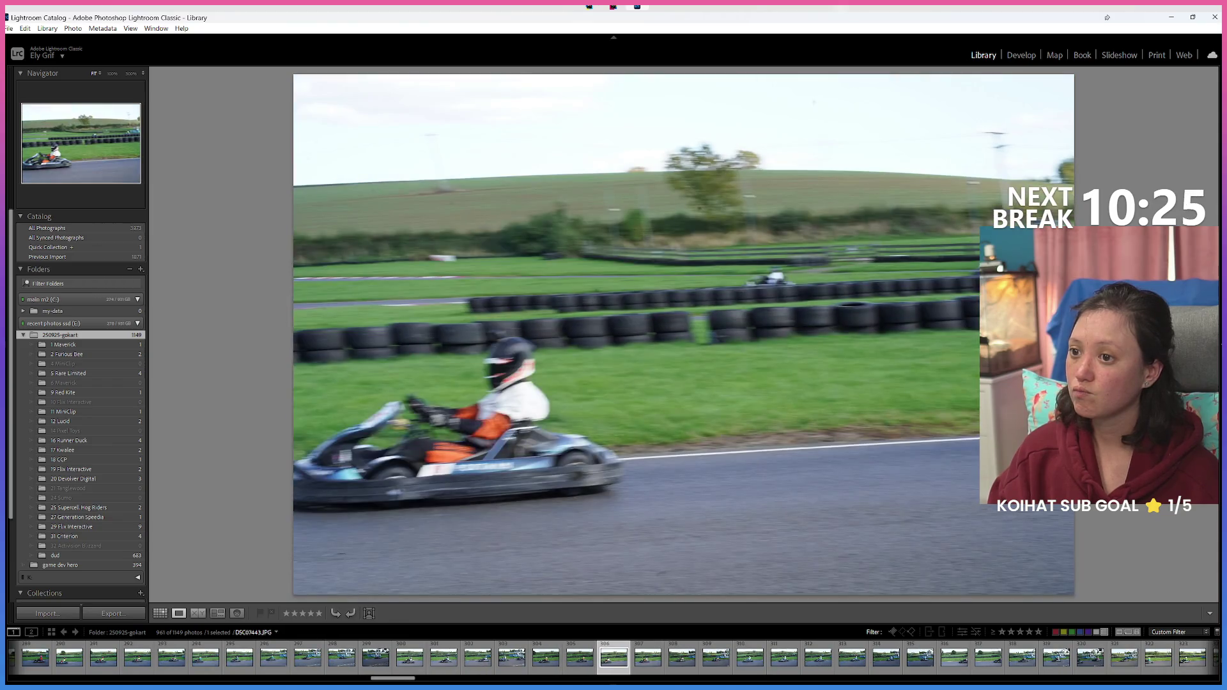
pyautogui.press('Right')
pyautogui.press('Right')
pyautogui.press('Right')
pyautogui.press('Right')
pyautogui.press('Left')
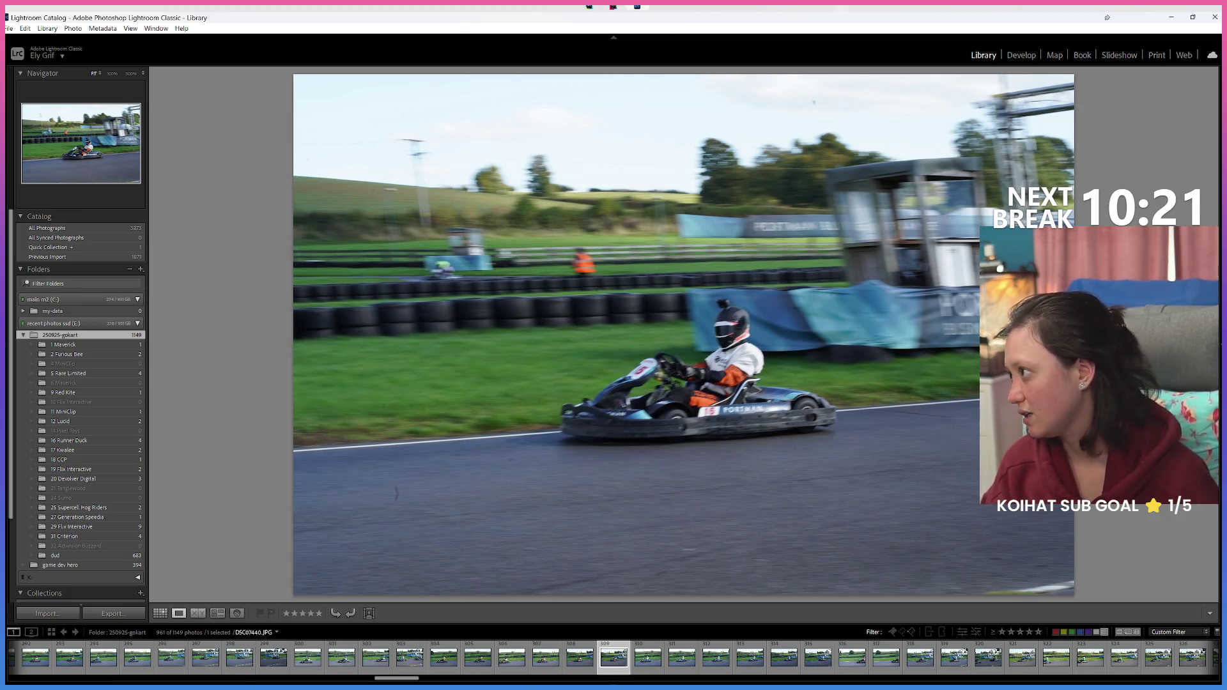
pyautogui.press('Right')
pyautogui.press('Left')
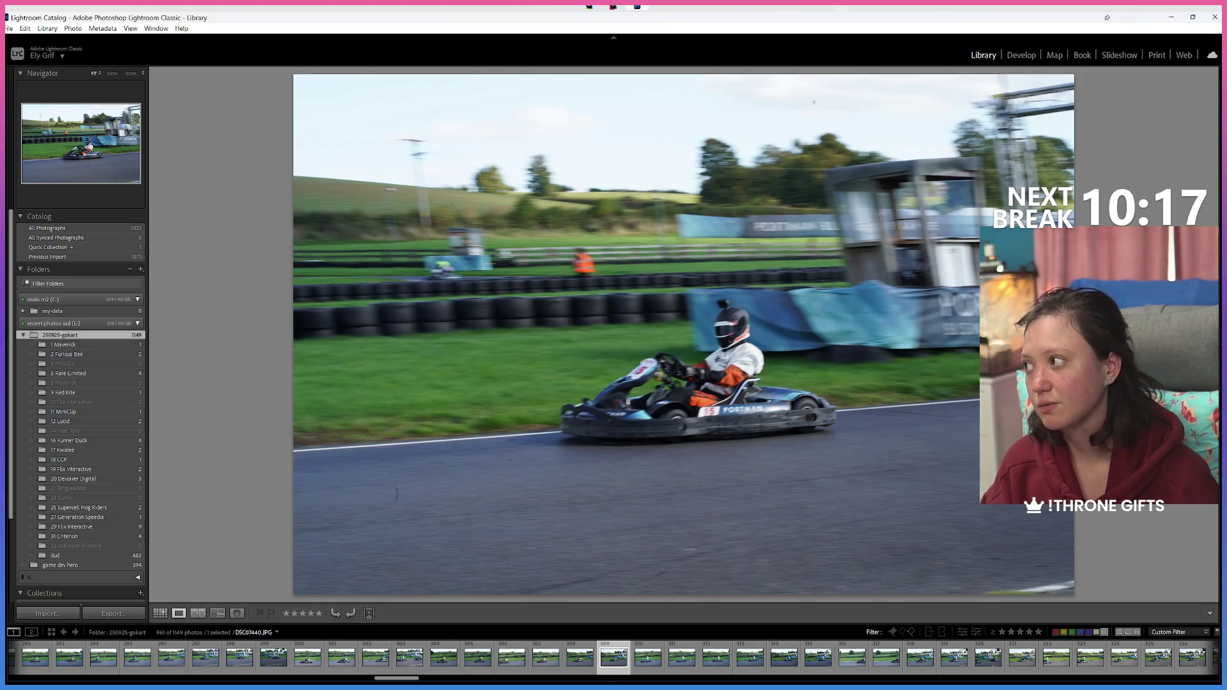
pyautogui.press('Right')
pyautogui.press('Right')
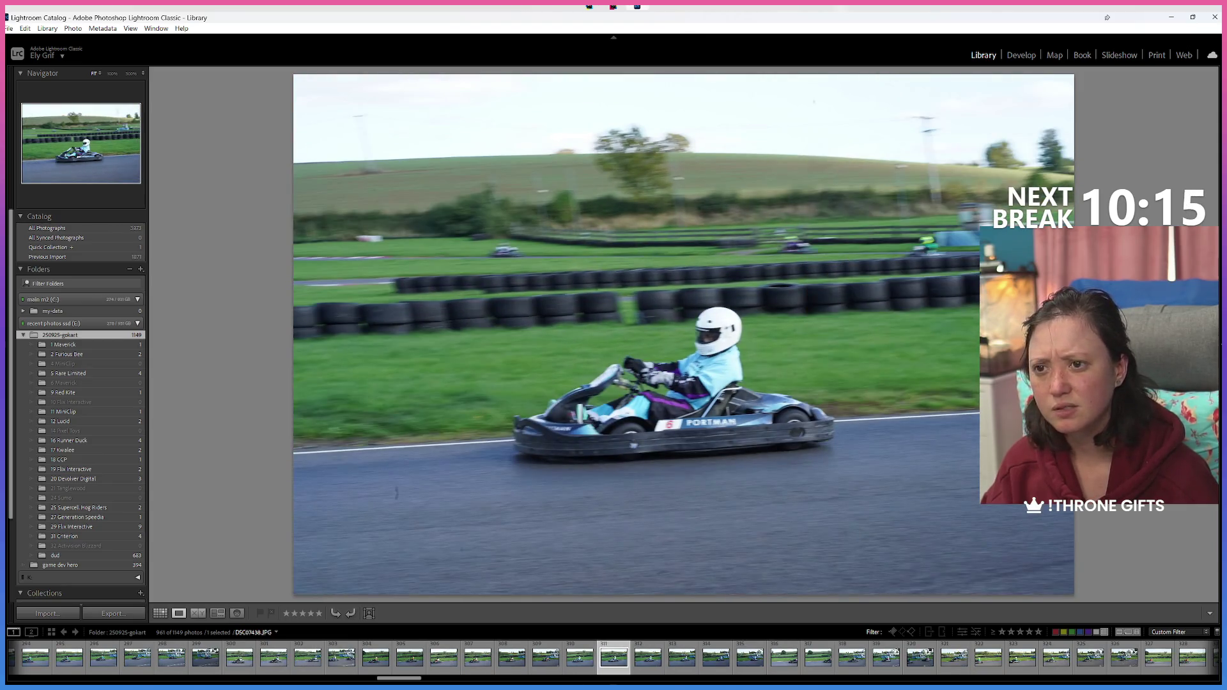
pyautogui.press('Right')
pyautogui.press('Right')
pyautogui.press('Right')
pyautogui.press('Right')
pyautogui.press('Right')
pyautogui.press('Right')
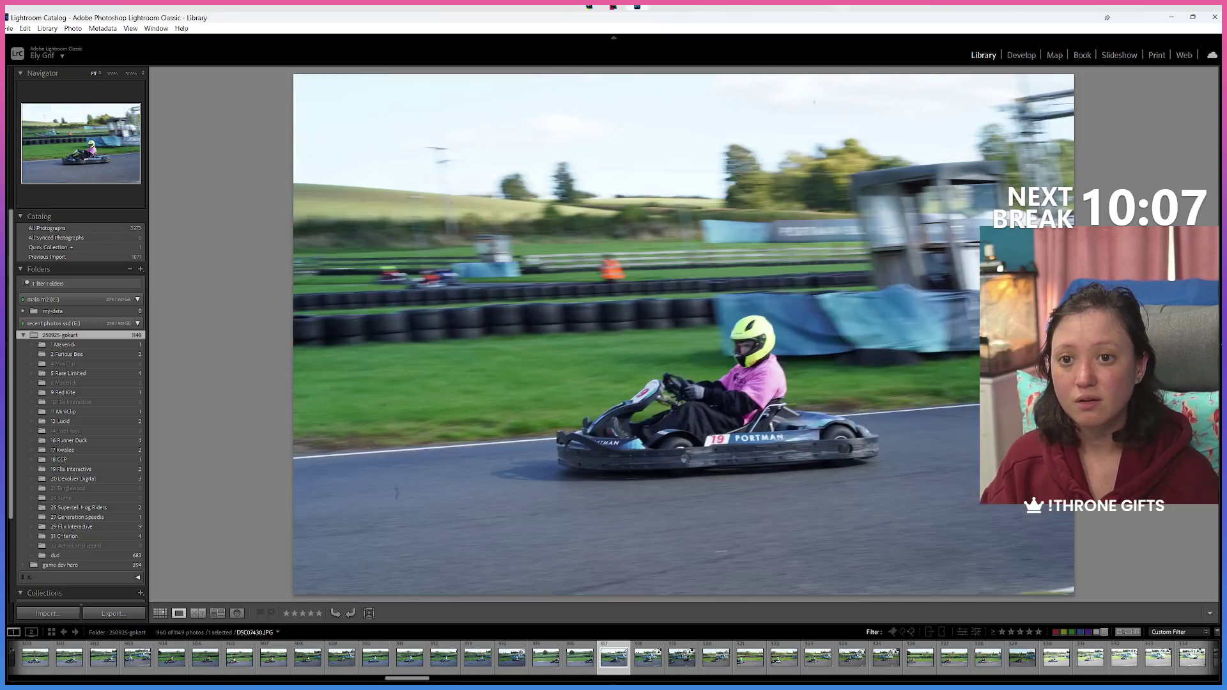
# Step: Give a few shots the Yellow label (key 7) while advancing through the photos
pyautogui.press('7')
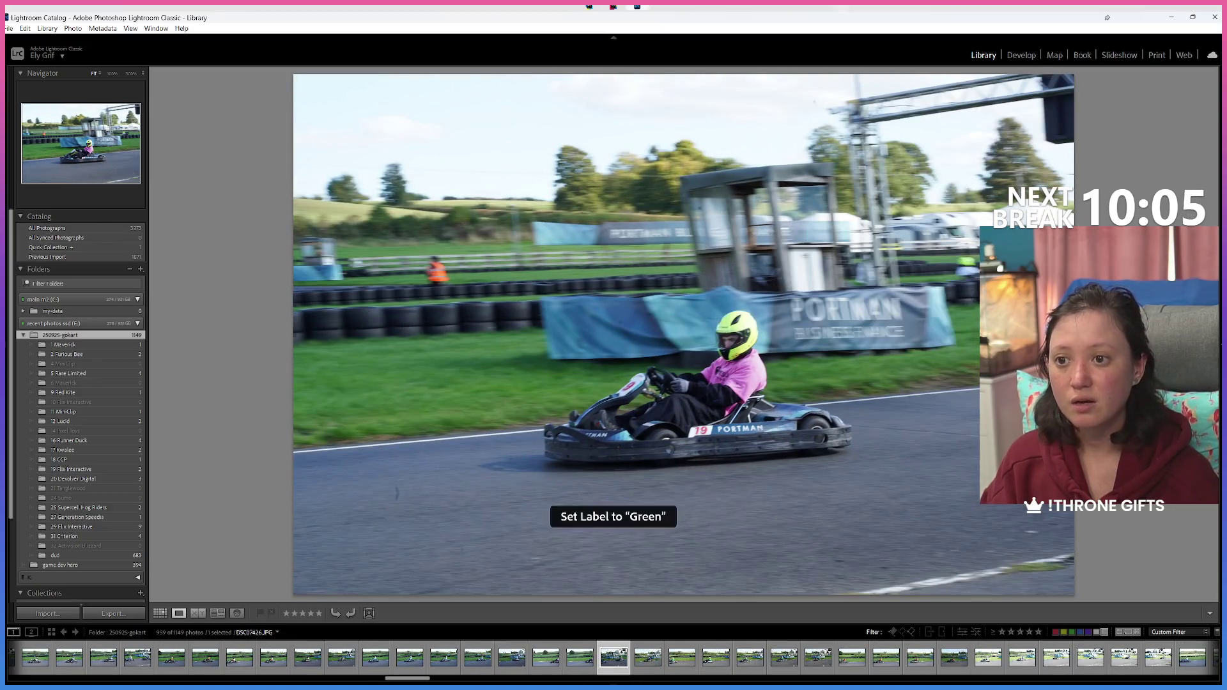
pyautogui.press('7')
pyautogui.press('Right')
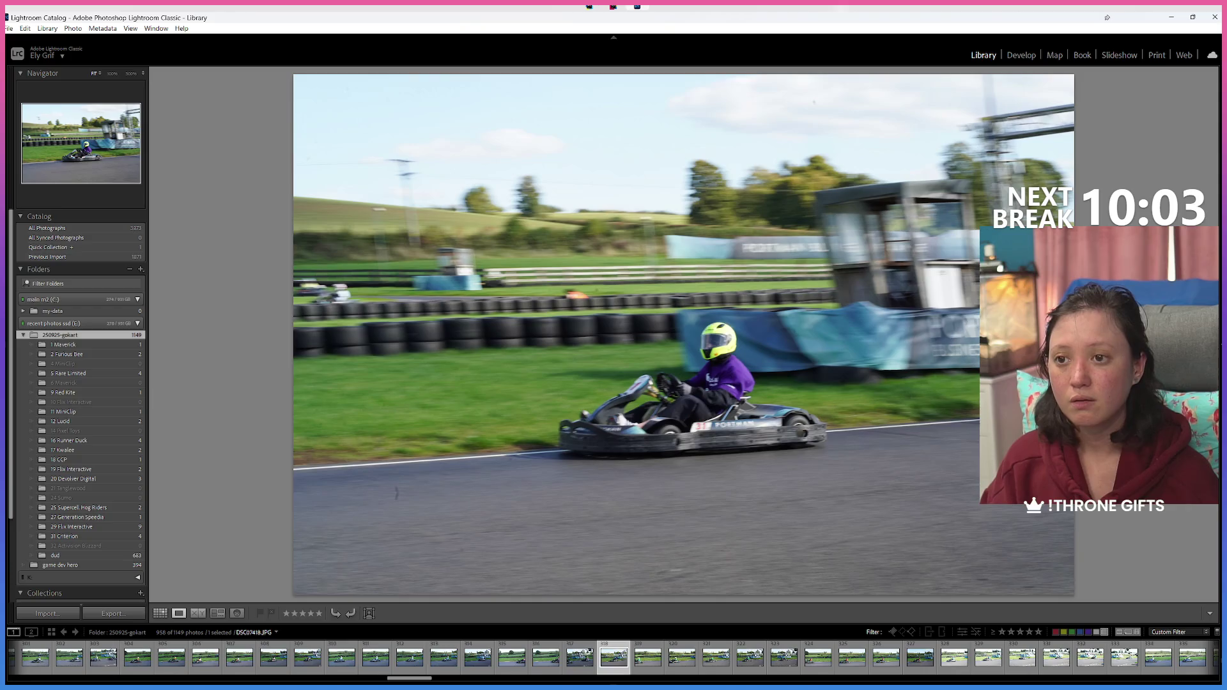
pyautogui.press('Right')
pyautogui.press('7')
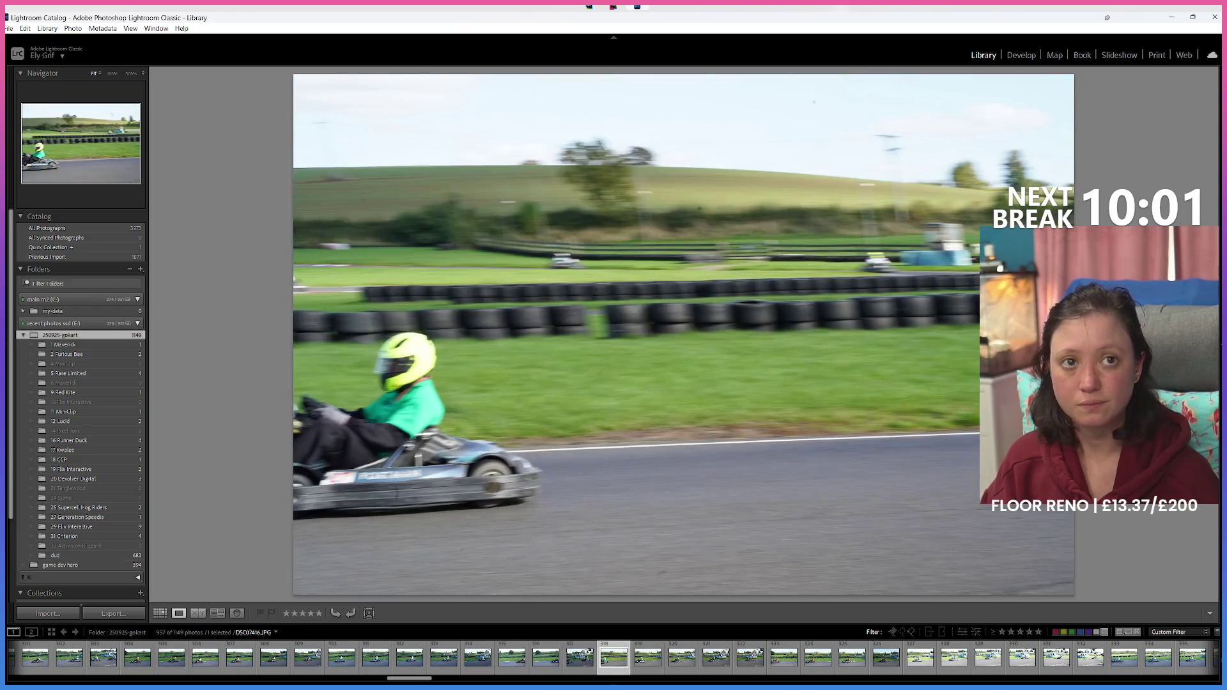
pyautogui.press('Right')
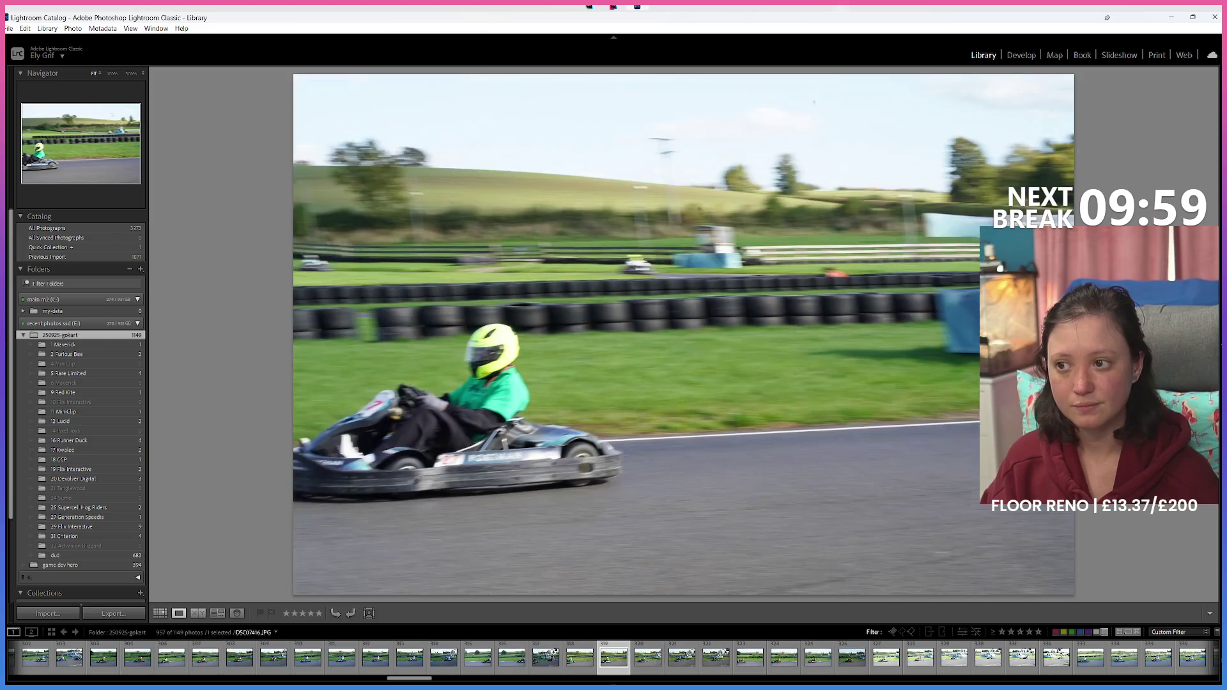
pyautogui.press('Right')
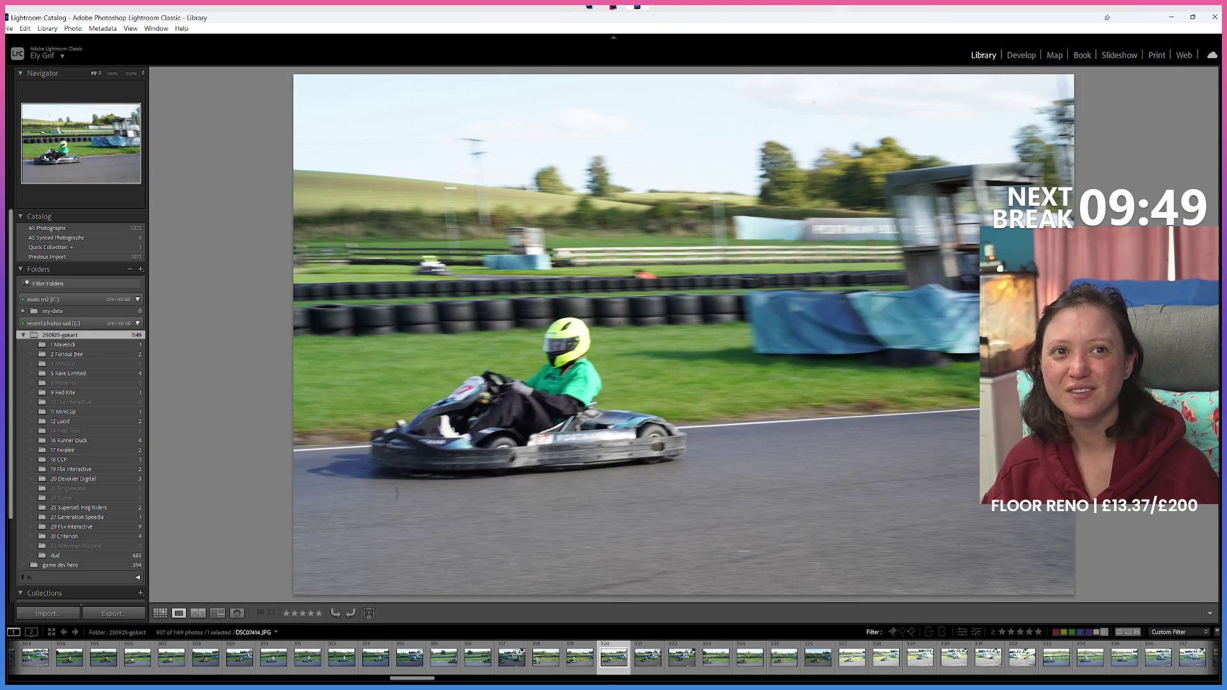
# Step: Label more keepers Green and flag one shot as rejected, reaching kart 28 at 952 photos
pyautogui.press('8')
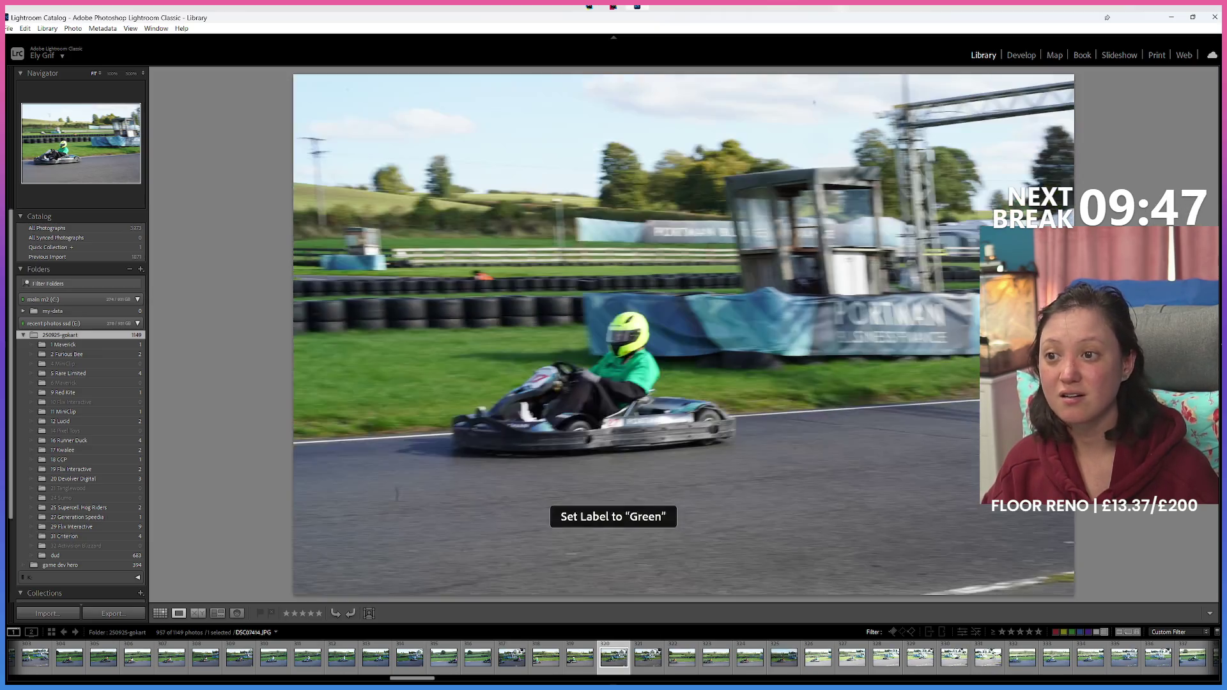
pyautogui.press('Left')
pyautogui.press('Left')
pyautogui.press('Left')
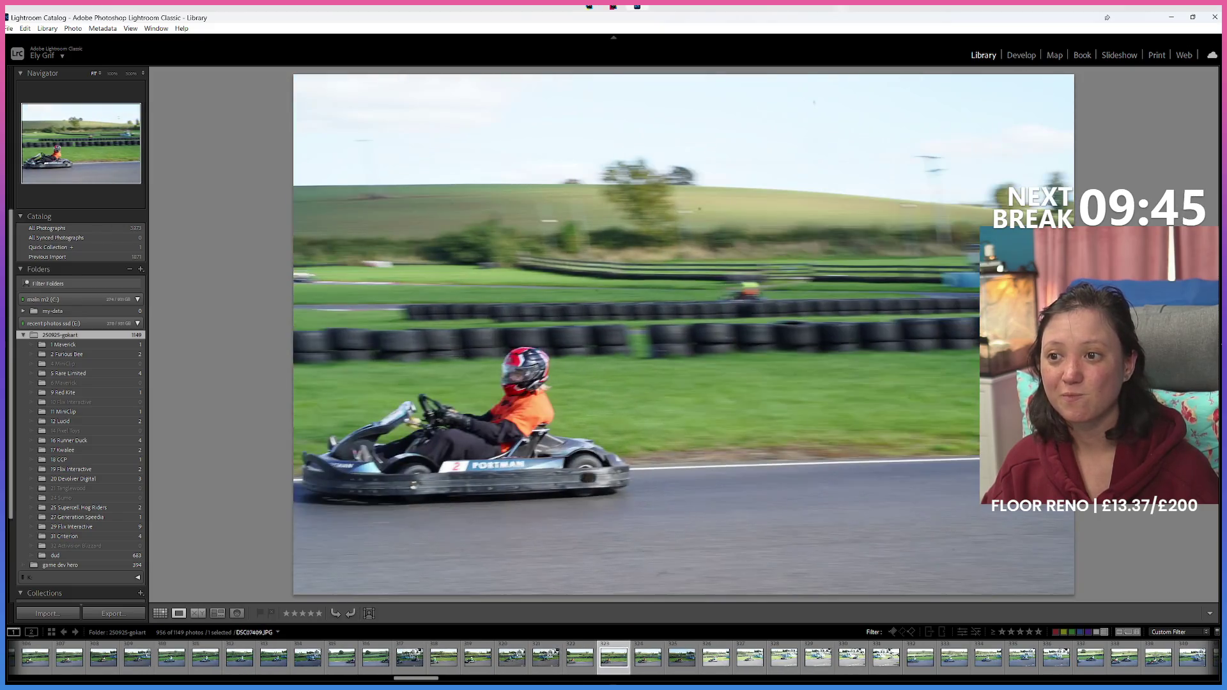
pyautogui.press('Left')
pyautogui.press('Left')
pyautogui.press('8')
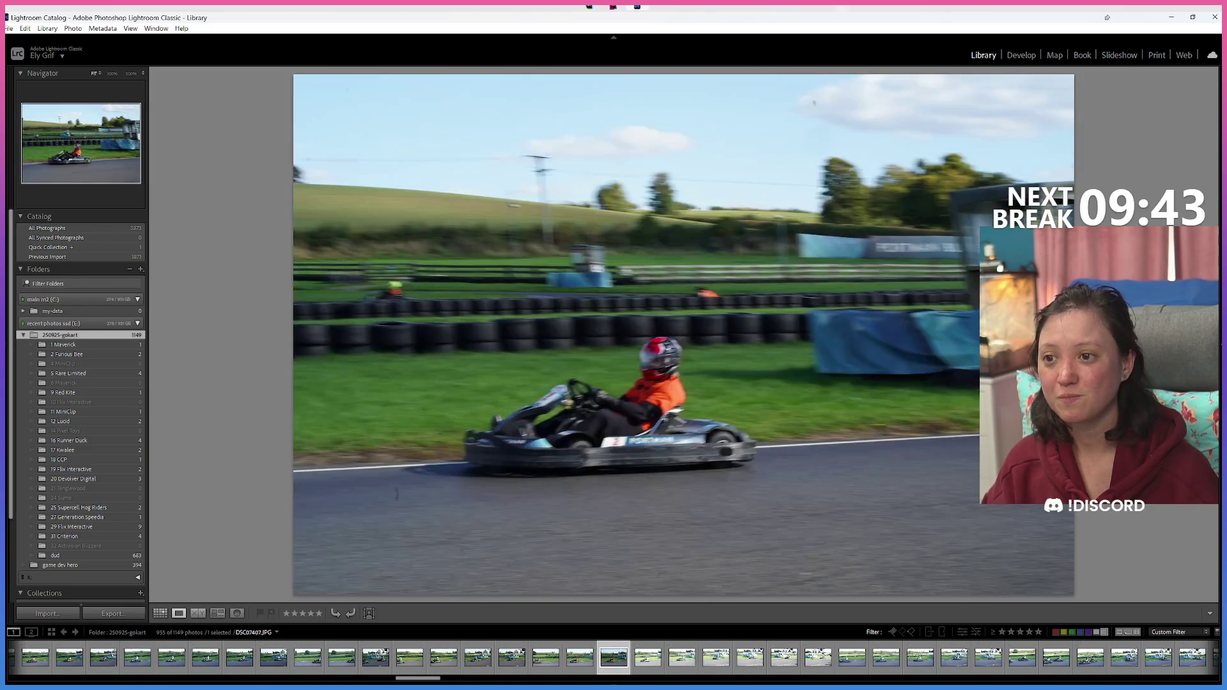
pyautogui.press('Left')
pyautogui.press('Left')
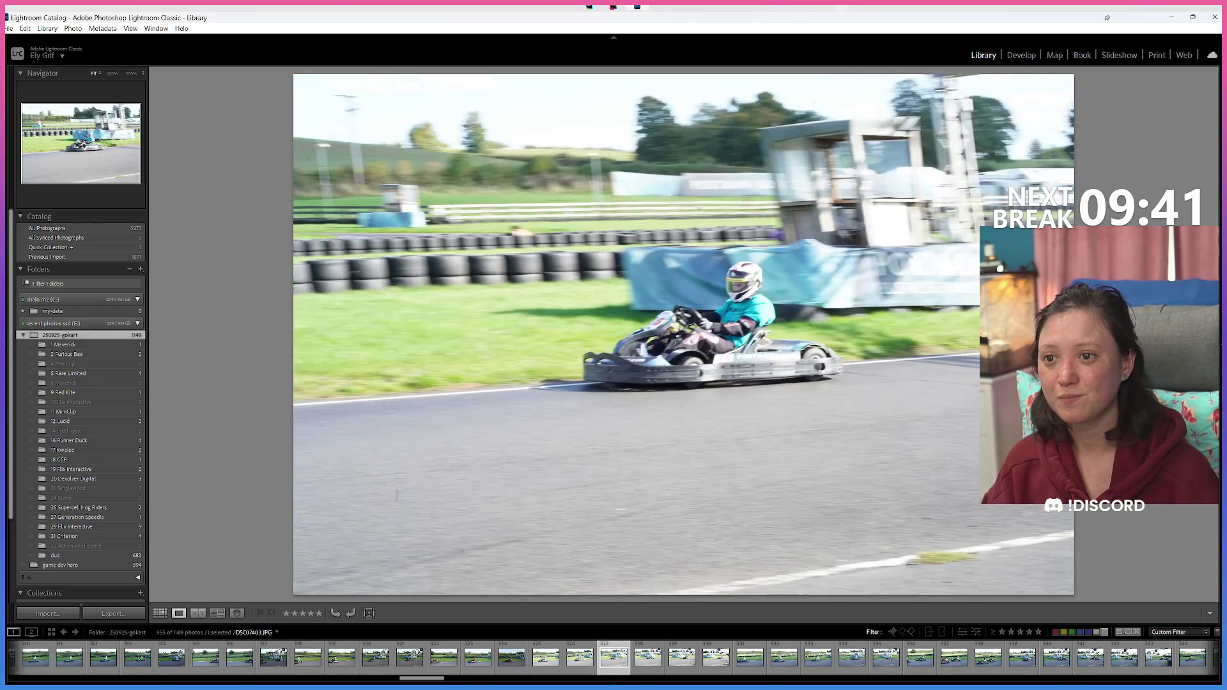
pyautogui.press('Left')
pyautogui.press('Left')
pyautogui.press('Left')
pyautogui.press('Left')
pyautogui.press('Right')
pyautogui.press('Left')
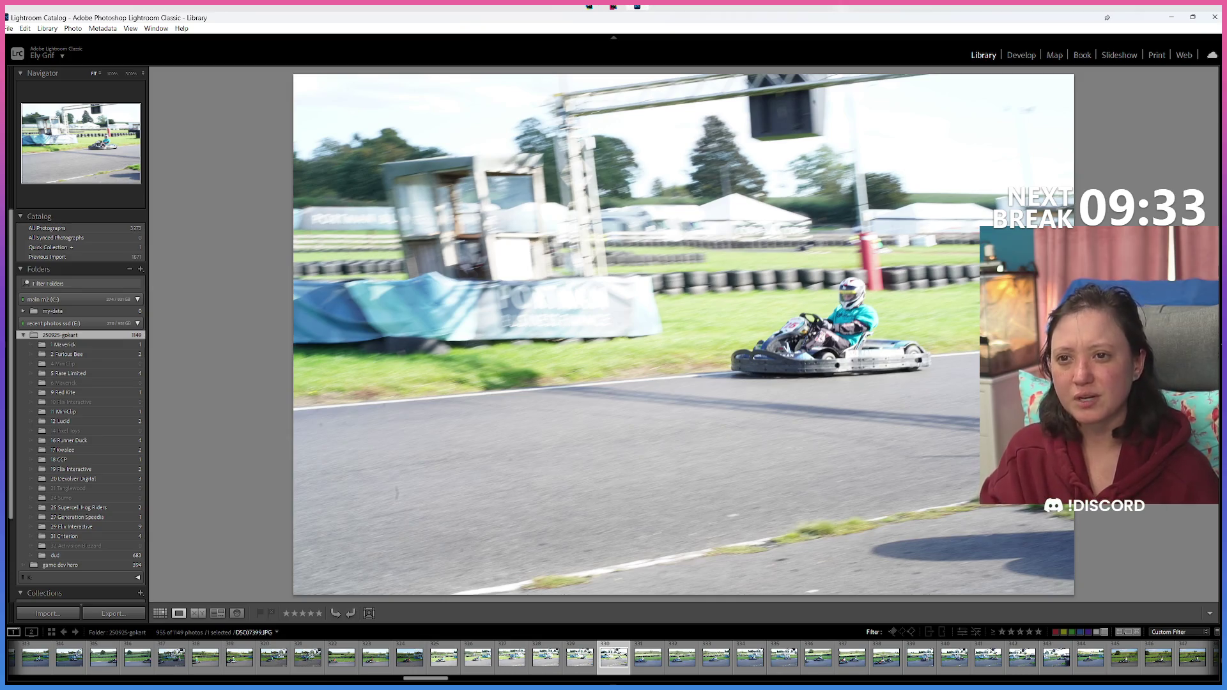
pyautogui.press('x')
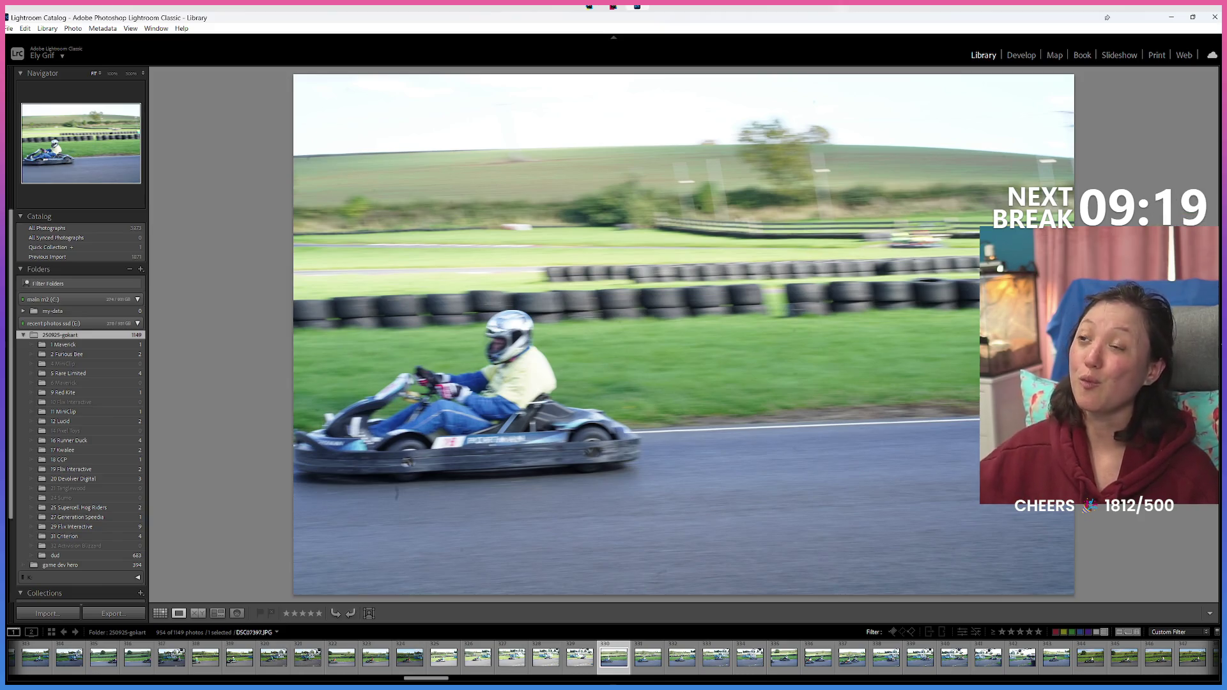
pyautogui.press('Right')
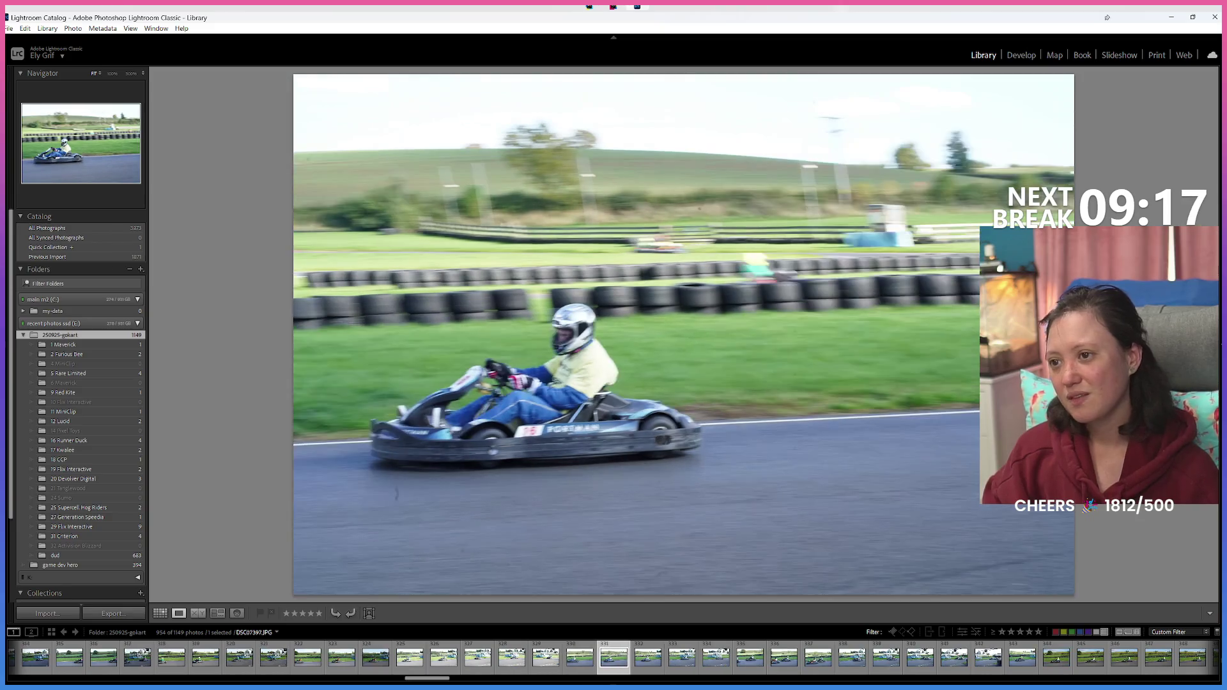
pyautogui.press('Right')
pyautogui.press('Right')
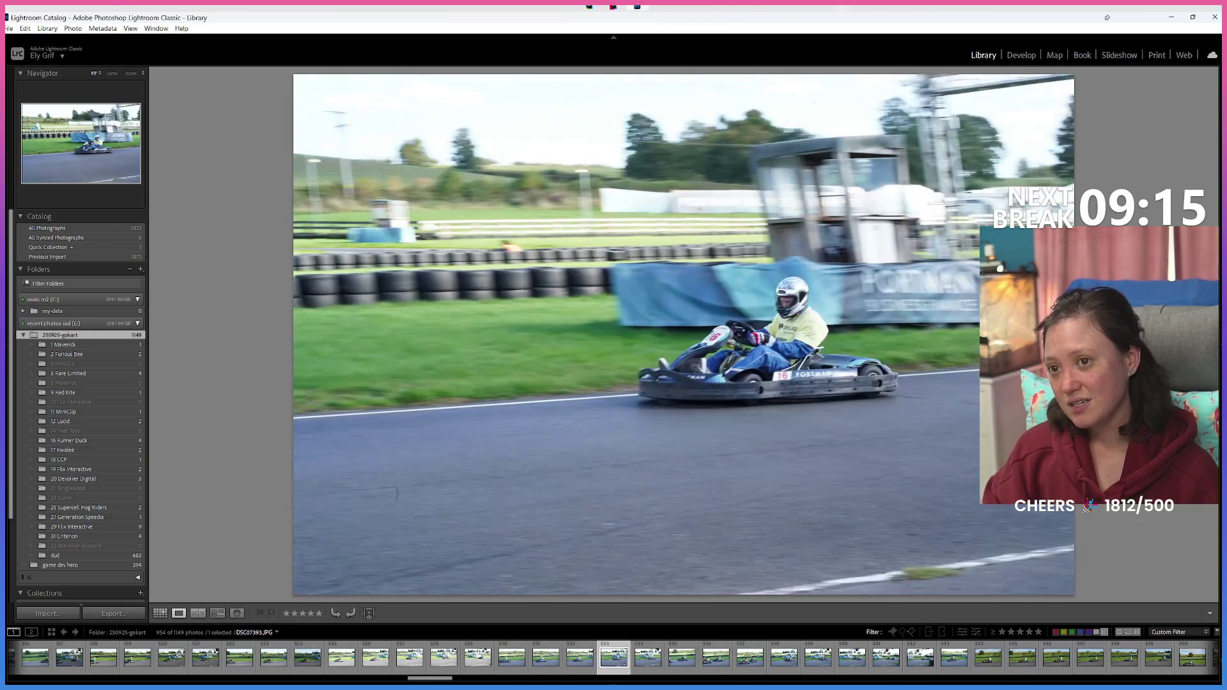
pyautogui.press('8')
pyautogui.press('8')
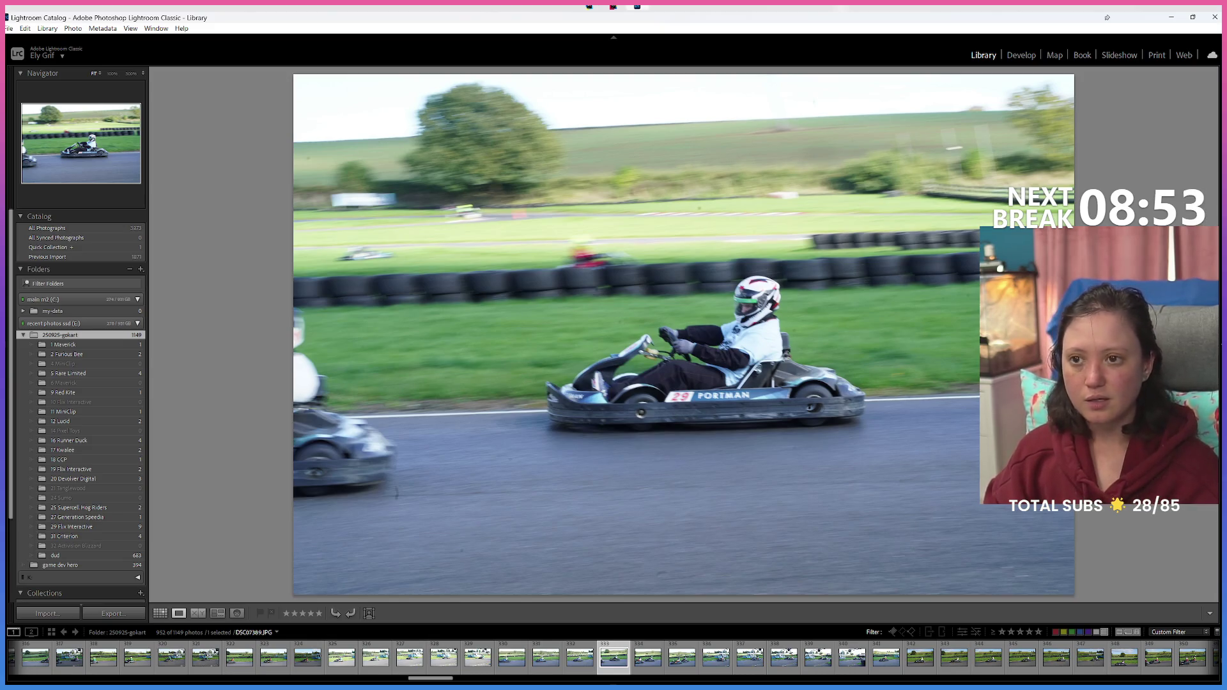
# Step: Flag the current kart 28 shot as rejected with X
pyautogui.press('x')
pyautogui.press('x')
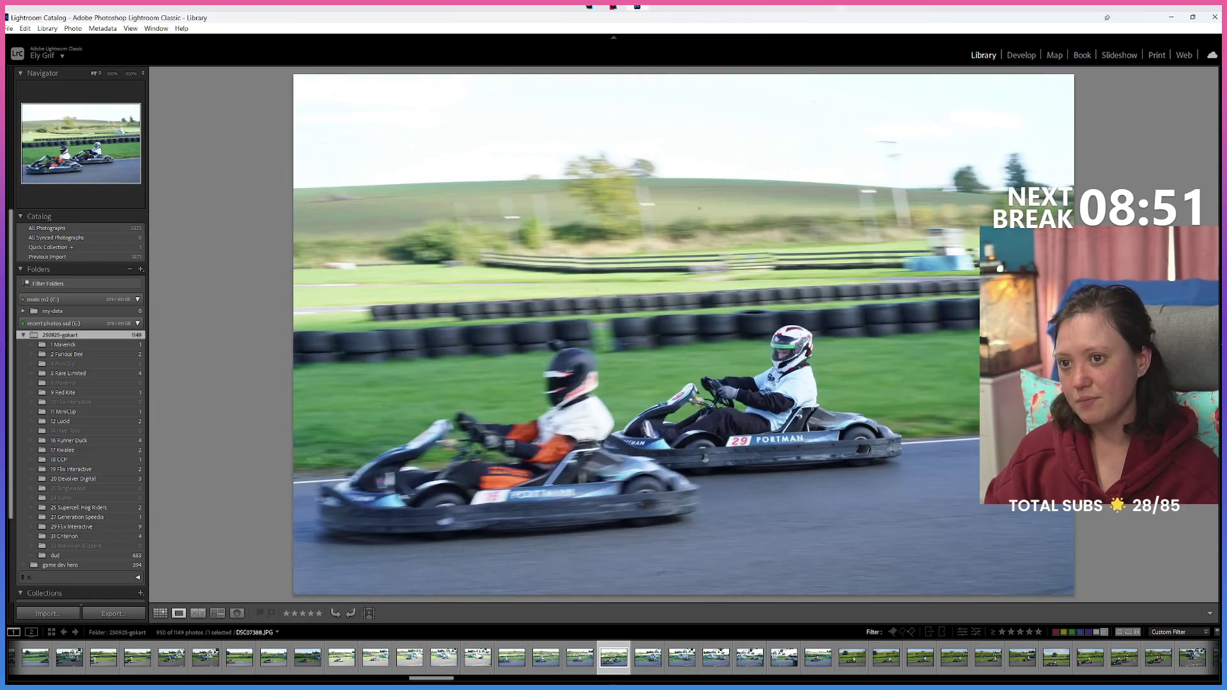
# Step: Step through the kart shots, giving the keepers a Green label with the 8 key
pyautogui.press('8')
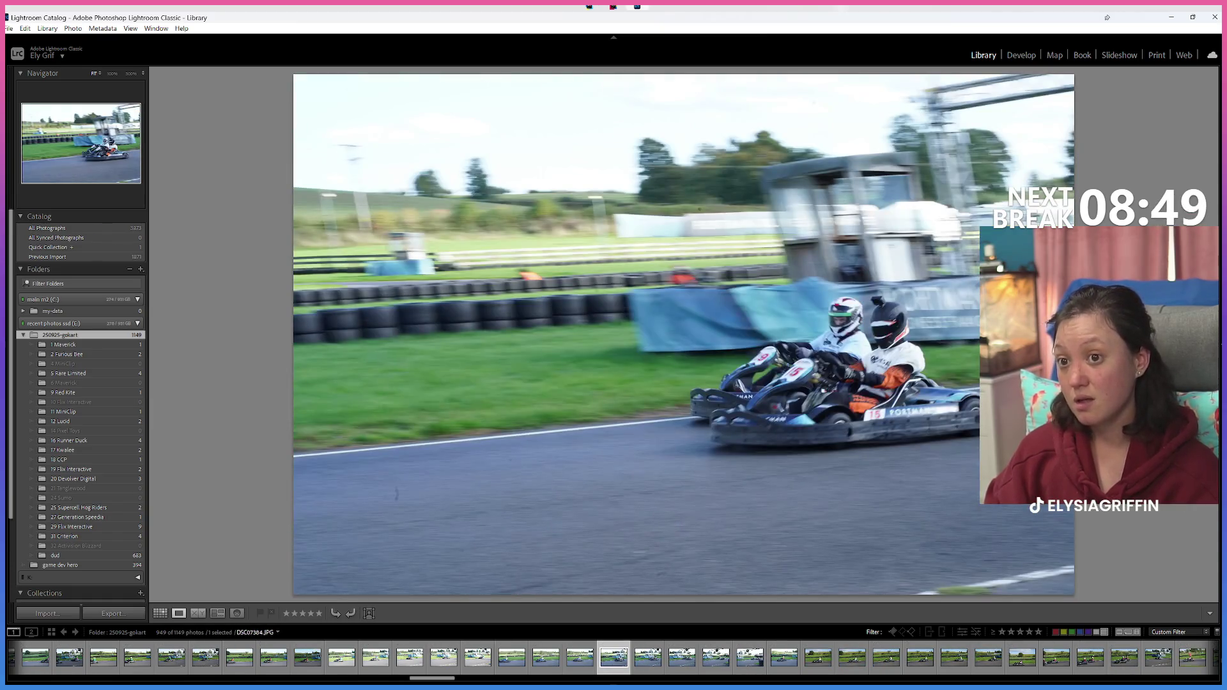
pyautogui.press('x')
pyautogui.press('8')
pyautogui.press('x')
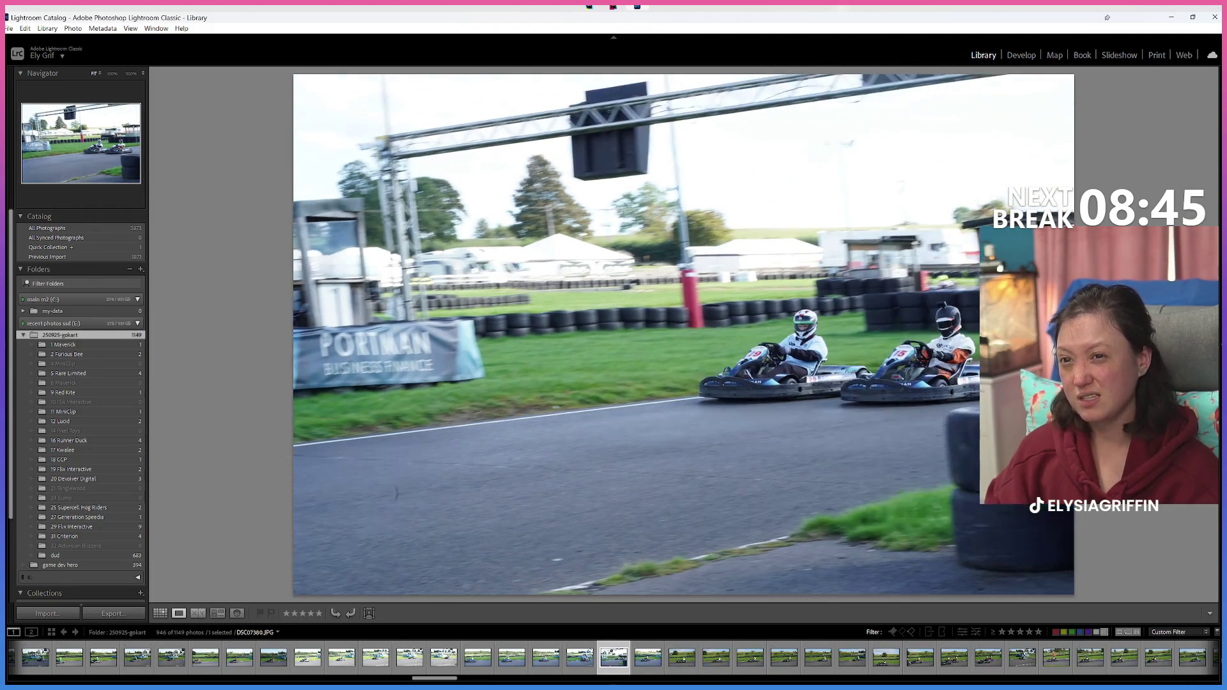
pyautogui.press('x')
pyautogui.press('Right')
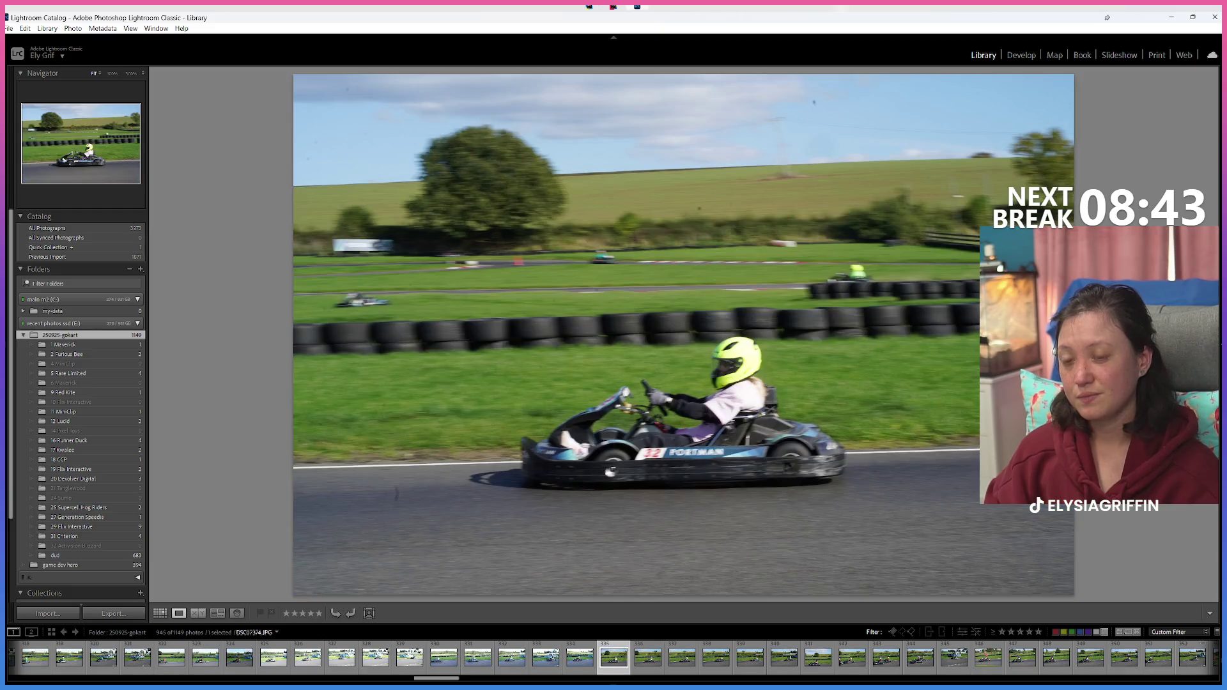
pyautogui.press('Right')
pyautogui.press('Right')
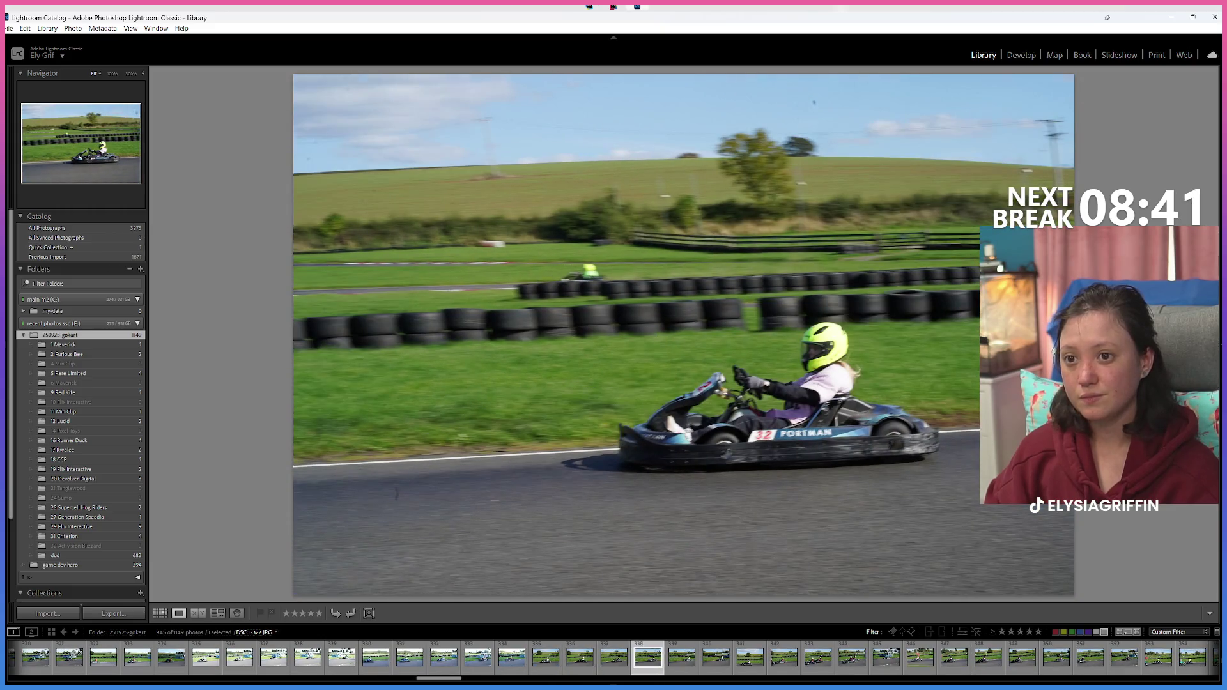
pyautogui.press('Right')
pyautogui.press('8')
pyautogui.press('Right')
pyautogui.press('Right')
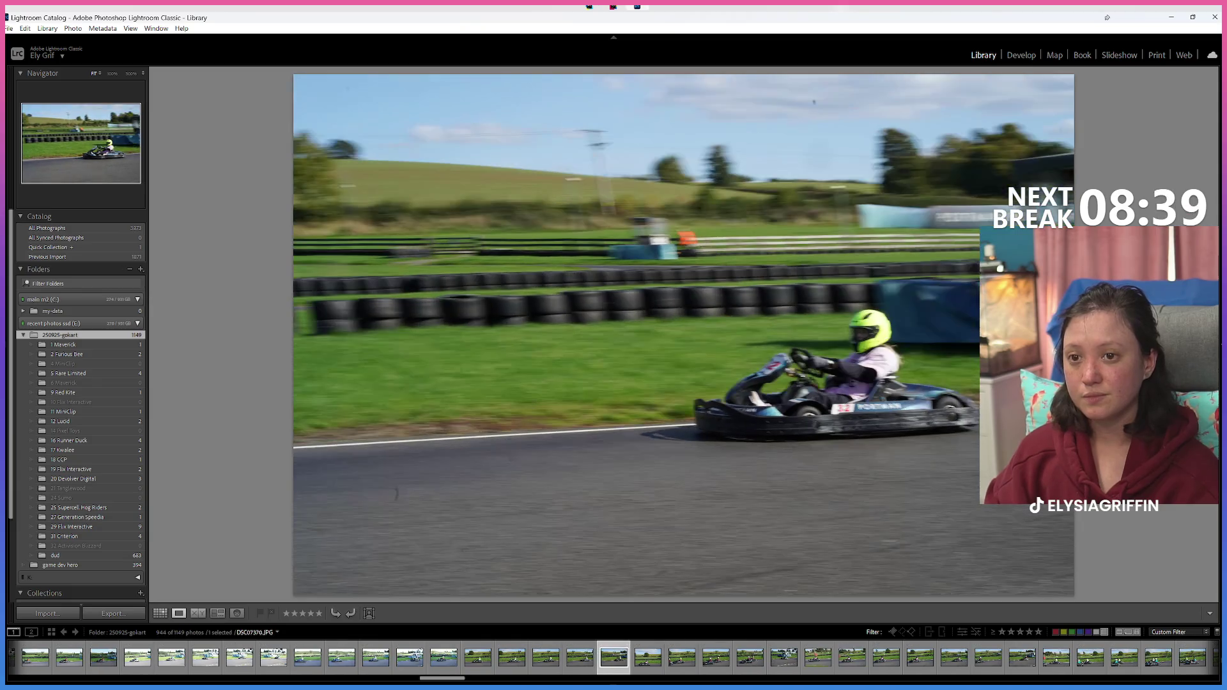
pyautogui.press('Right')
pyautogui.press('Right')
pyautogui.press('Right')
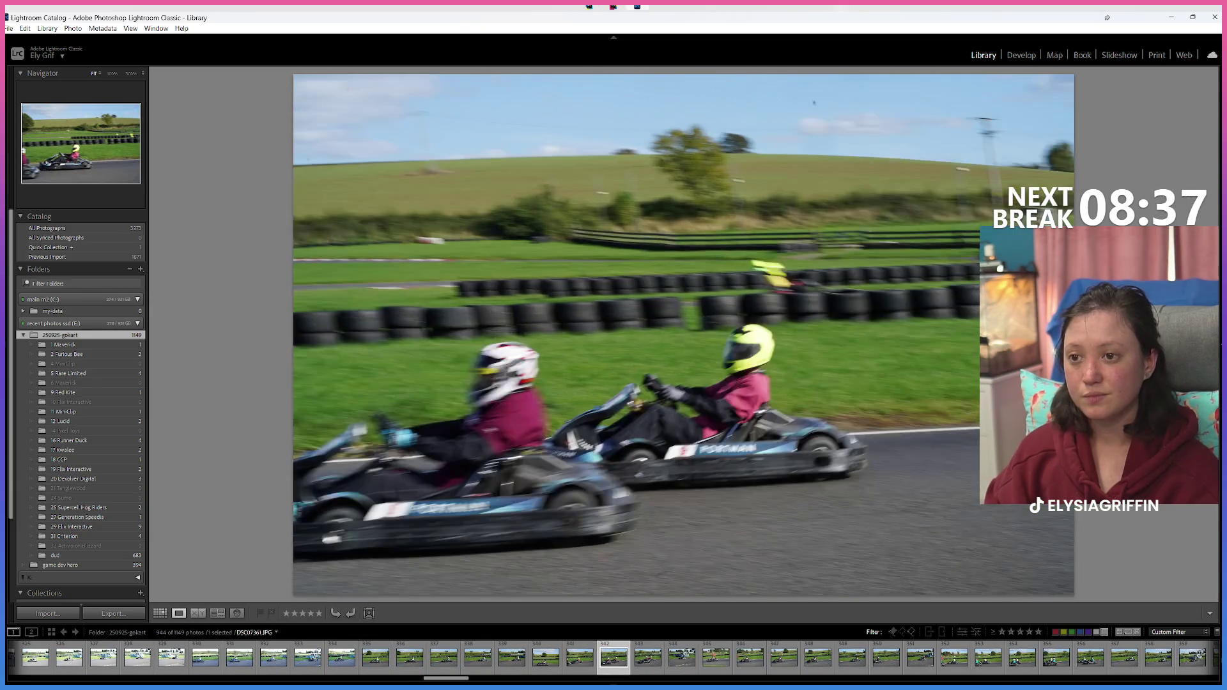
pyautogui.press('8')
pyautogui.press('Right')
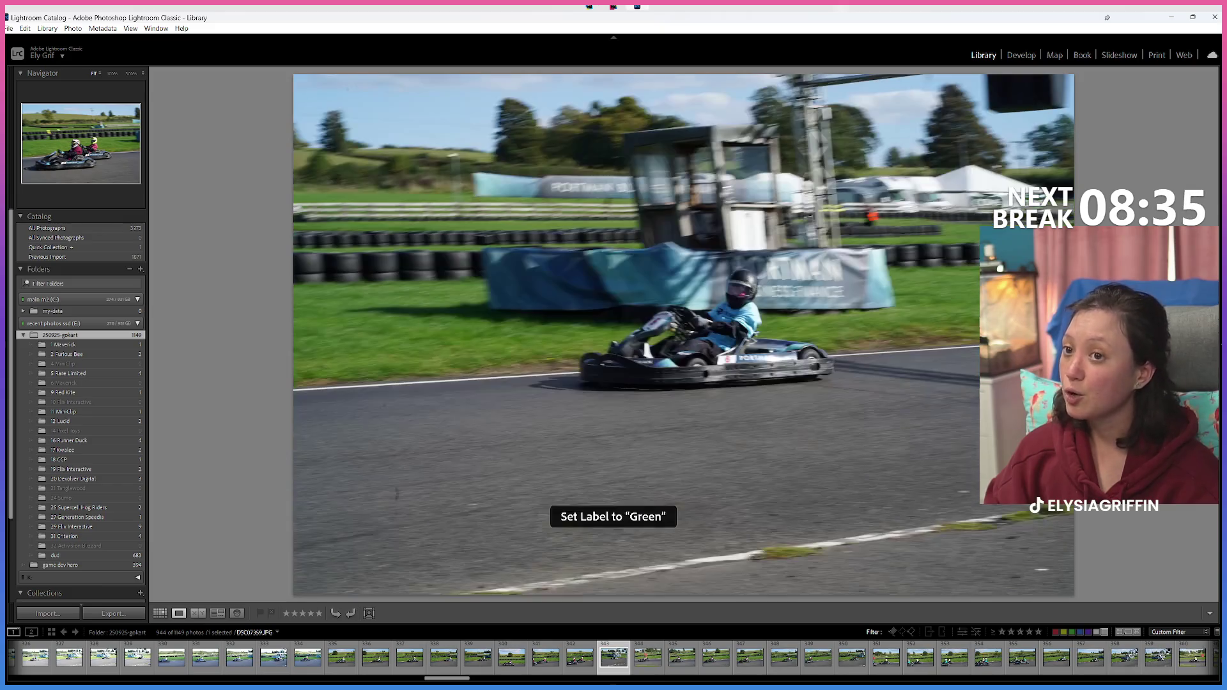
pyautogui.press('Right')
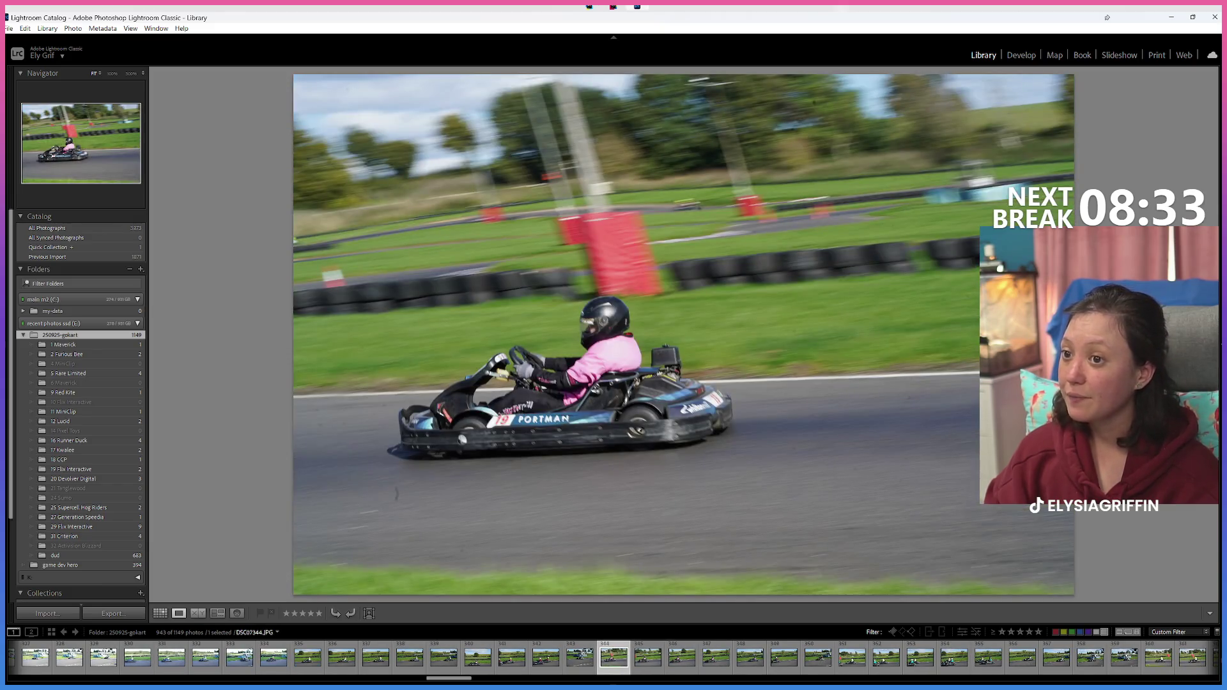
pyautogui.press('8')
pyautogui.press('8')
pyautogui.press('8')
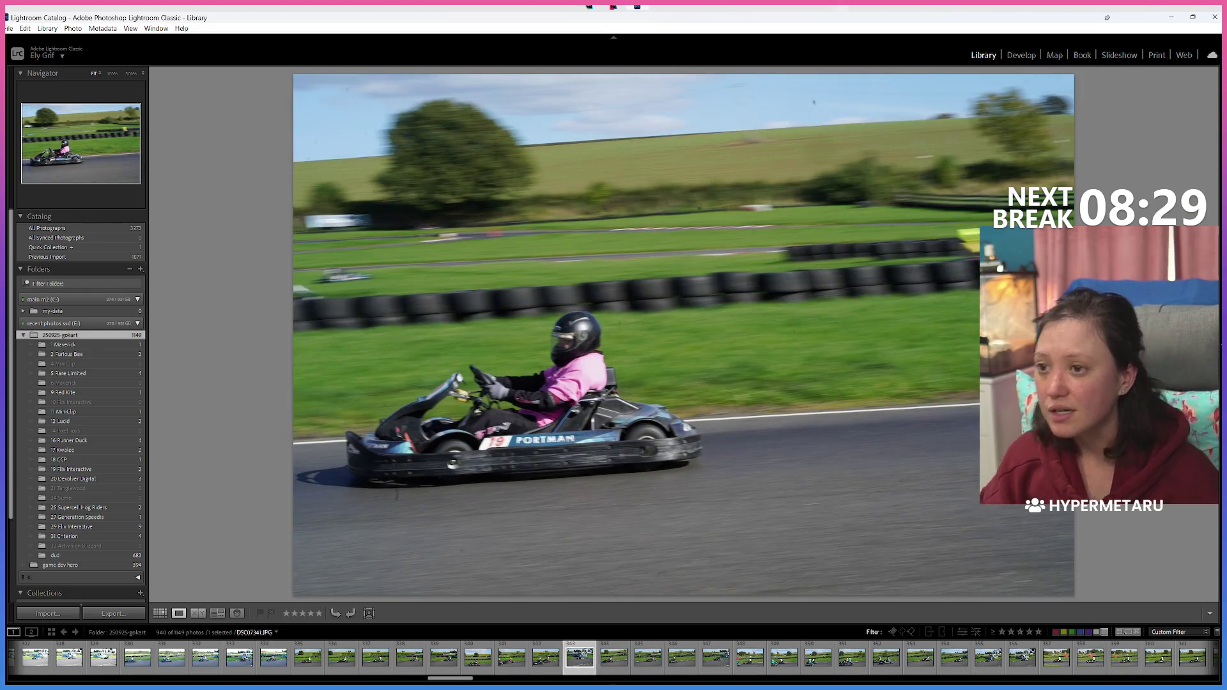
# Step: Undo the last label, return to the pink-jacketed driver's shot and zoom in to check sharpness
pyautogui.press('Left')
pyautogui.press('Left')
pyautogui.press('Left')
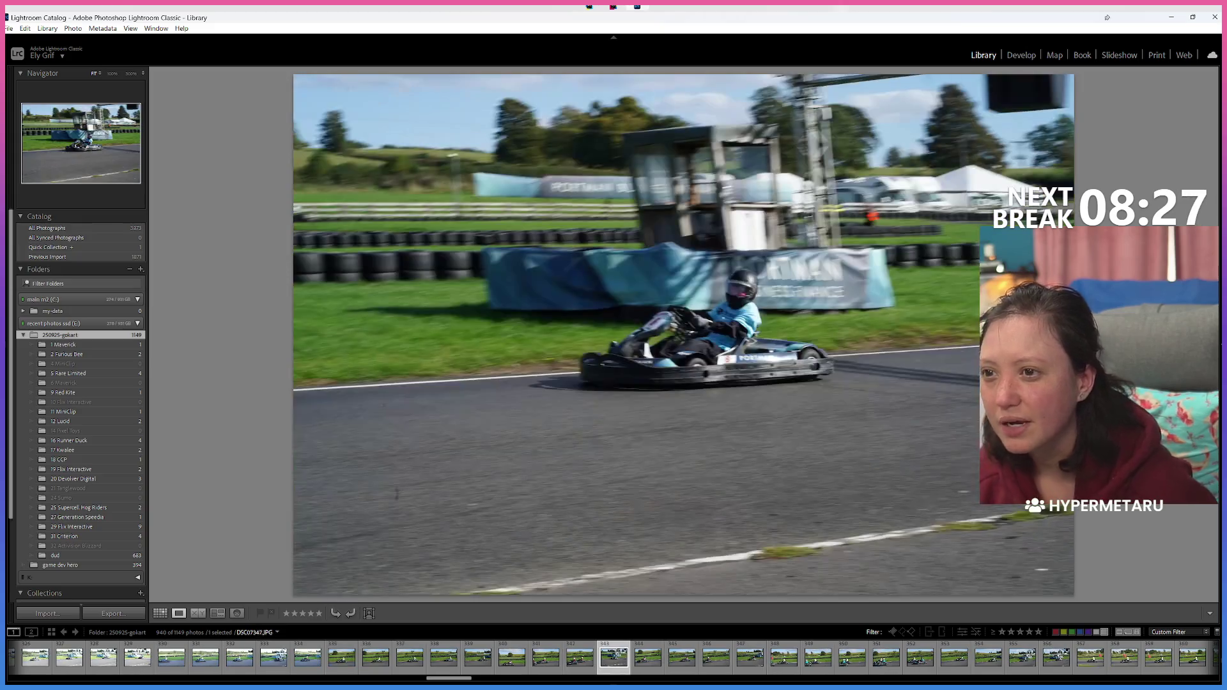
pyautogui.hotkey('ctrl', 'z')
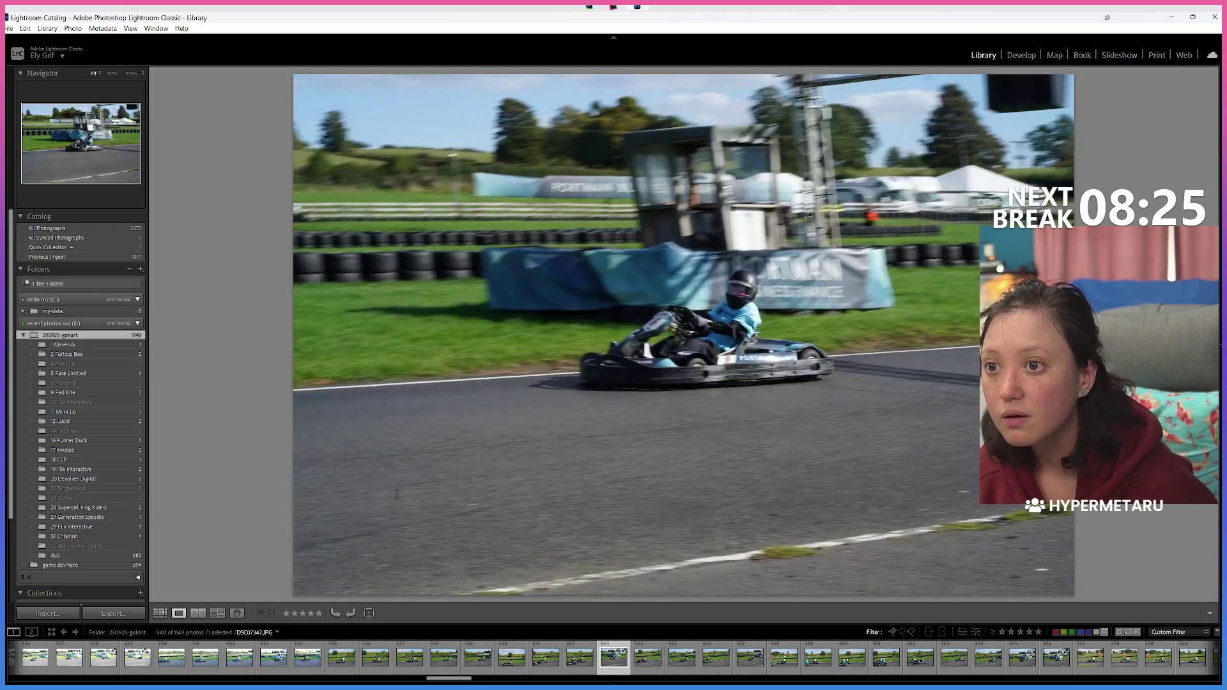
pyautogui.press('Right')
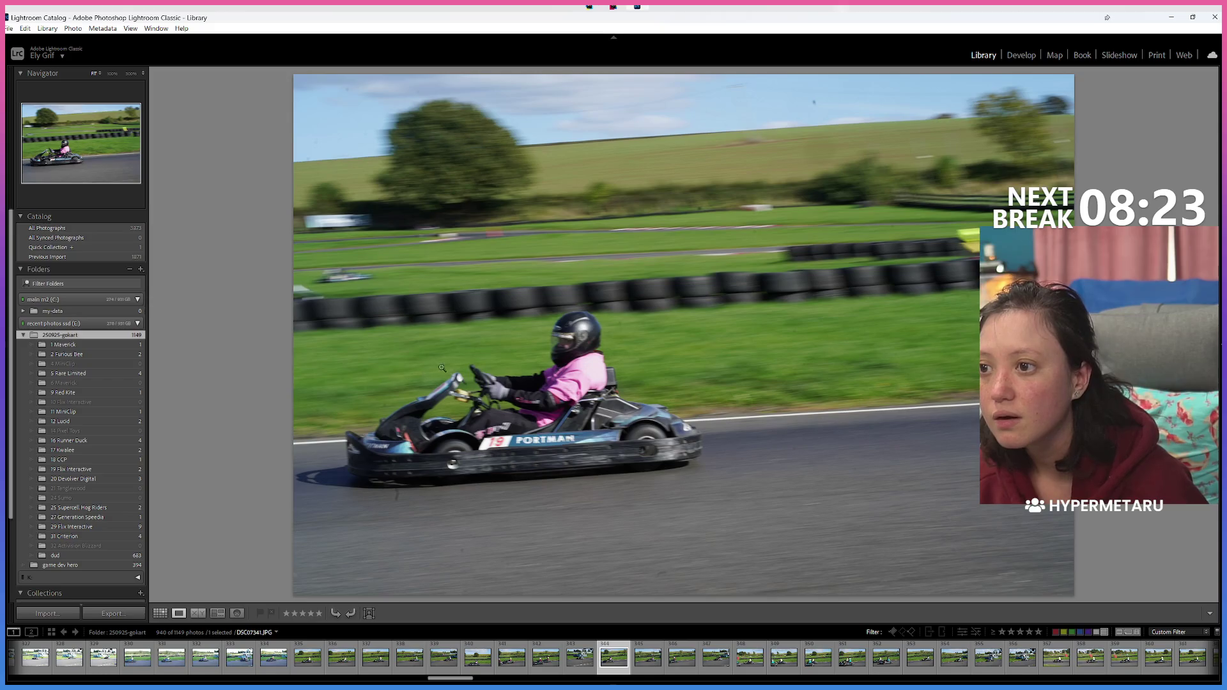
pyautogui.moveTo(782, 233); pyautogui.dragTo(963, 96)
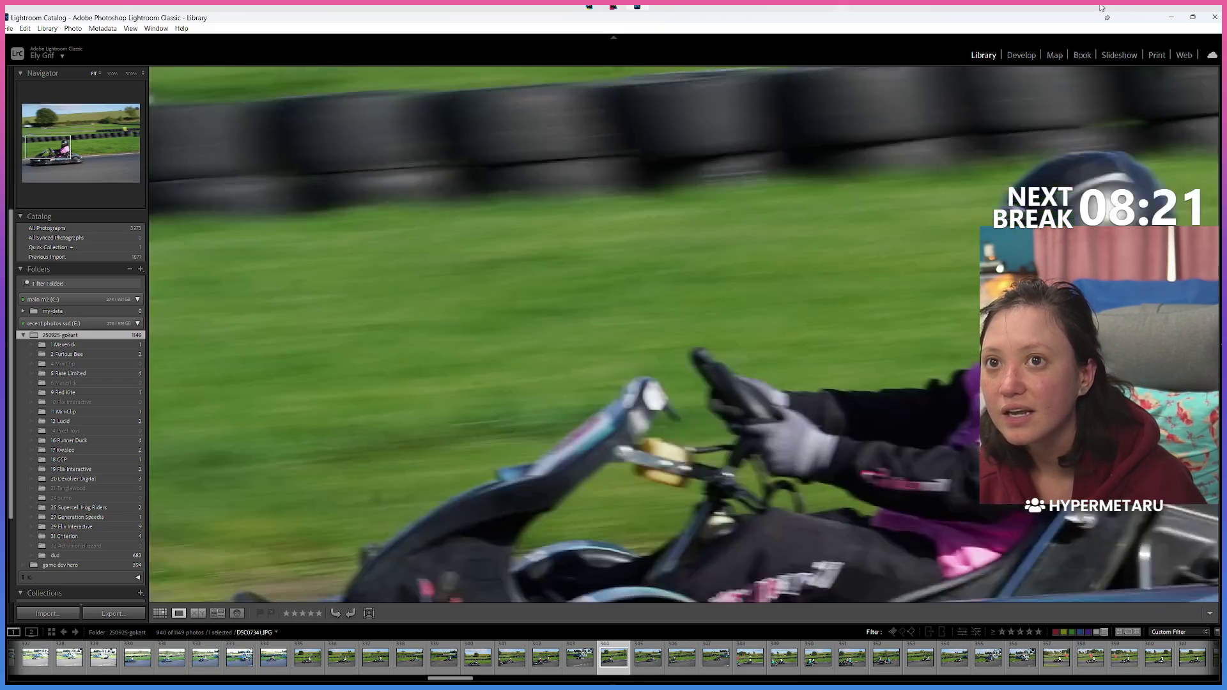
pyautogui.click(1031, 57)
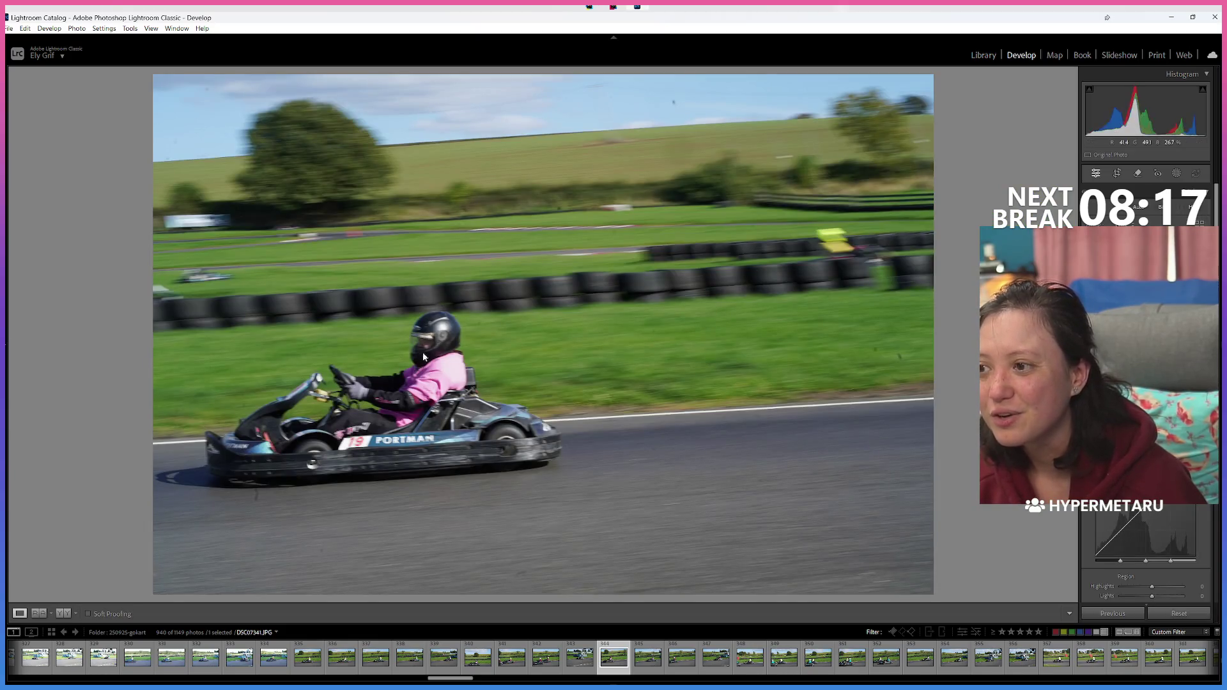
pyautogui.click(425, 345)
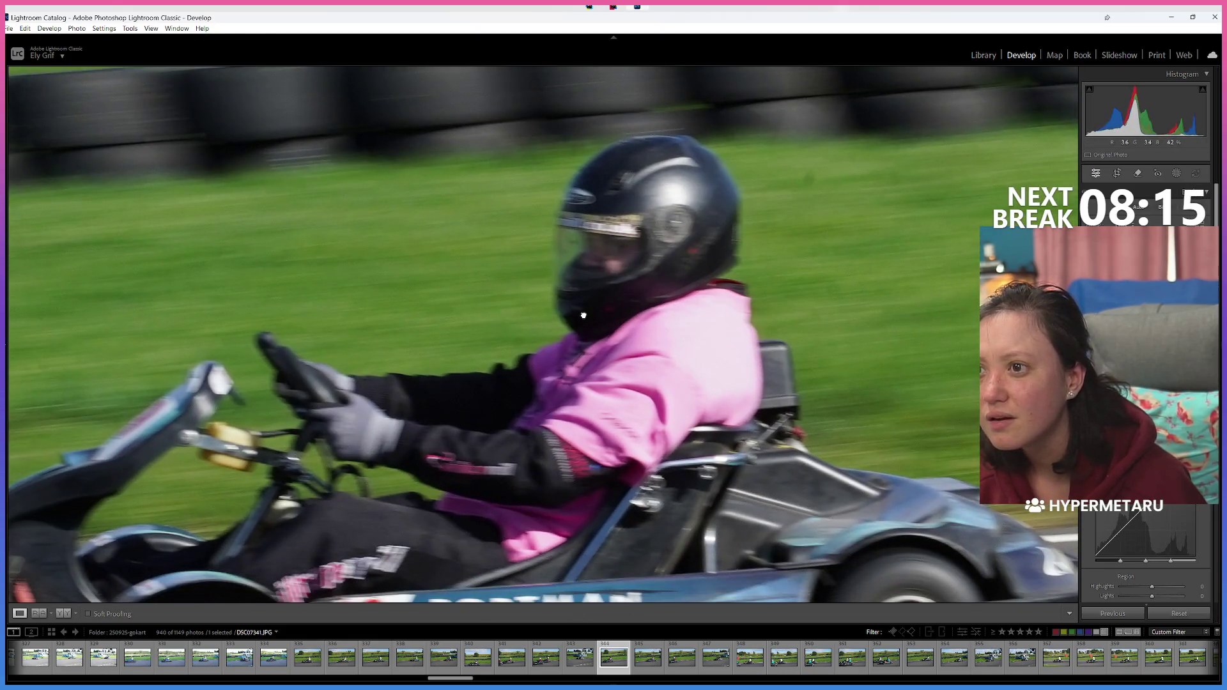
pyautogui.click(594, 362)
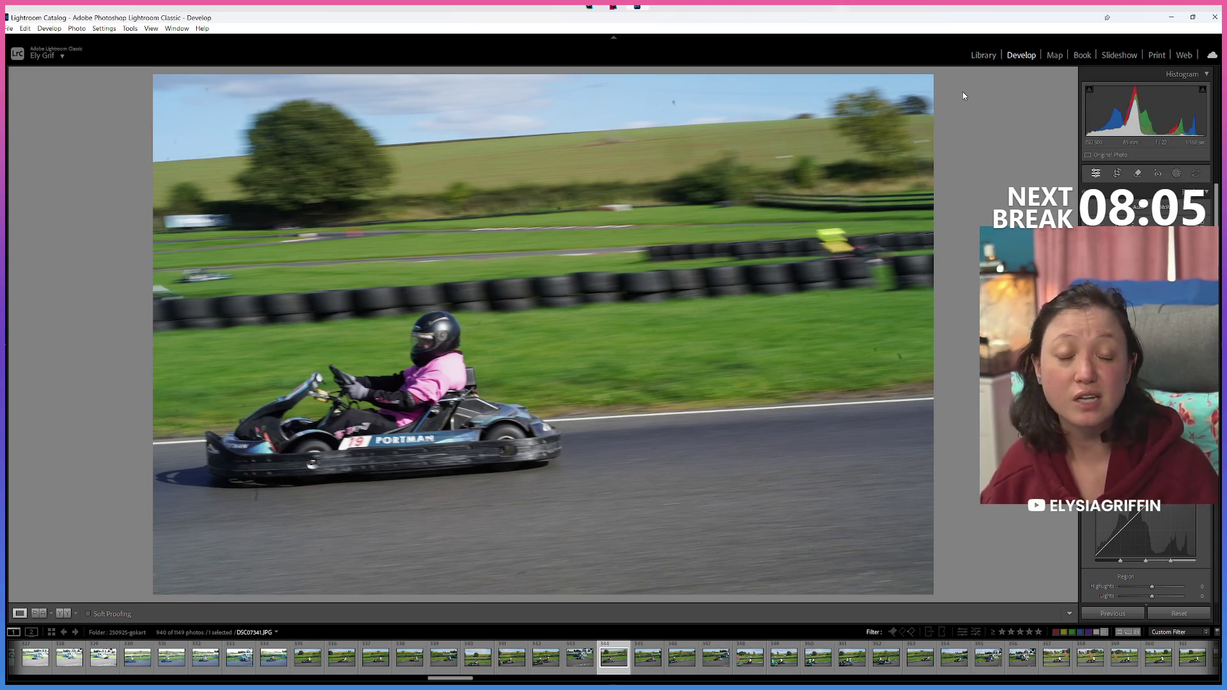
pyautogui.click(983, 56)
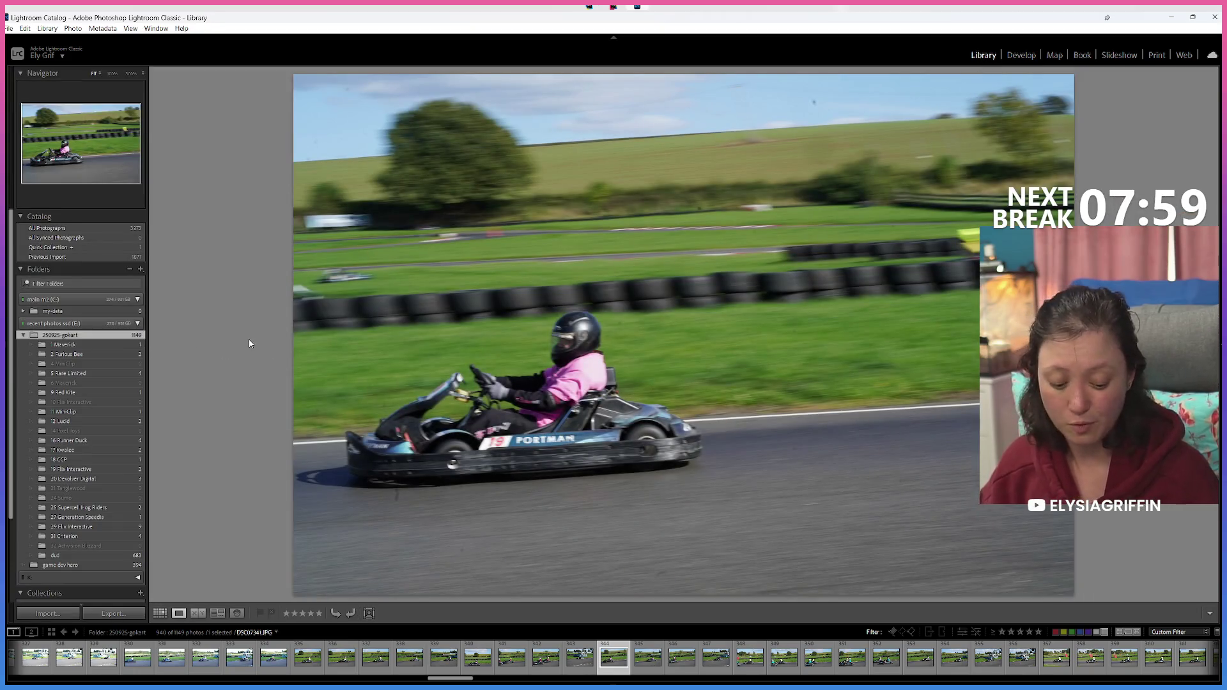
# Step: Label more keeper kart shots green, including DSC07327, until 932 photos remain at kart 29
pyautogui.press('Right')
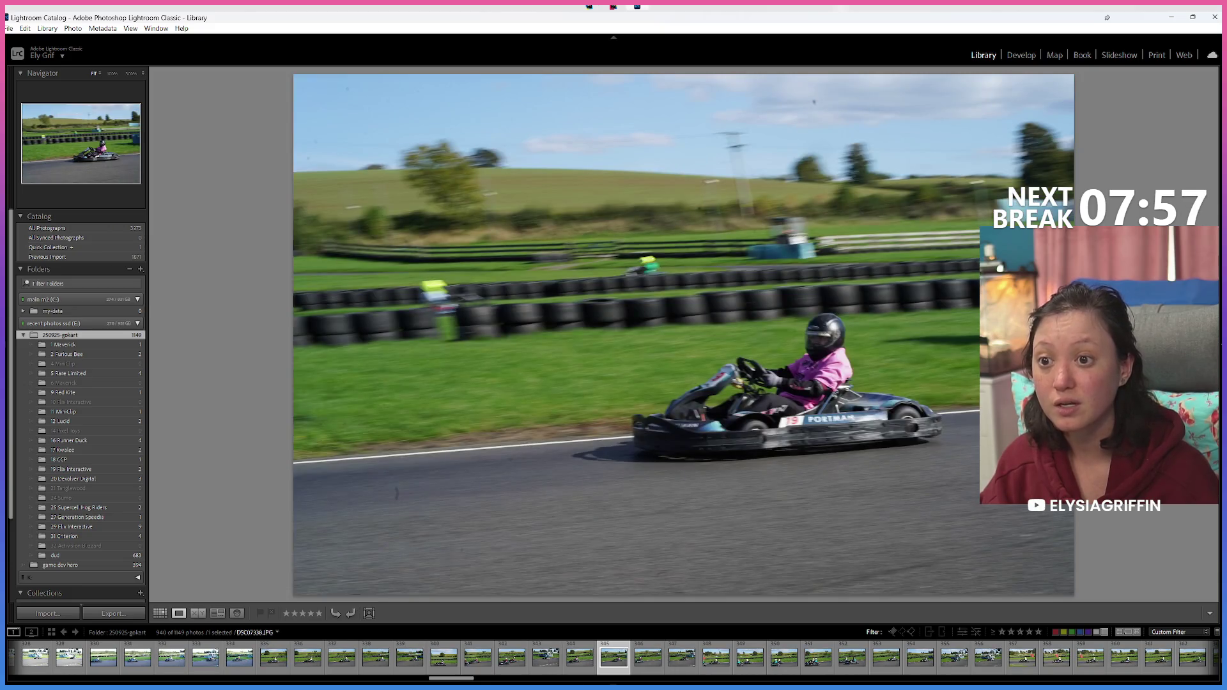
pyautogui.press('Right')
pyautogui.press('8')
pyautogui.press('8')
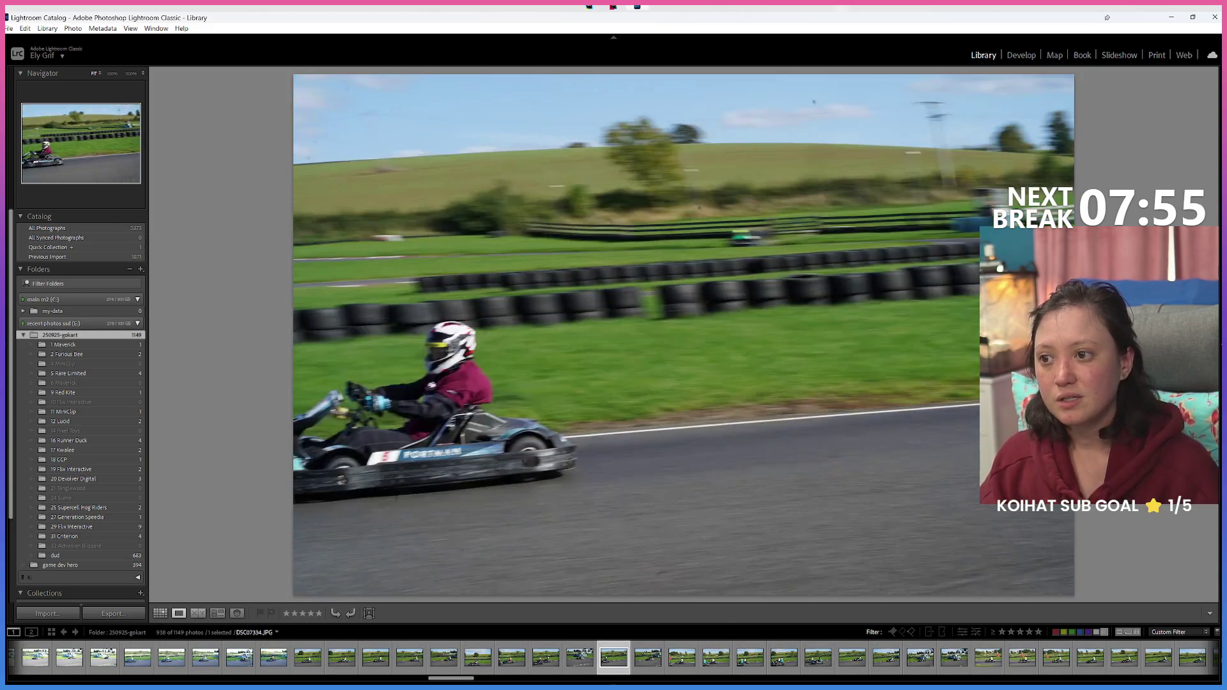
pyautogui.press('Right')
pyautogui.press('Right')
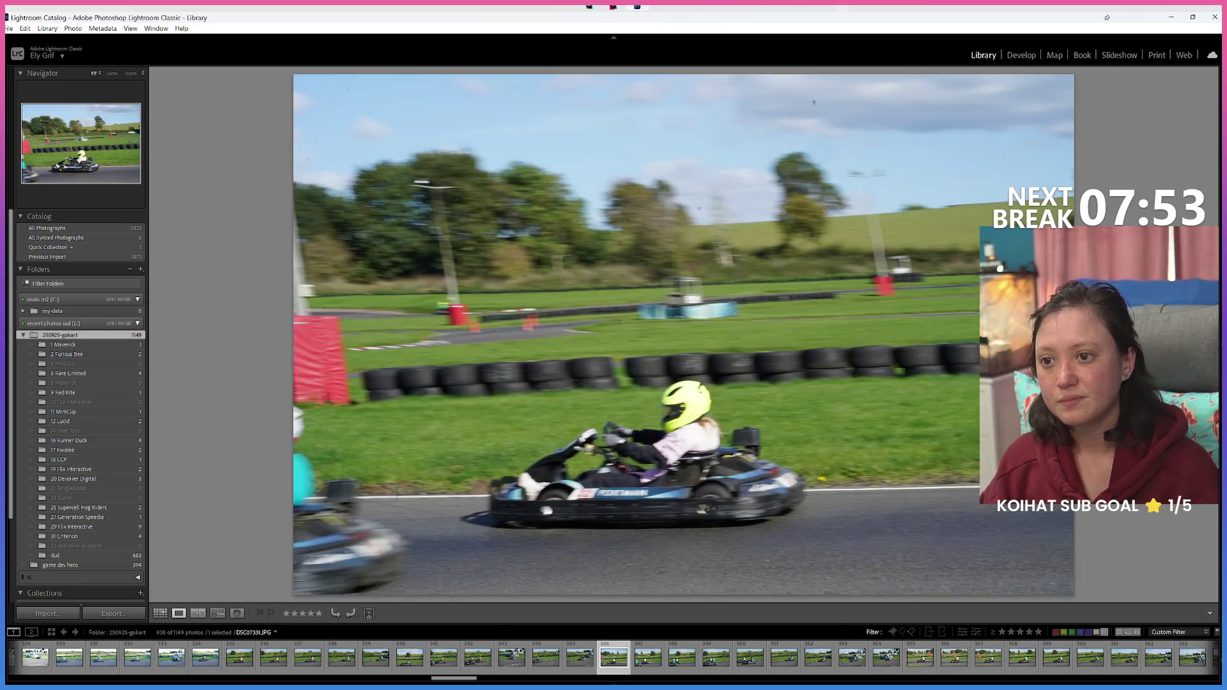
pyautogui.press('Right')
pyautogui.press('Right')
pyautogui.press('Right')
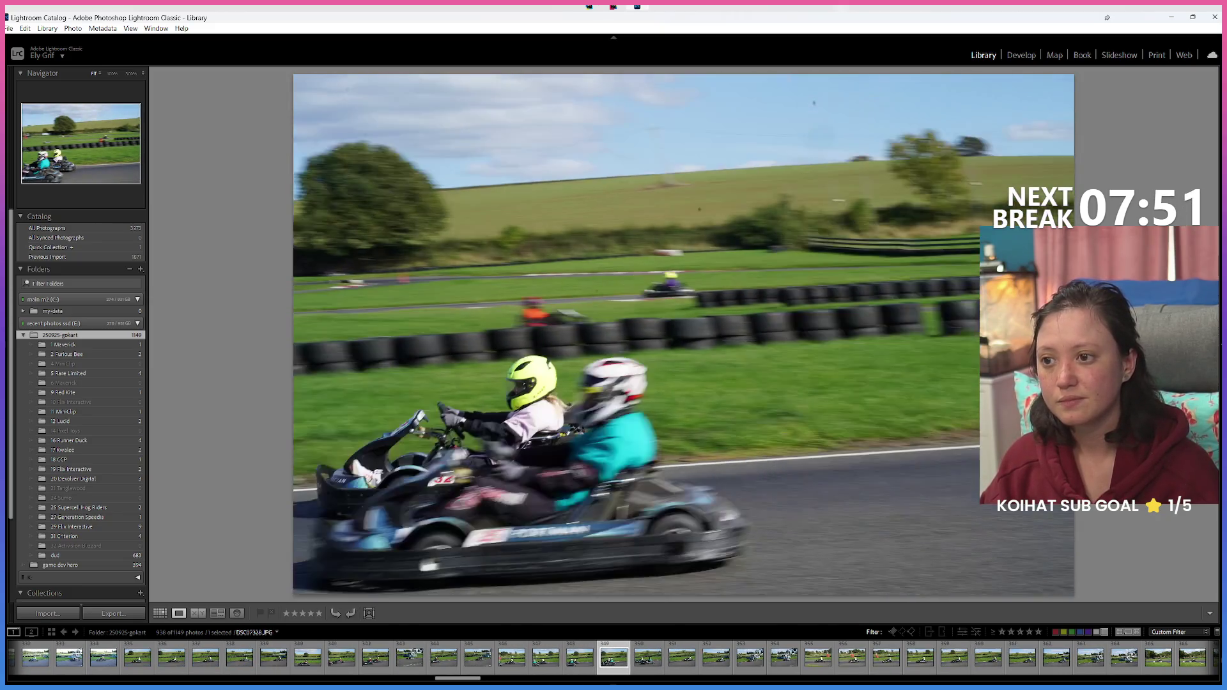
pyautogui.press('8')
pyautogui.press('Right')
pyautogui.press('Right')
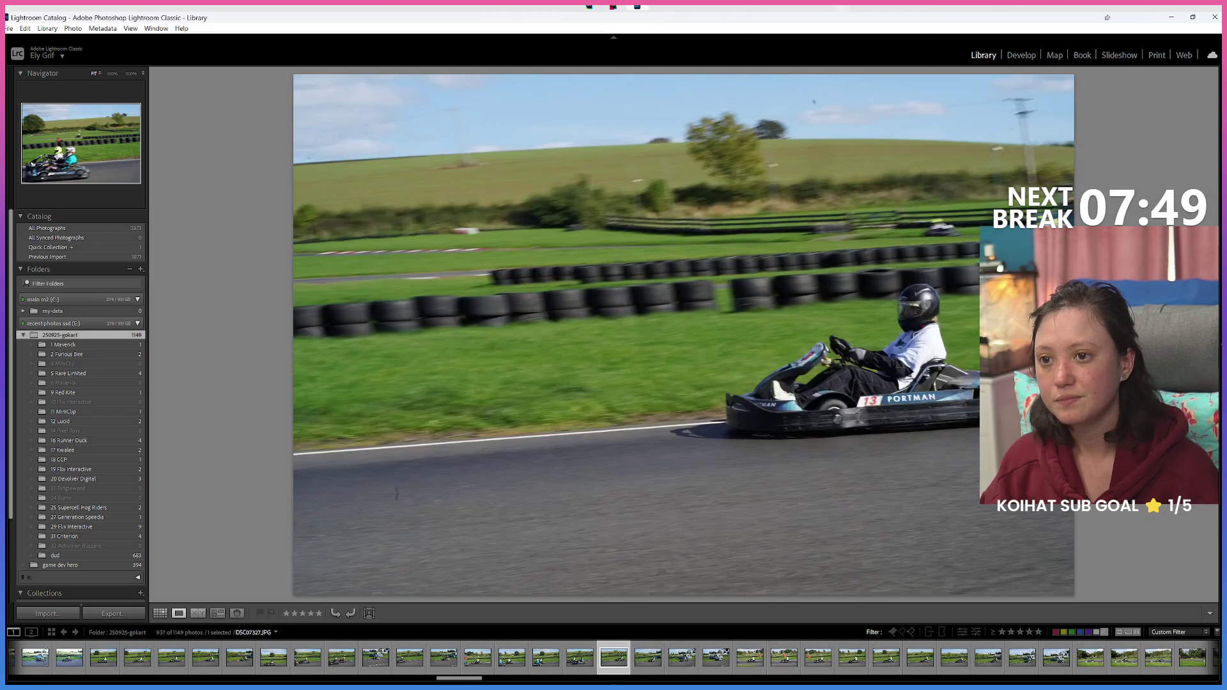
pyautogui.press('Left')
pyautogui.press('Right')
pyautogui.press('Right')
pyautogui.press('Left')
pyautogui.press('8')
pyautogui.press('Right')
pyautogui.press('Right')
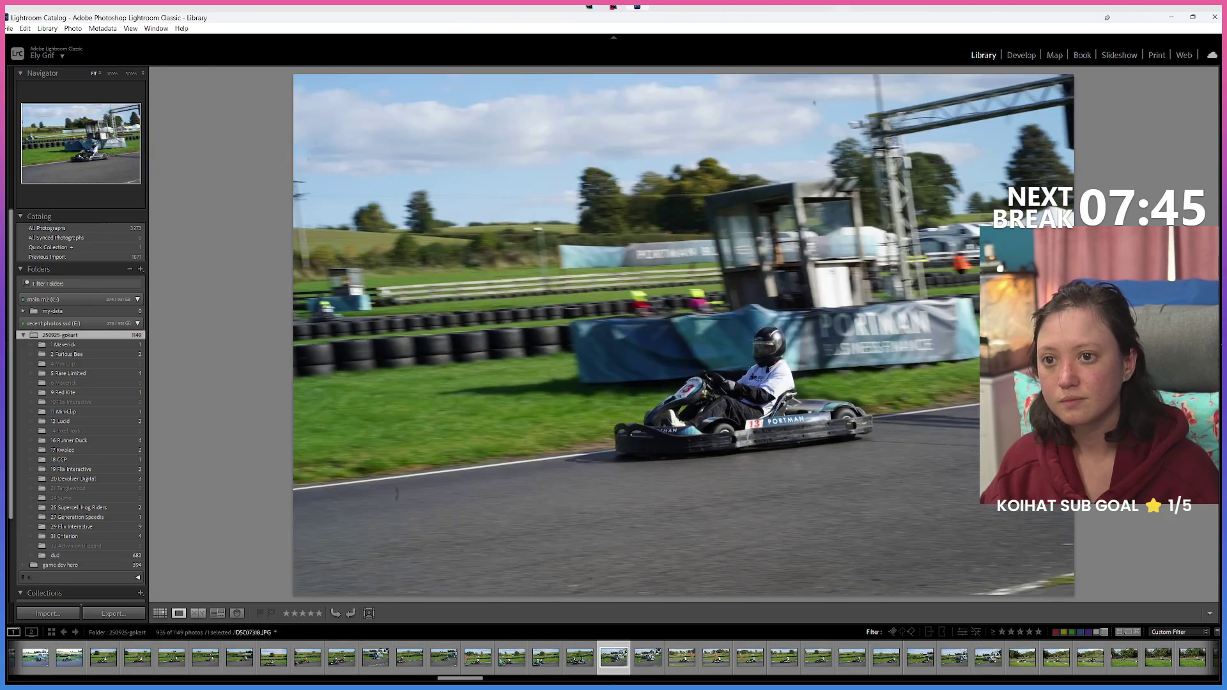
pyautogui.press('8')
pyautogui.press('Right')
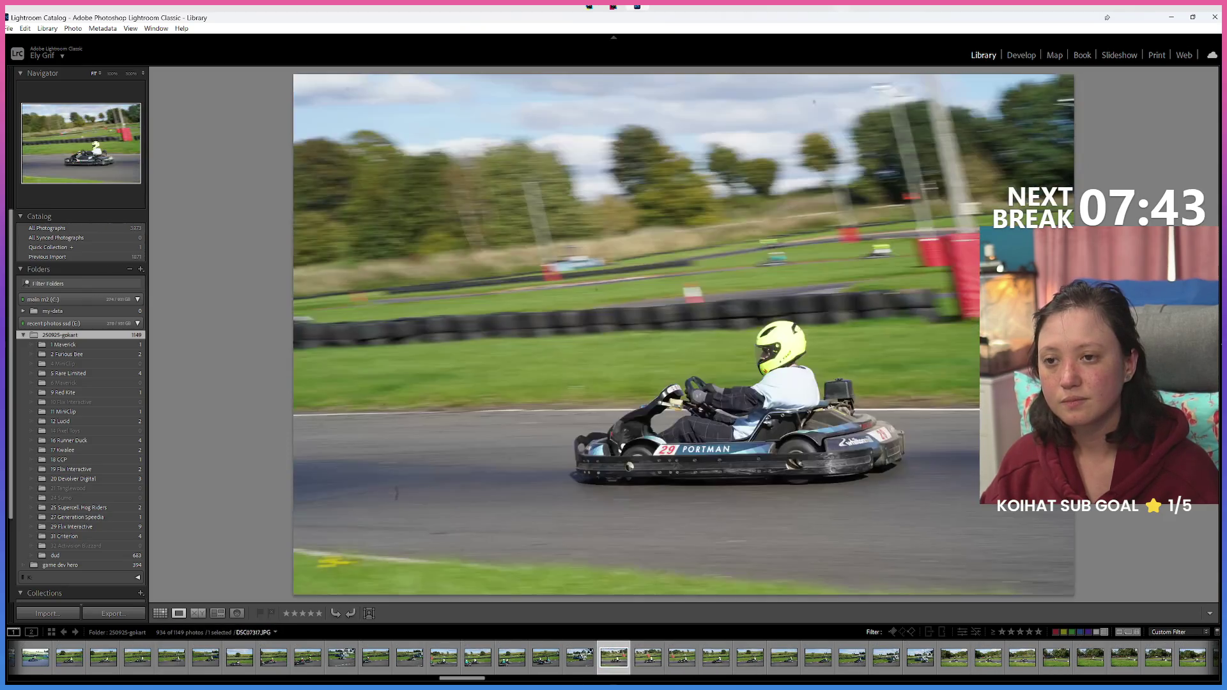
pyautogui.press('8')
pyautogui.press('8')
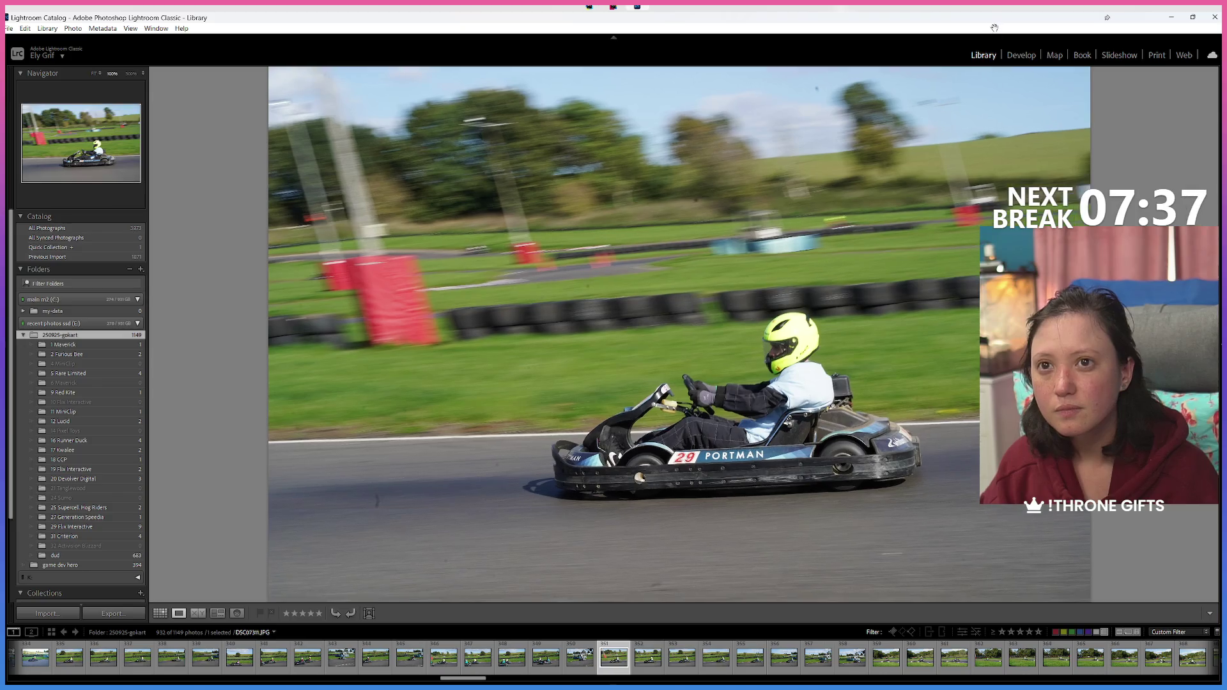
pyautogui.click(778, 351)
pyautogui.press('d')
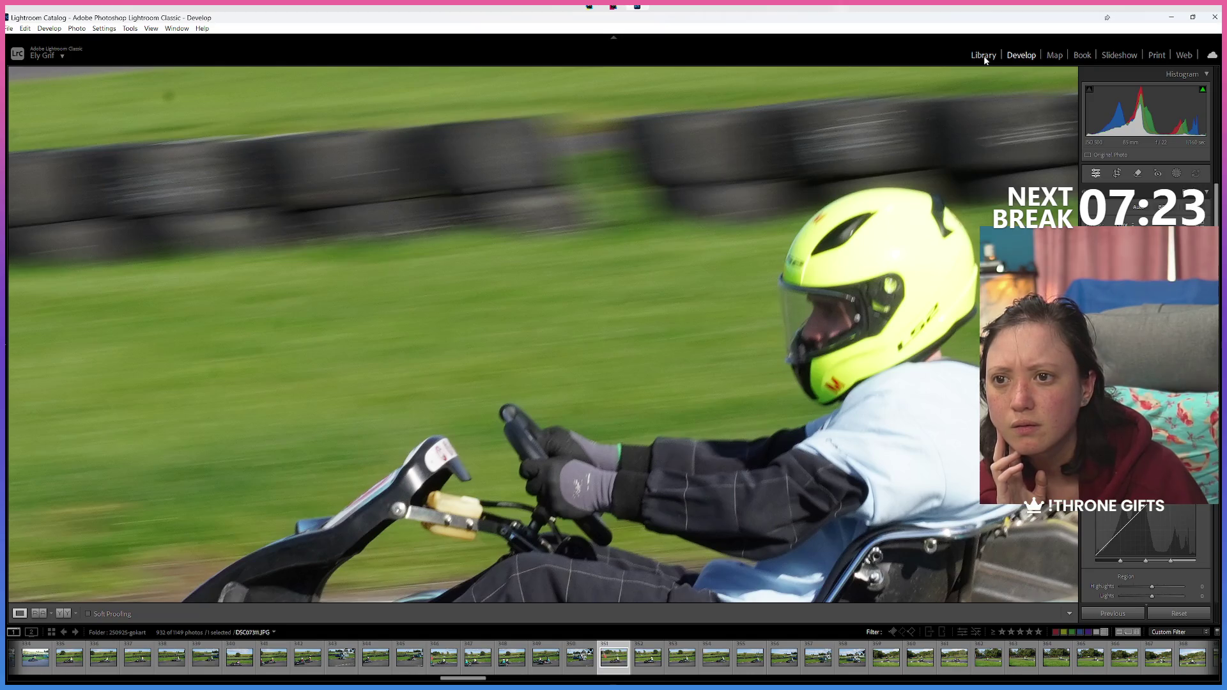
pyautogui.click(985, 60)
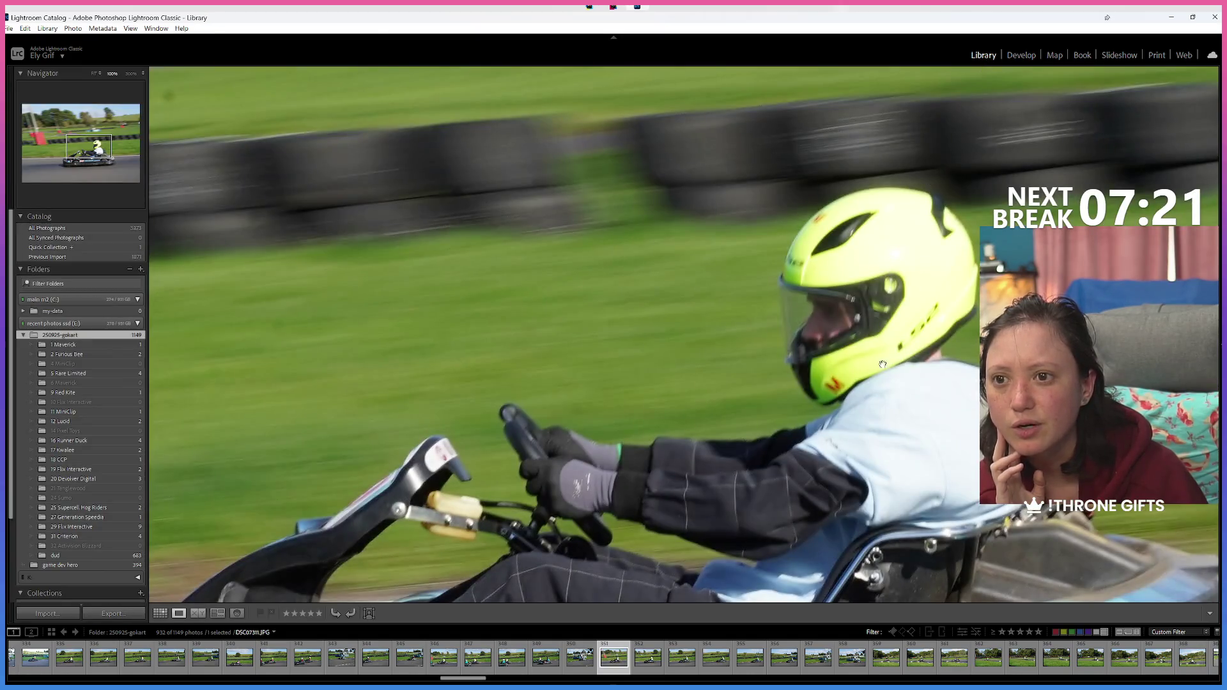
pyautogui.click(837, 367)
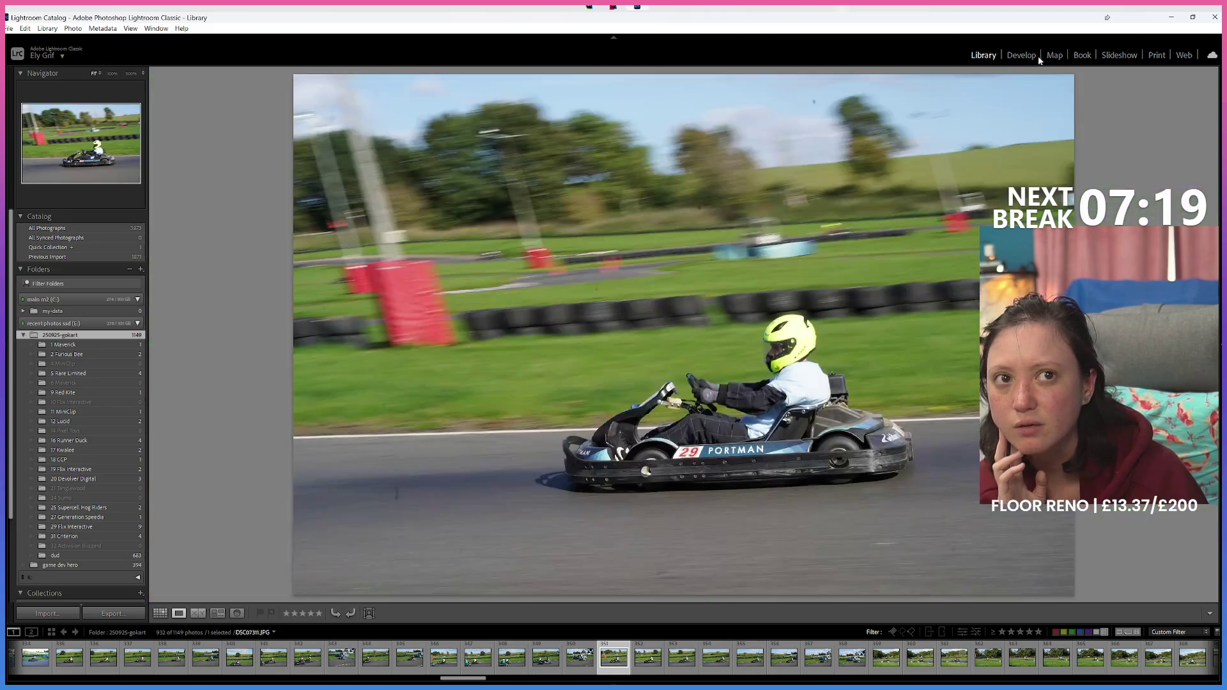
pyautogui.click(493, 679)
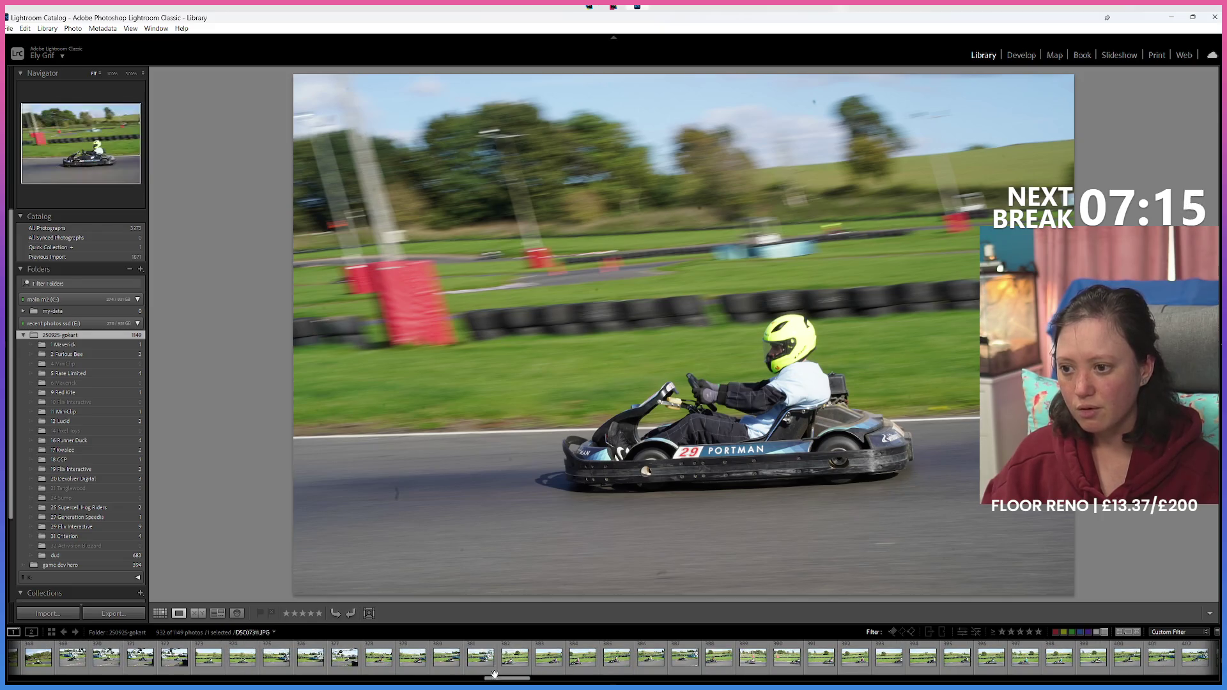
pyautogui.click(505, 656)
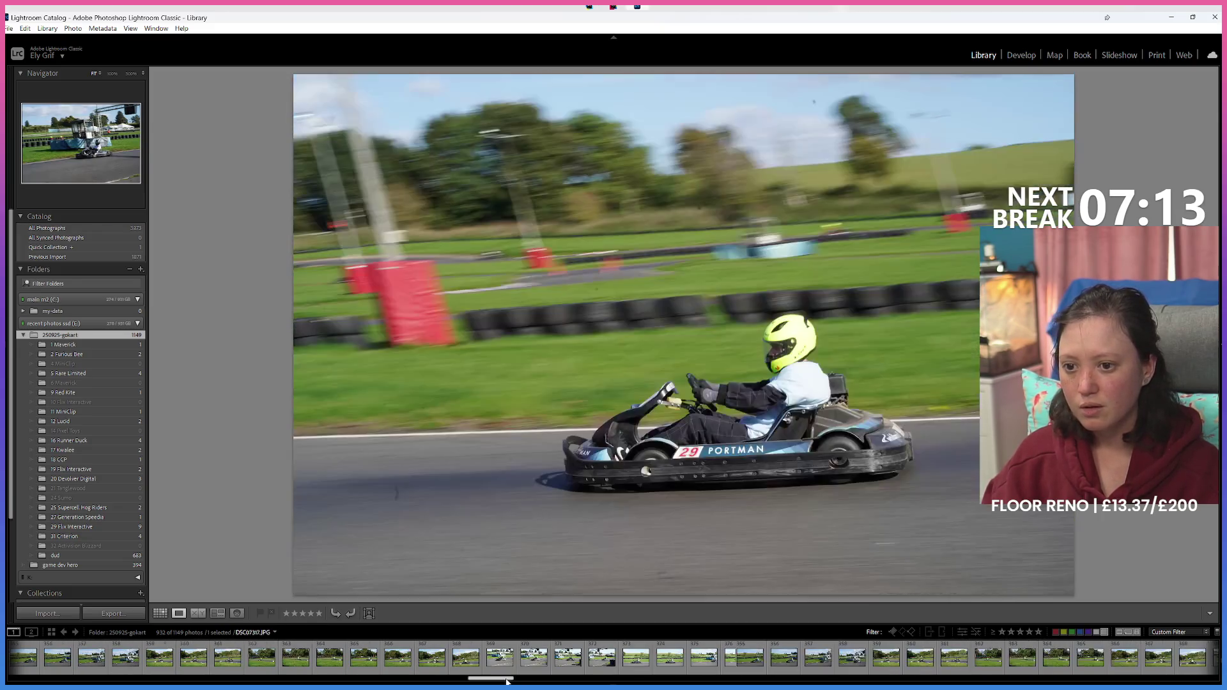
pyautogui.click(611, 659)
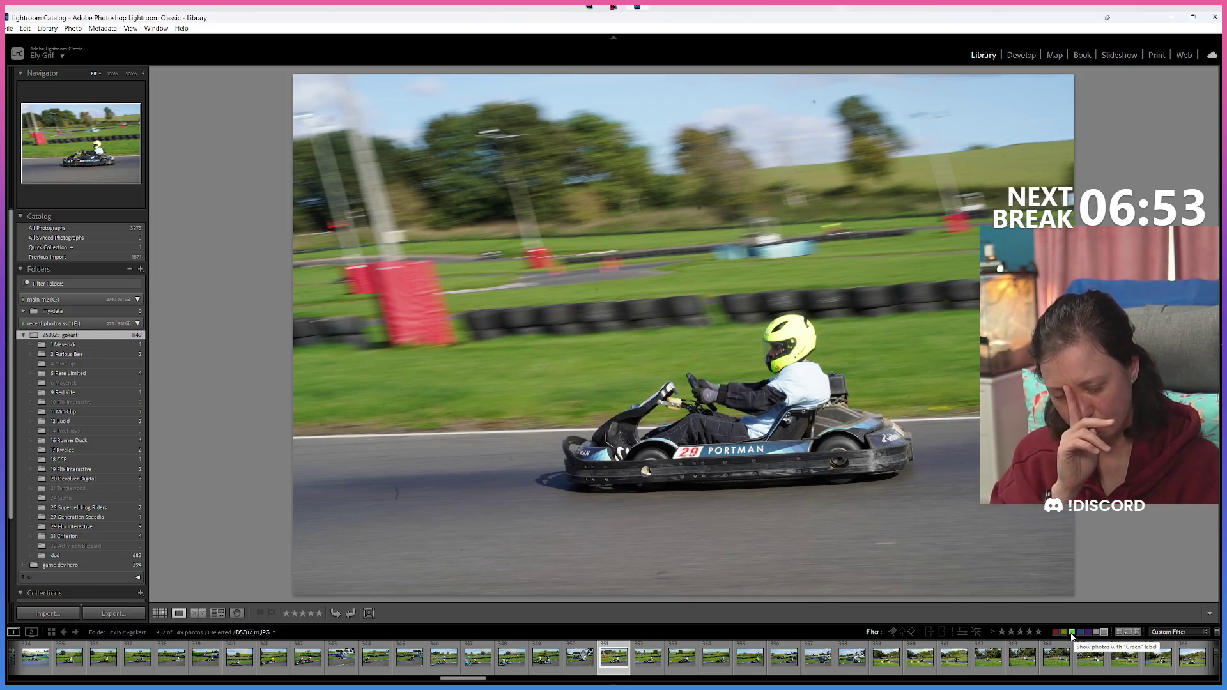
# Step: Toggle the label filter to green-plus-unlabelled and back to green only, then open DSC08026
pyautogui.click(1073, 633)
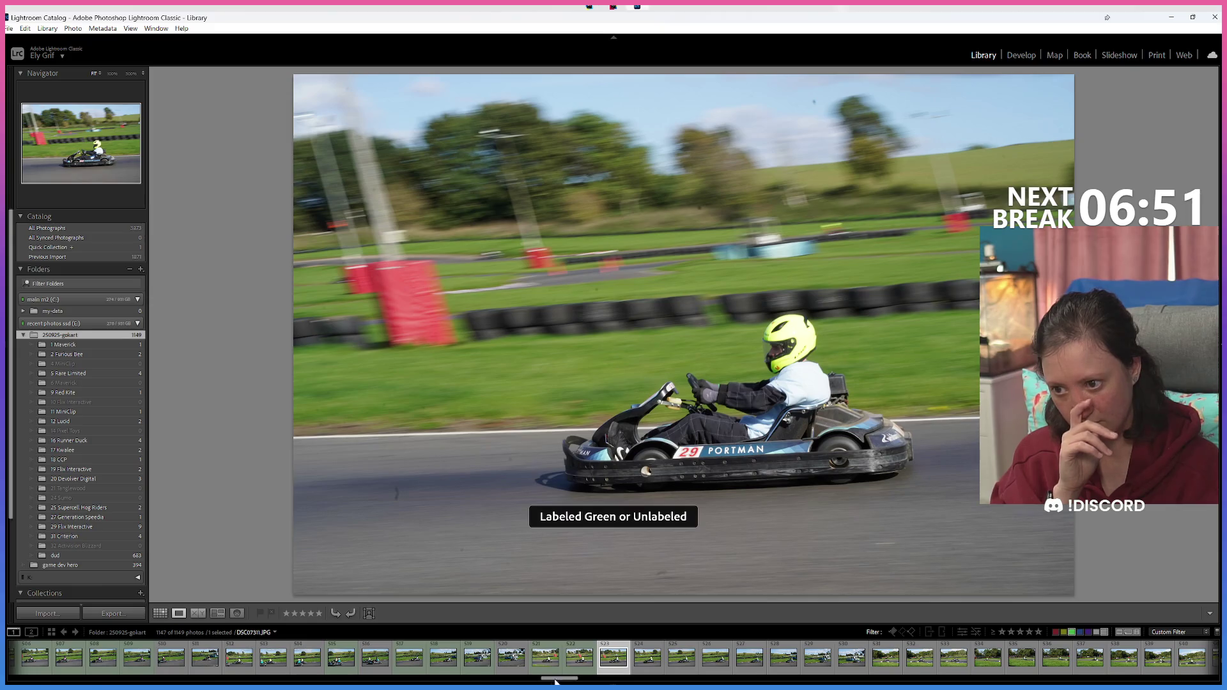
pyautogui.moveTo(554, 679); pyautogui.dragTo(510, 682)
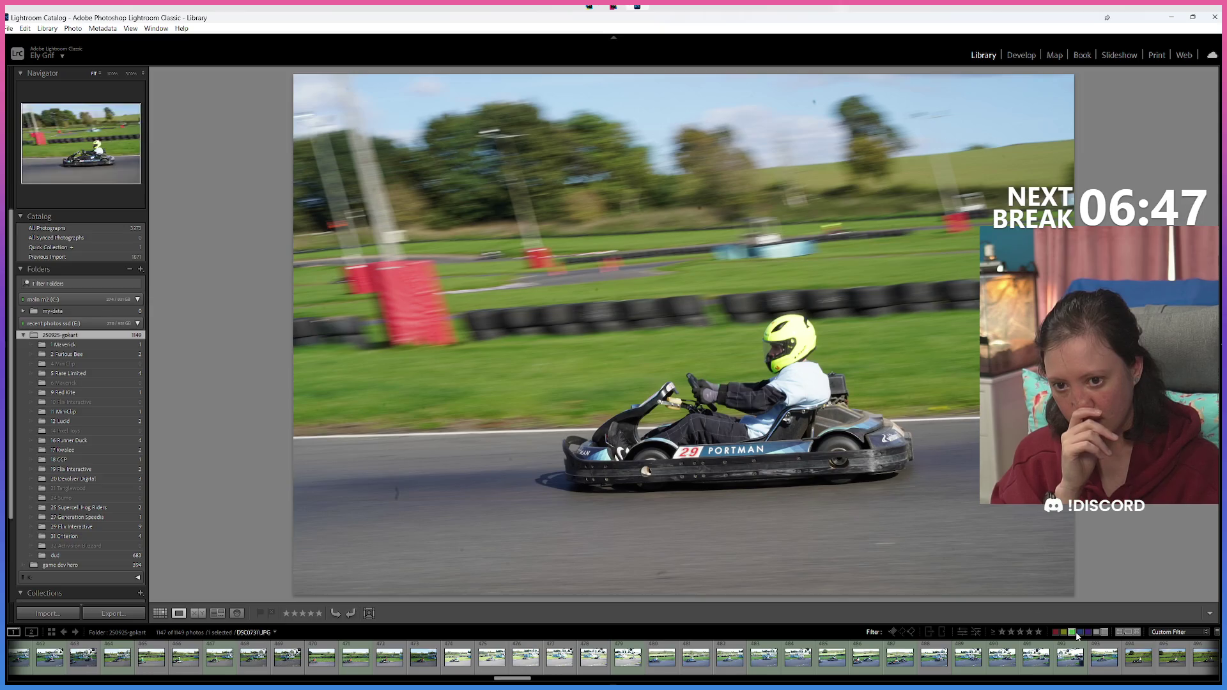
pyautogui.click(1105, 632)
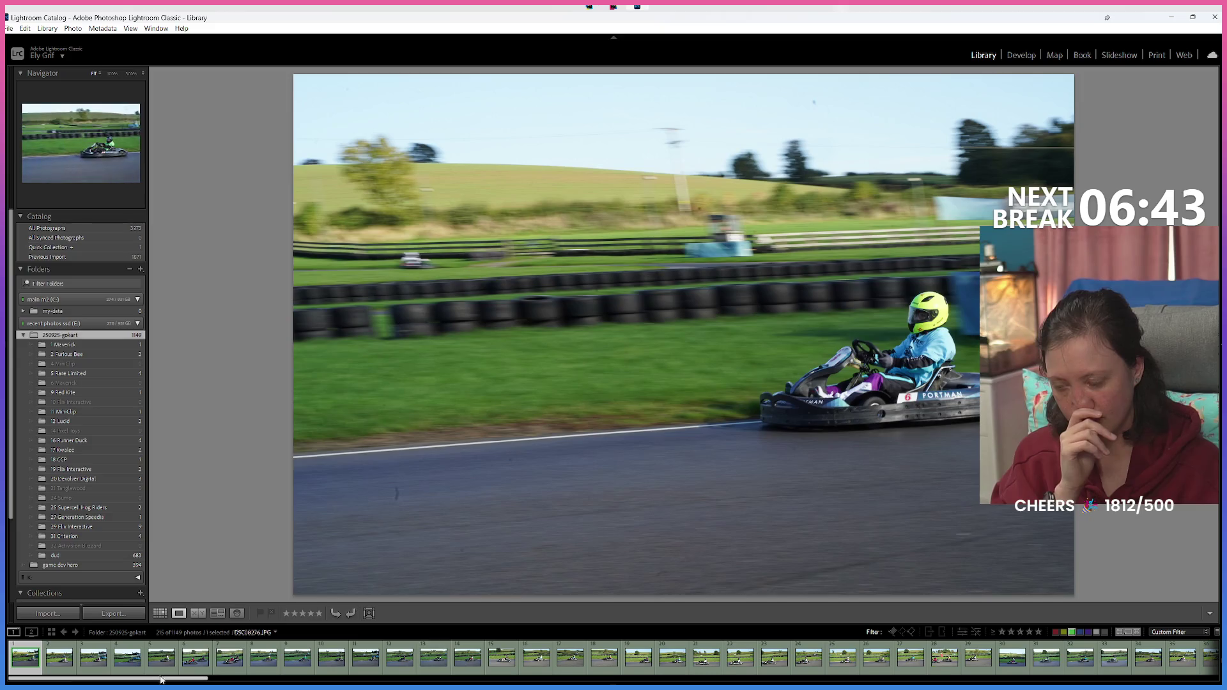
pyautogui.moveTo(137, 680); pyautogui.dragTo(281, 681)
pyautogui.click(759, 658)
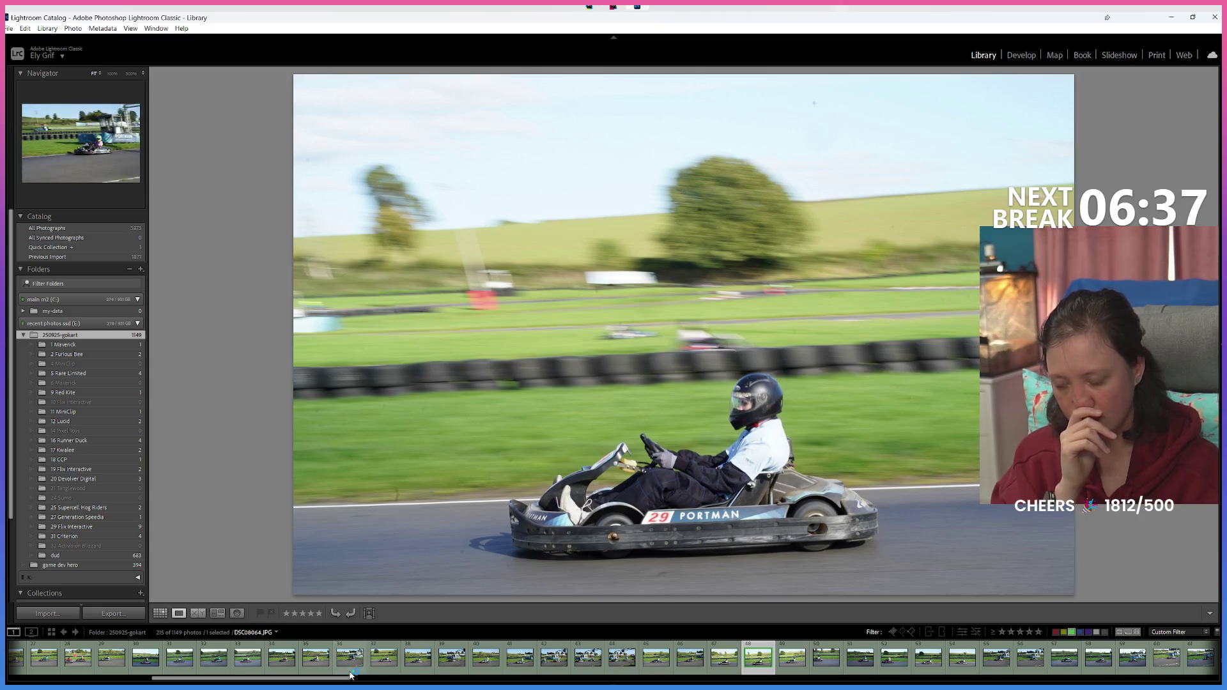
pyautogui.moveTo(307, 680); pyautogui.dragTo(444, 676)
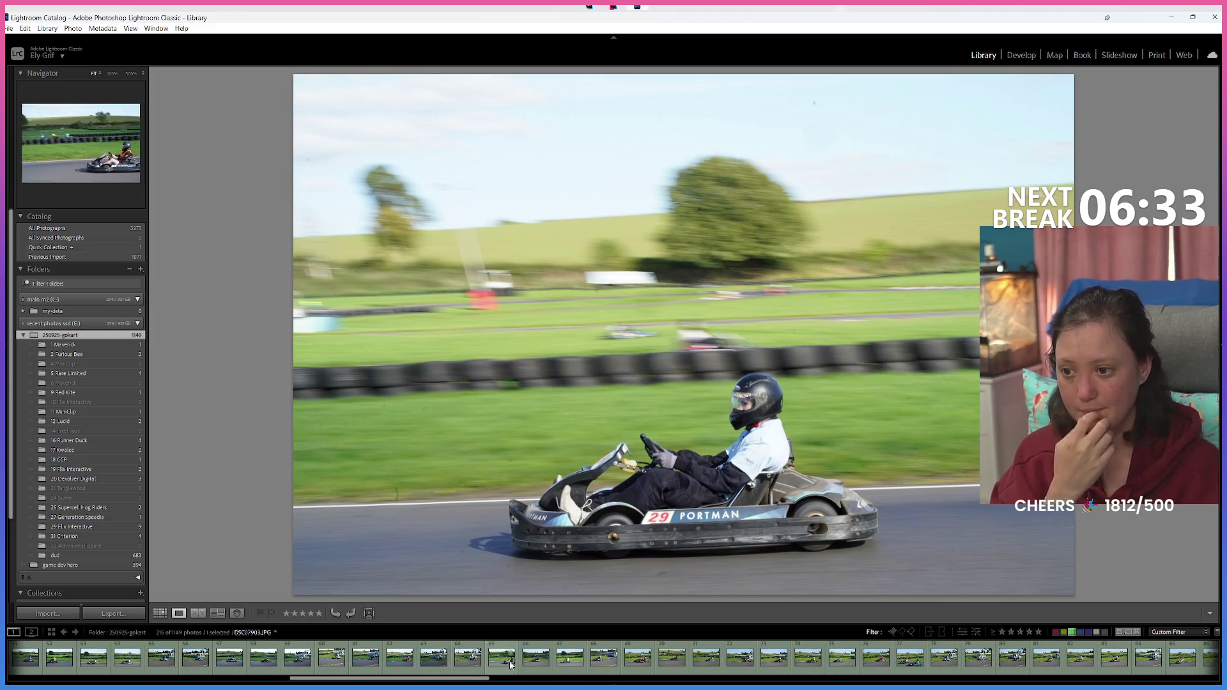
# Step: Back in Grid, view photo 67 of the white-suited driver full size in Loupe
pyautogui.click(160, 614)
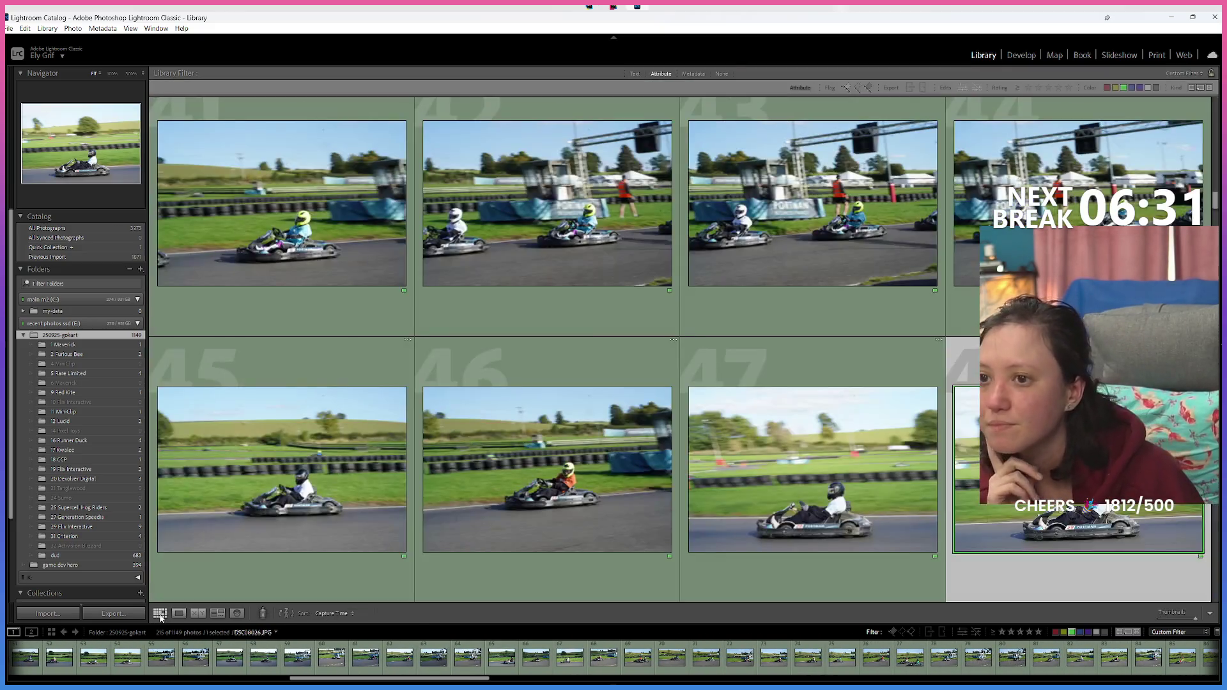
pyautogui.scroll(-3, 827, 445)
pyautogui.scroll(-2, 827, 445)
pyautogui.scroll(-2, 828, 445)
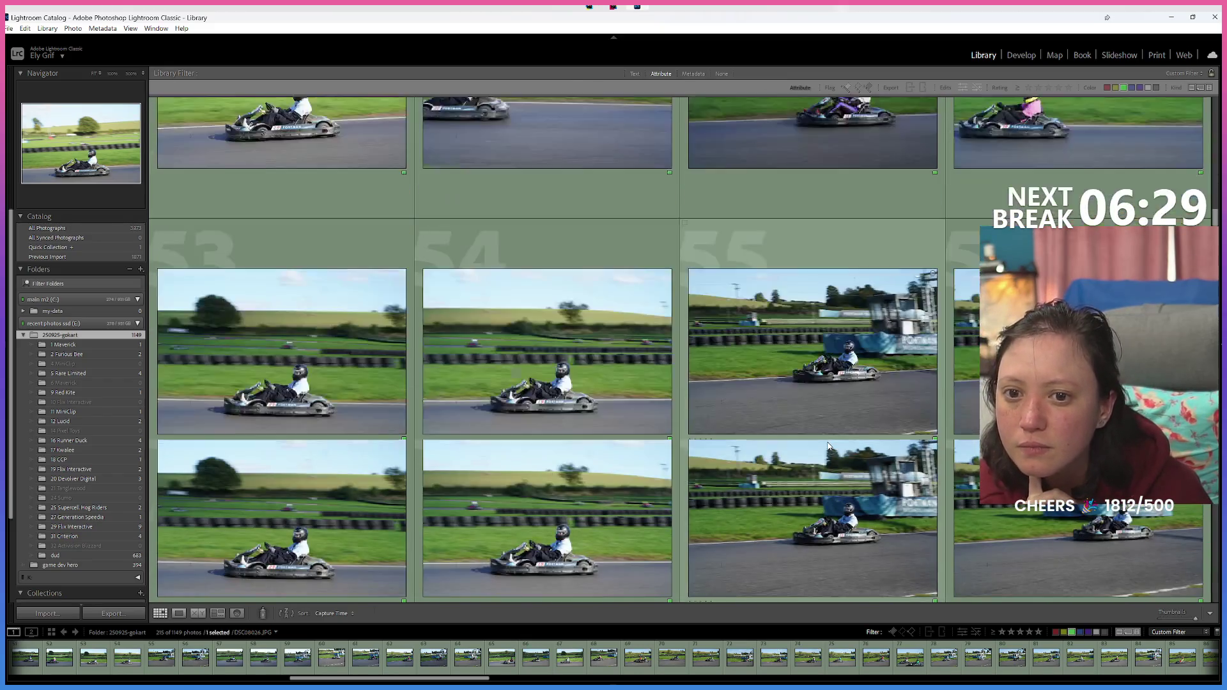
pyautogui.scroll(-2, 825, 447)
pyautogui.scroll(-2, 821, 448)
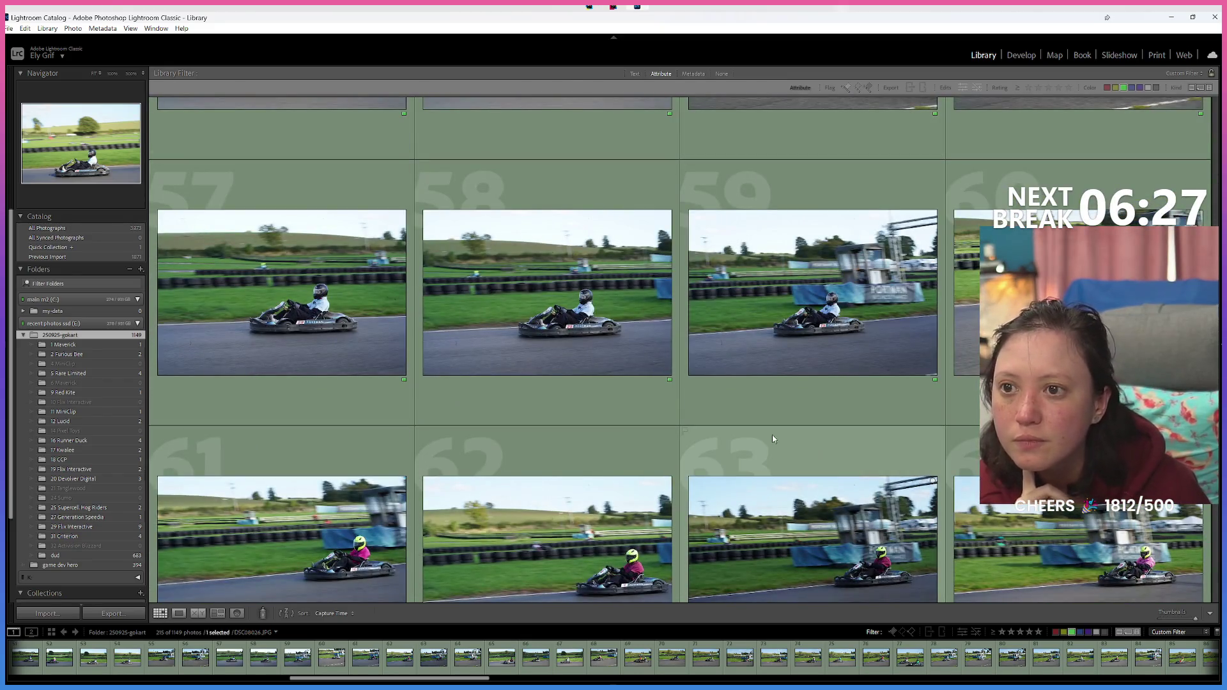
pyautogui.scroll(-2, 772, 373)
pyautogui.scroll(-2, 772, 372)
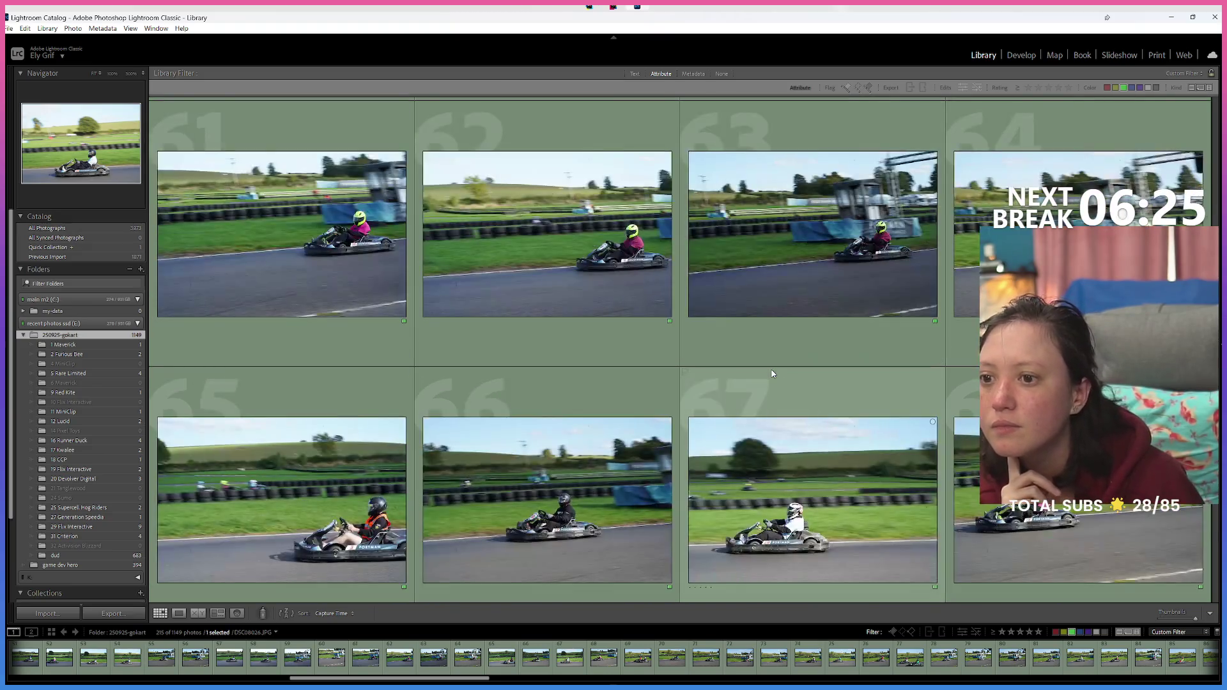
pyautogui.scroll(-2, 772, 373)
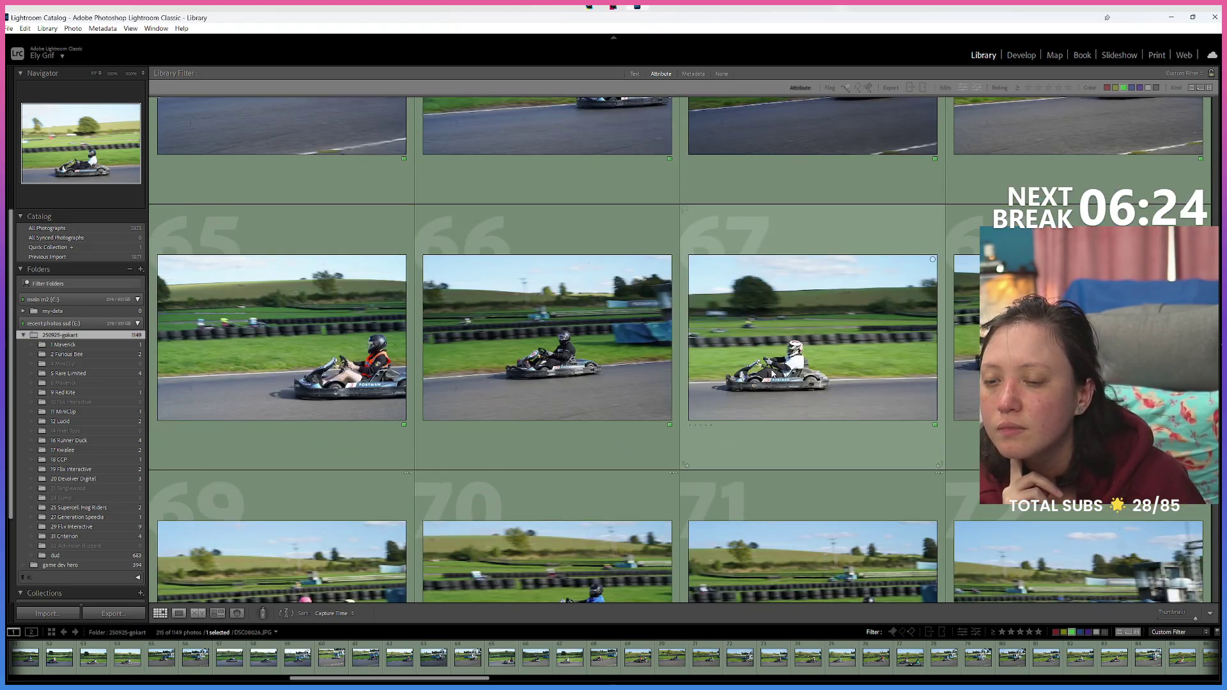
pyautogui.click(772, 373)
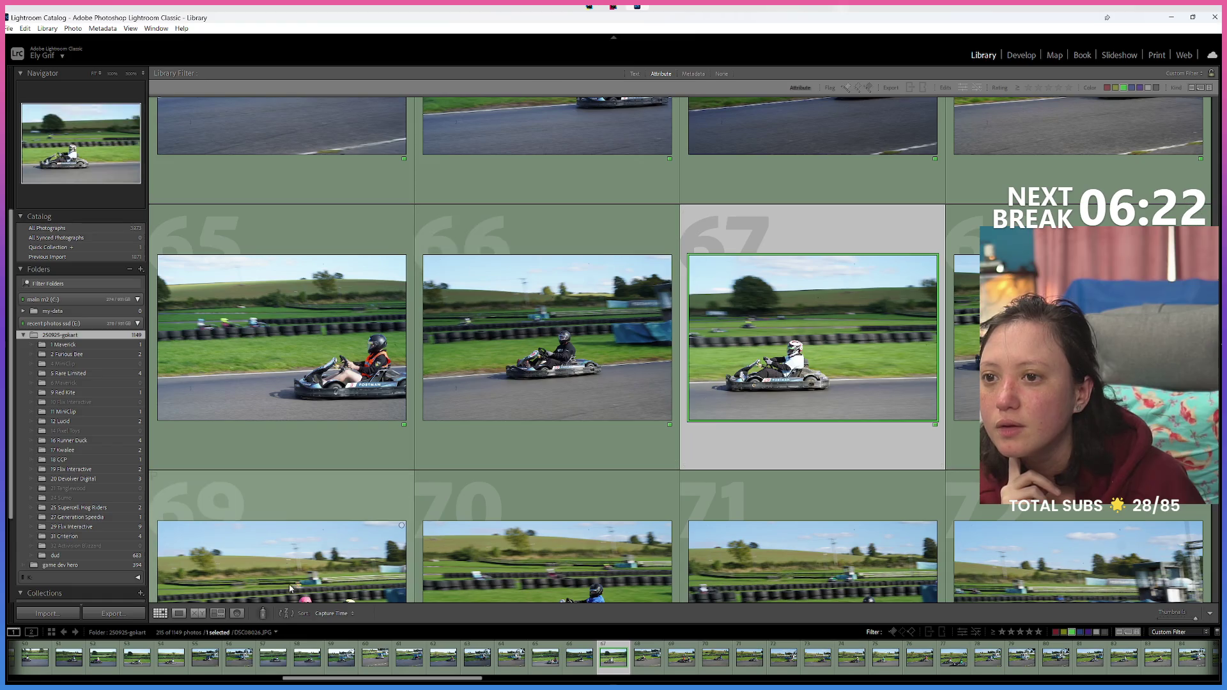
pyautogui.click(180, 615)
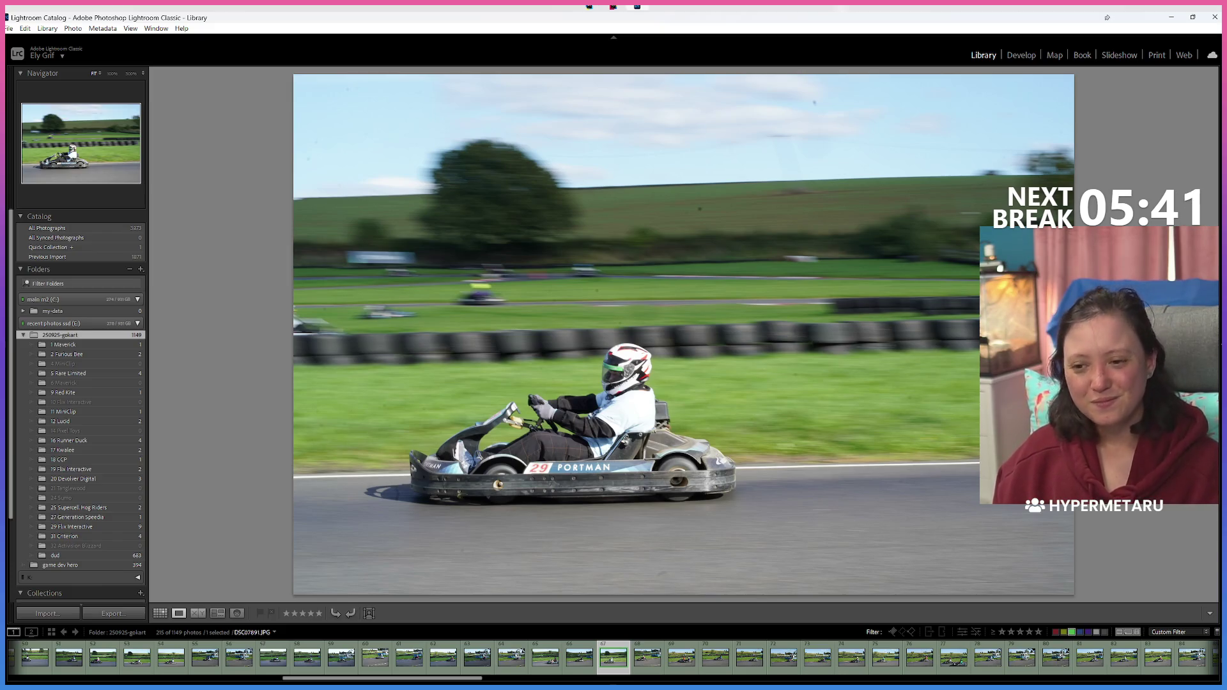
# Step: Inspect photo 75 of the teal-suited driver in Loupe, then return to Grid view
pyautogui.click(160, 614)
pyautogui.scroll(-2, 768, 430)
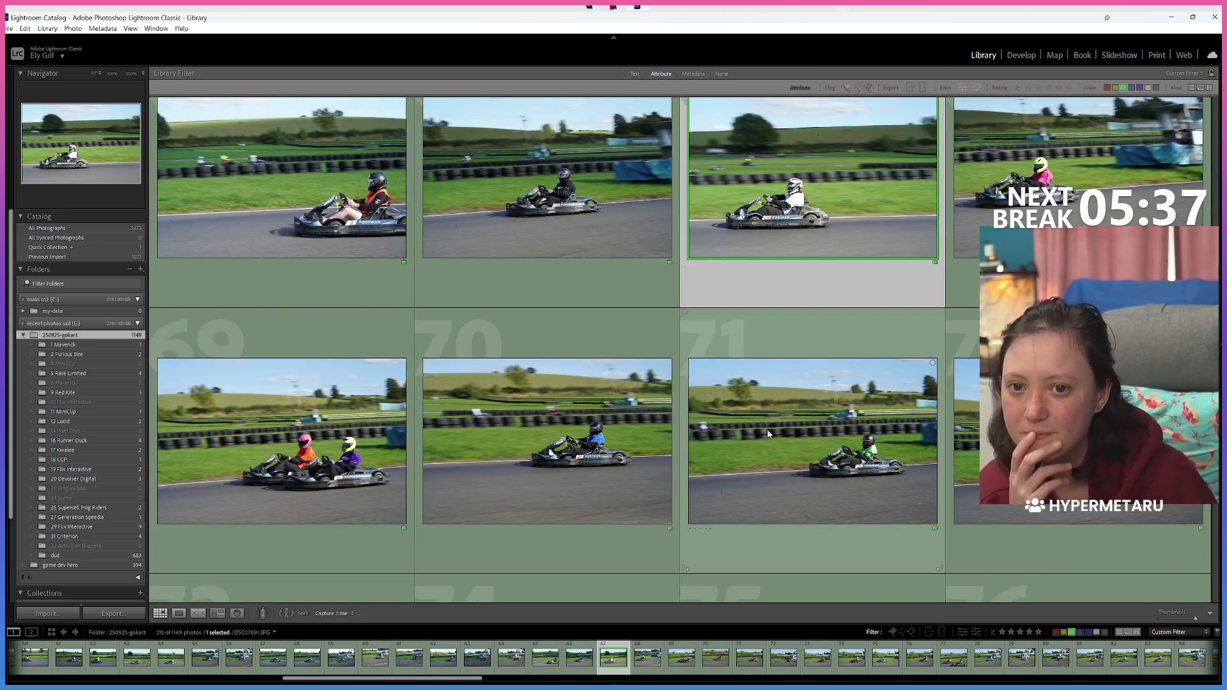
pyautogui.scroll(-2, 768, 431)
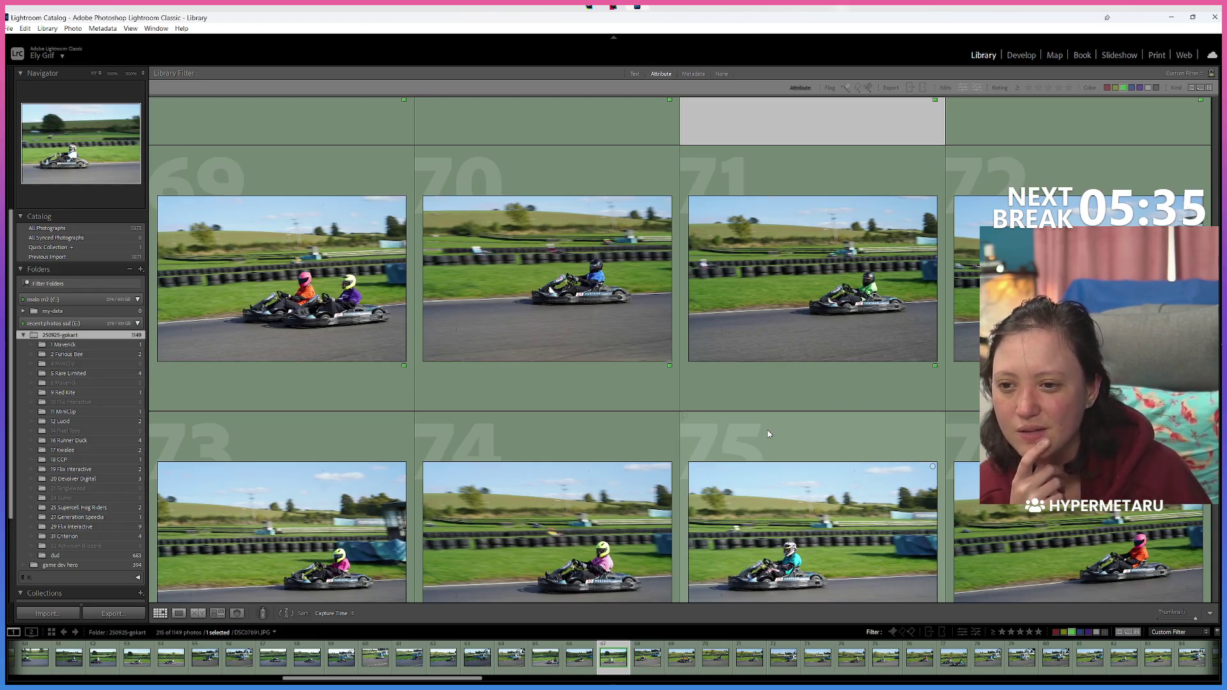
pyautogui.click(827, 567)
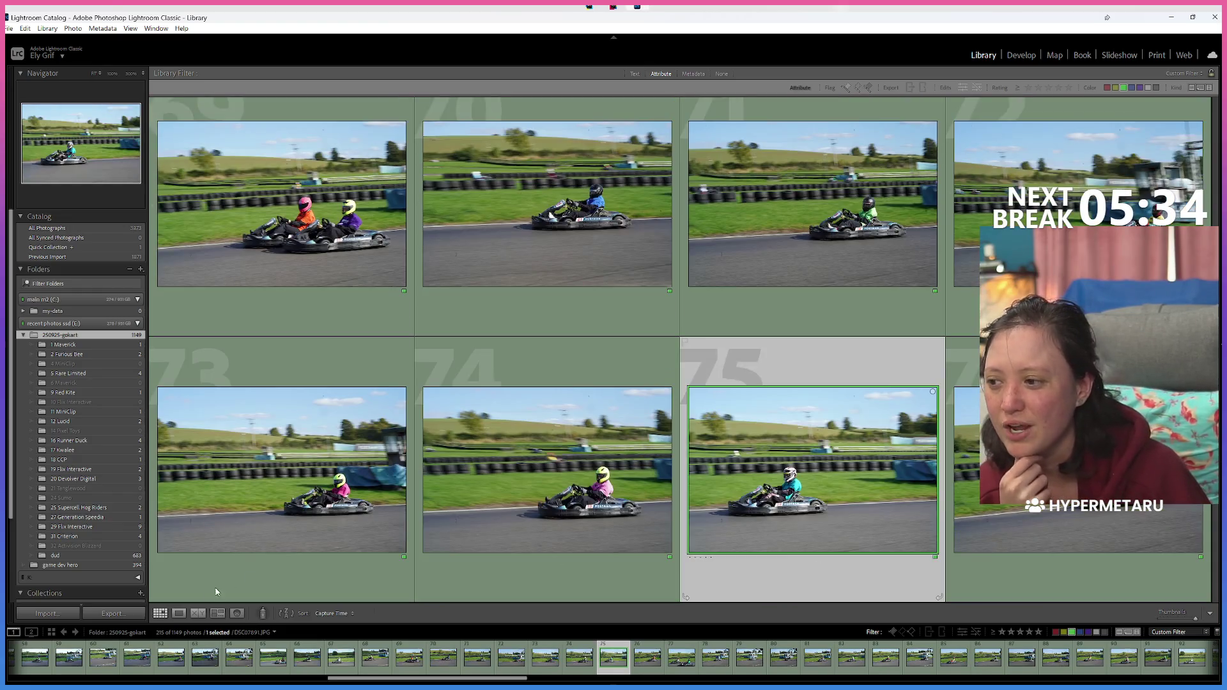
pyautogui.click(178, 614)
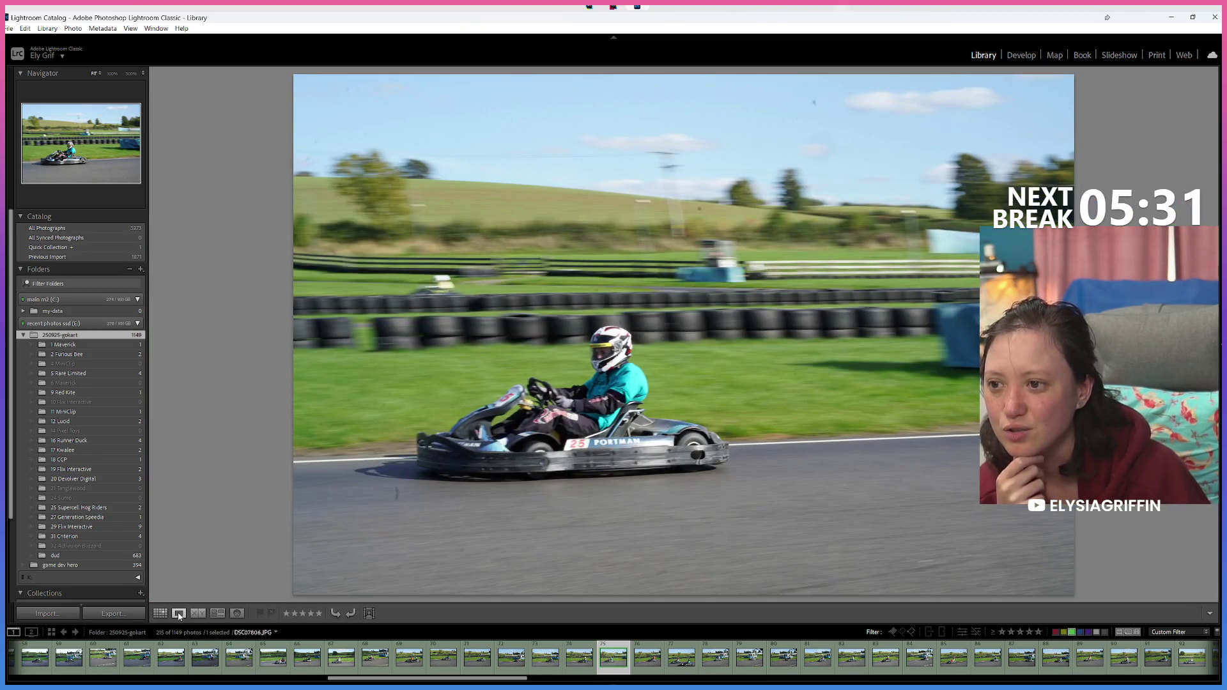
pyautogui.press('g')
pyautogui.scroll(2, 609, 501)
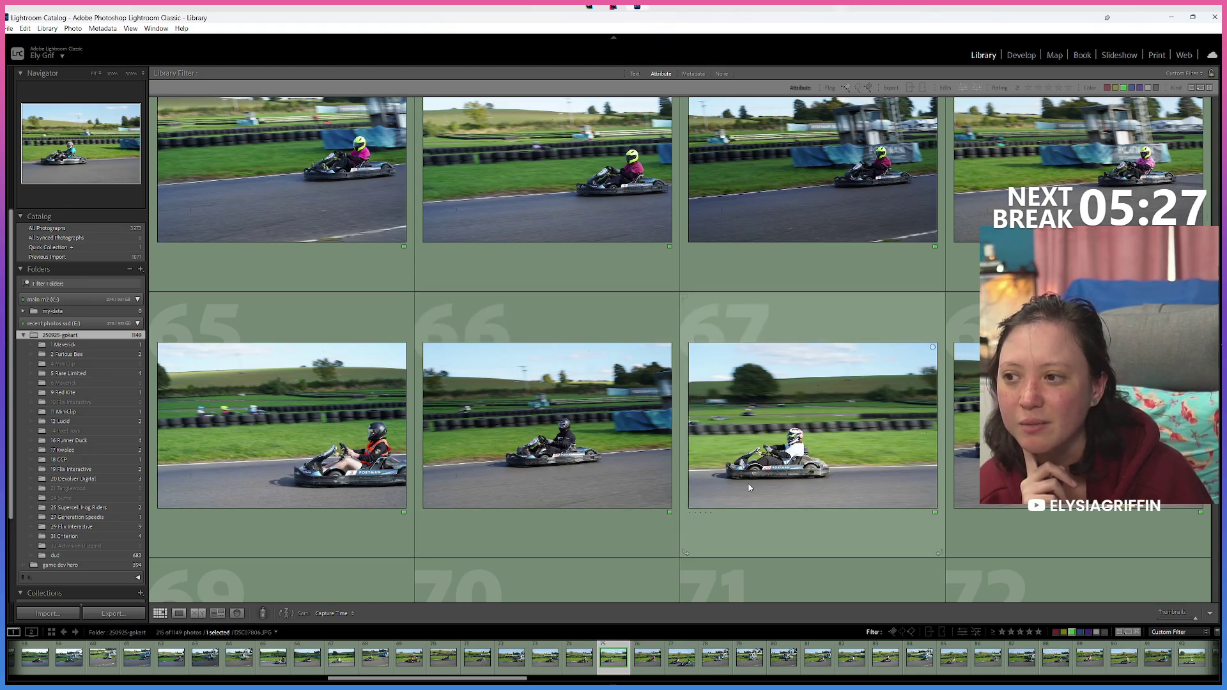
# Step: Scroll the green-labelled grid from photo 67 back to photos 1–8, past the two-kart red-jacket frames
pyautogui.scroll(2, 748, 485)
pyautogui.scroll(1, 748, 487)
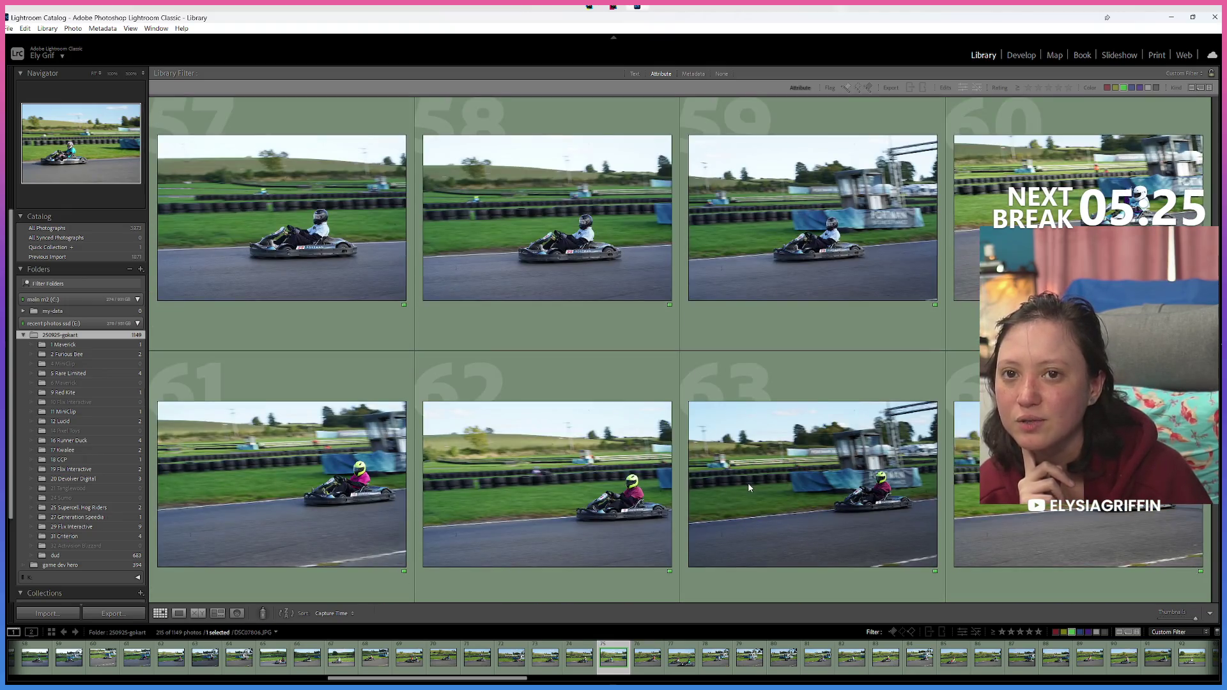
pyautogui.scroll(1, 749, 485)
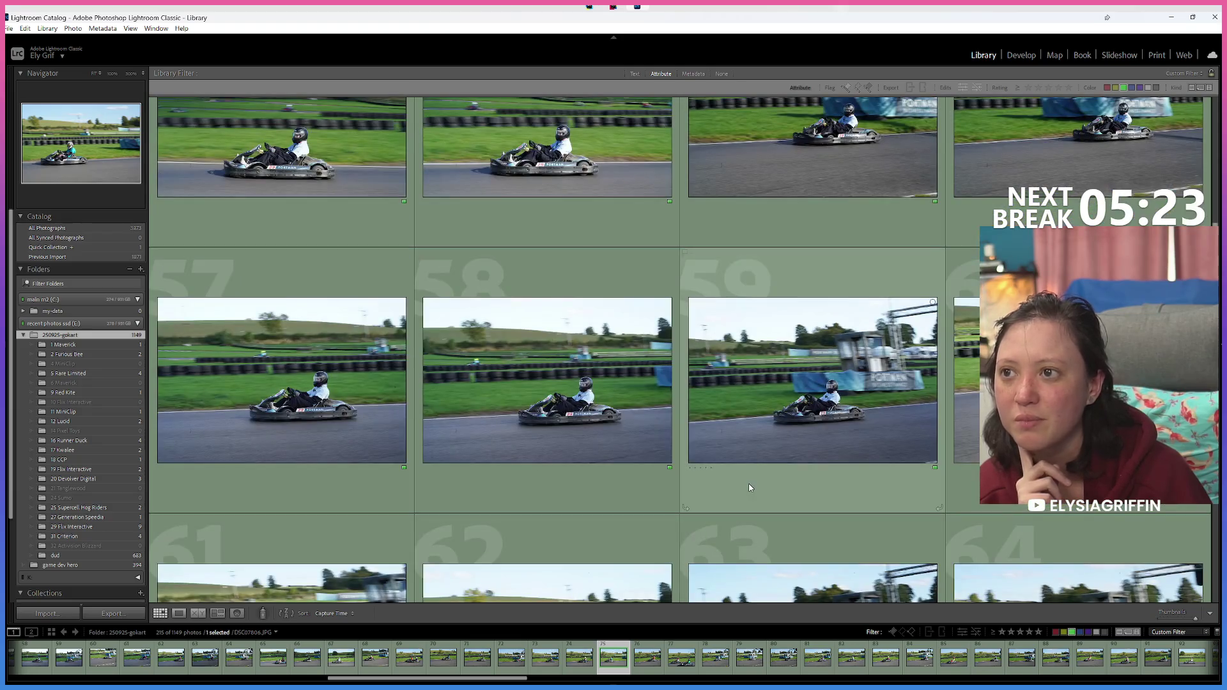
pyautogui.scroll(2, 750, 488)
pyautogui.scroll(1, 749, 488)
pyautogui.scroll(2, 750, 488)
pyautogui.scroll(1, 750, 488)
pyautogui.scroll(1, 750, 488)
pyautogui.scroll(1, 750, 488)
pyautogui.scroll(1, 750, 486)
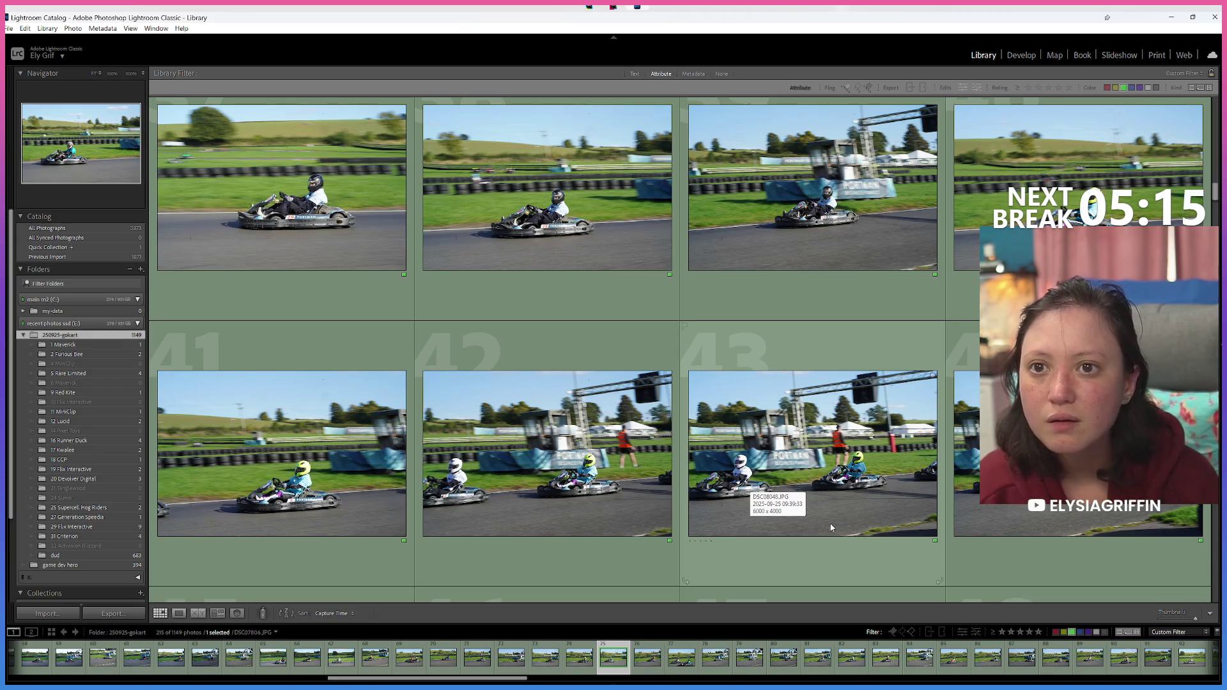
pyautogui.scroll(-5, 831, 524)
pyautogui.scroll(-3, 805, 521)
pyautogui.scroll(-3, 790, 521)
pyautogui.scroll(-5, 789, 518)
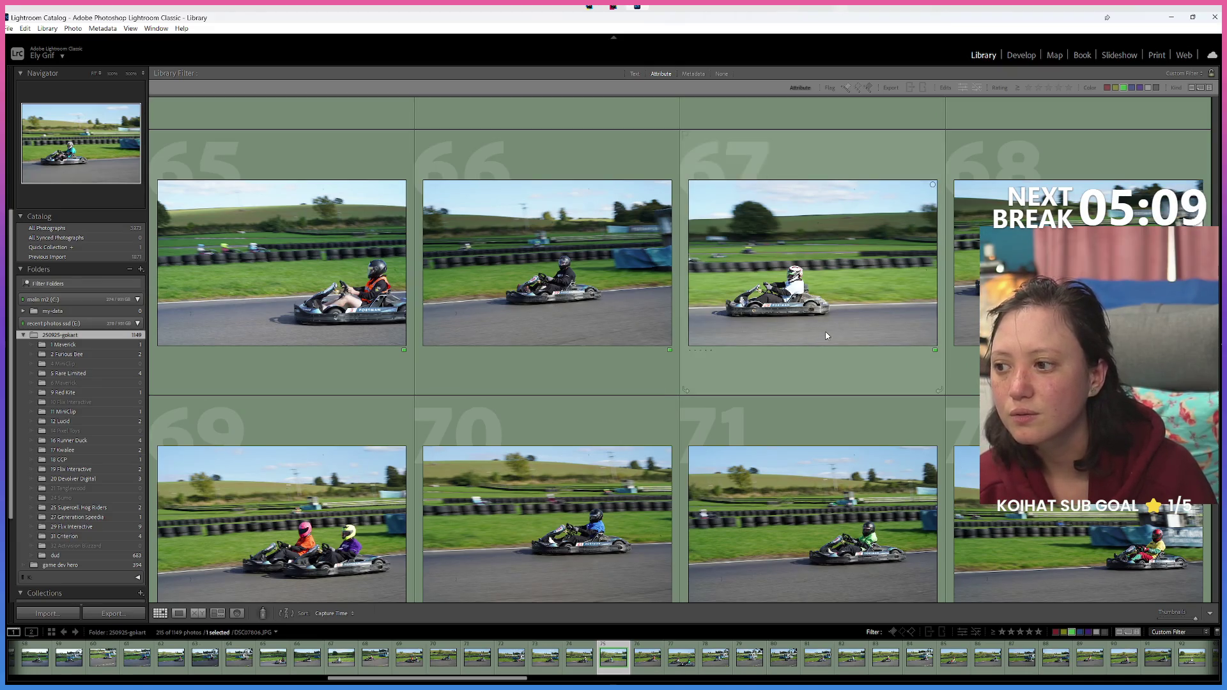
pyautogui.scroll(-3, 826, 335)
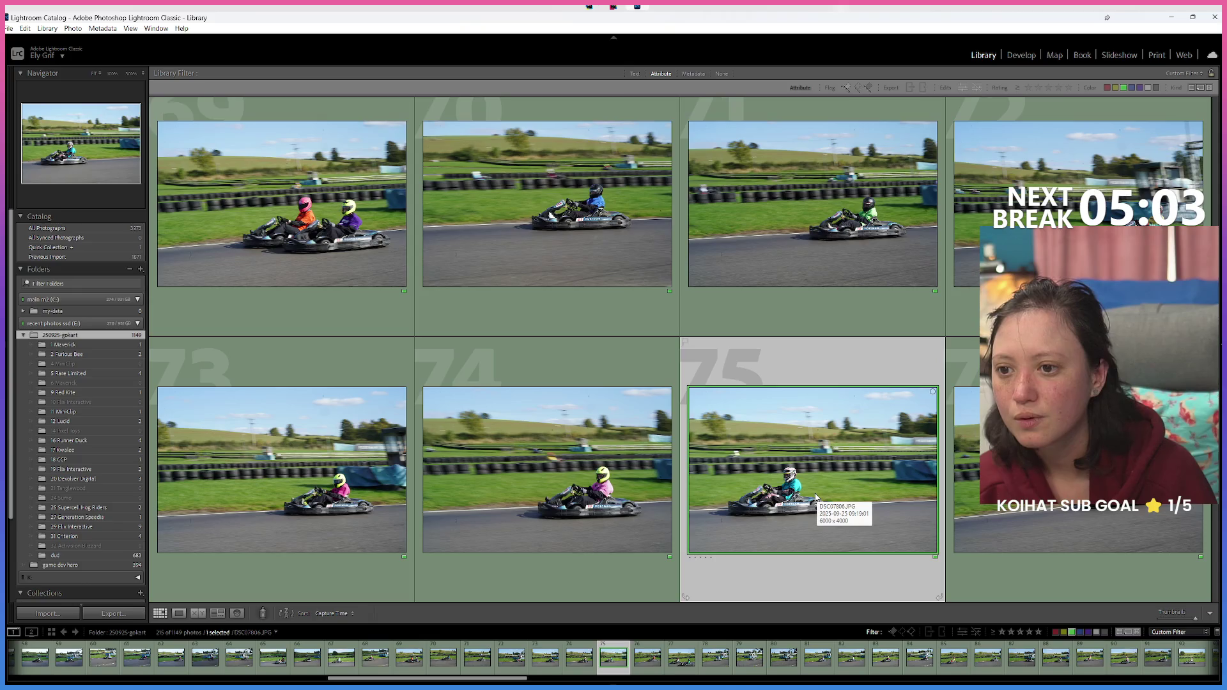
pyautogui.scroll(2, 815, 495)
pyautogui.scroll(2, 814, 487)
pyautogui.scroll(1, 814, 486)
pyautogui.scroll(2, 815, 487)
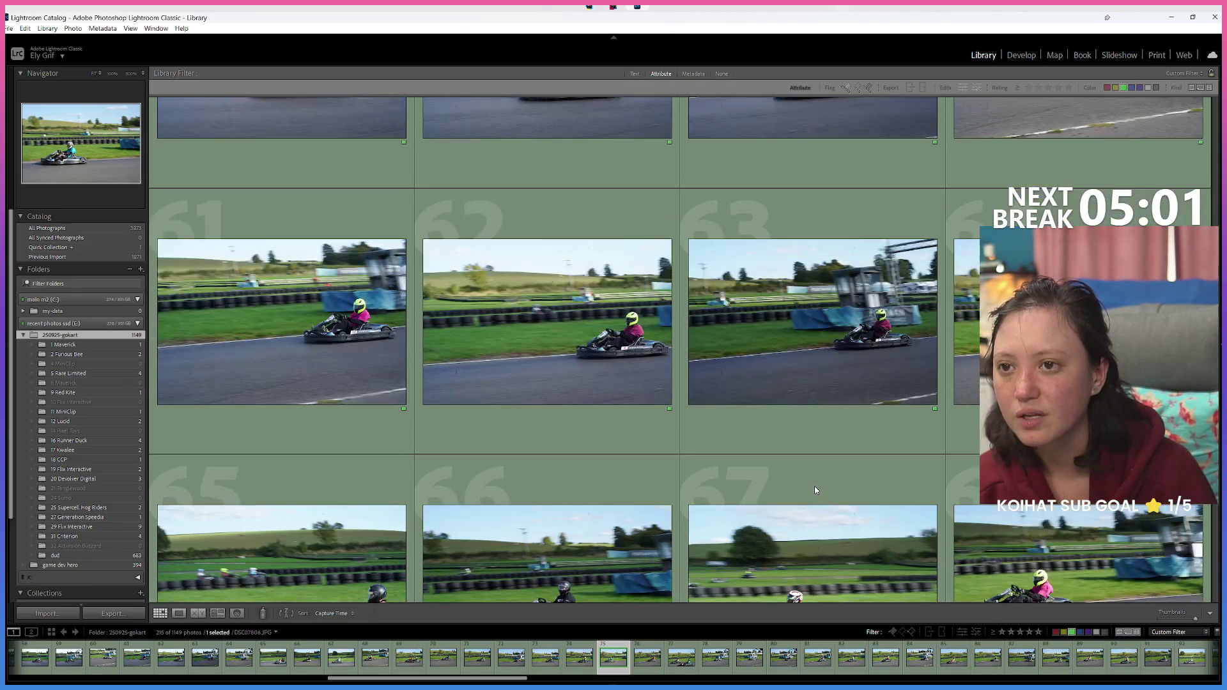
pyautogui.scroll(3, 814, 489)
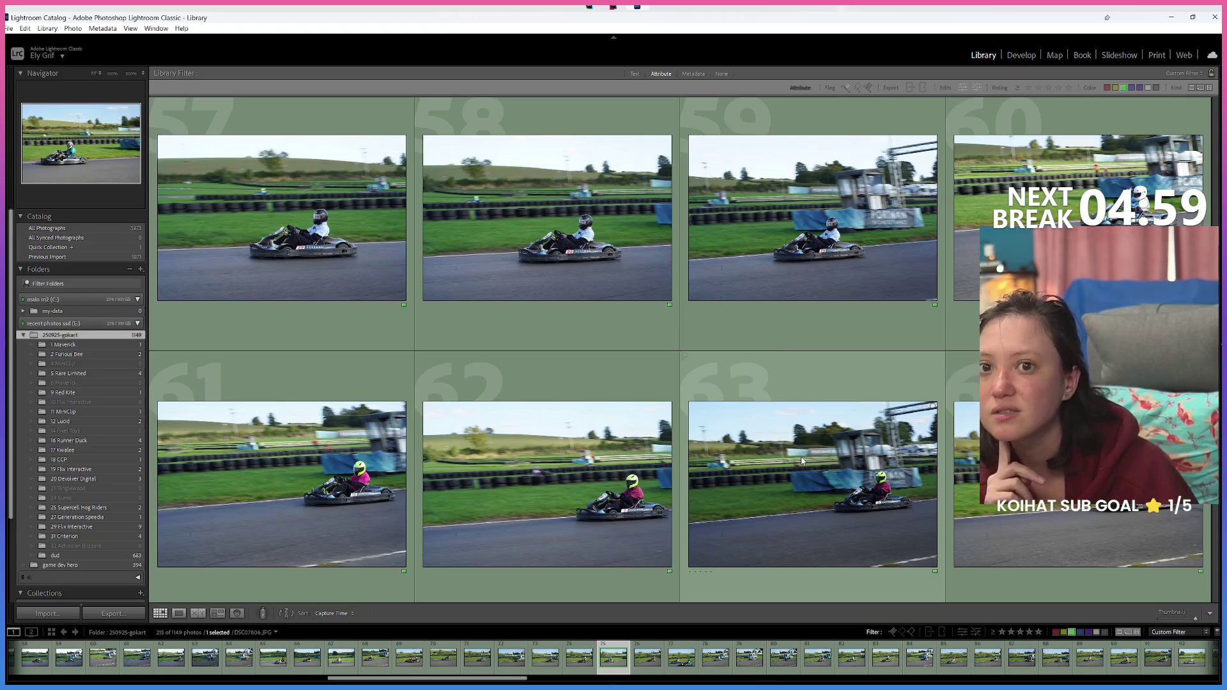
pyautogui.scroll(2, 802, 460)
pyautogui.scroll(2, 804, 461)
pyautogui.scroll(2, 805, 459)
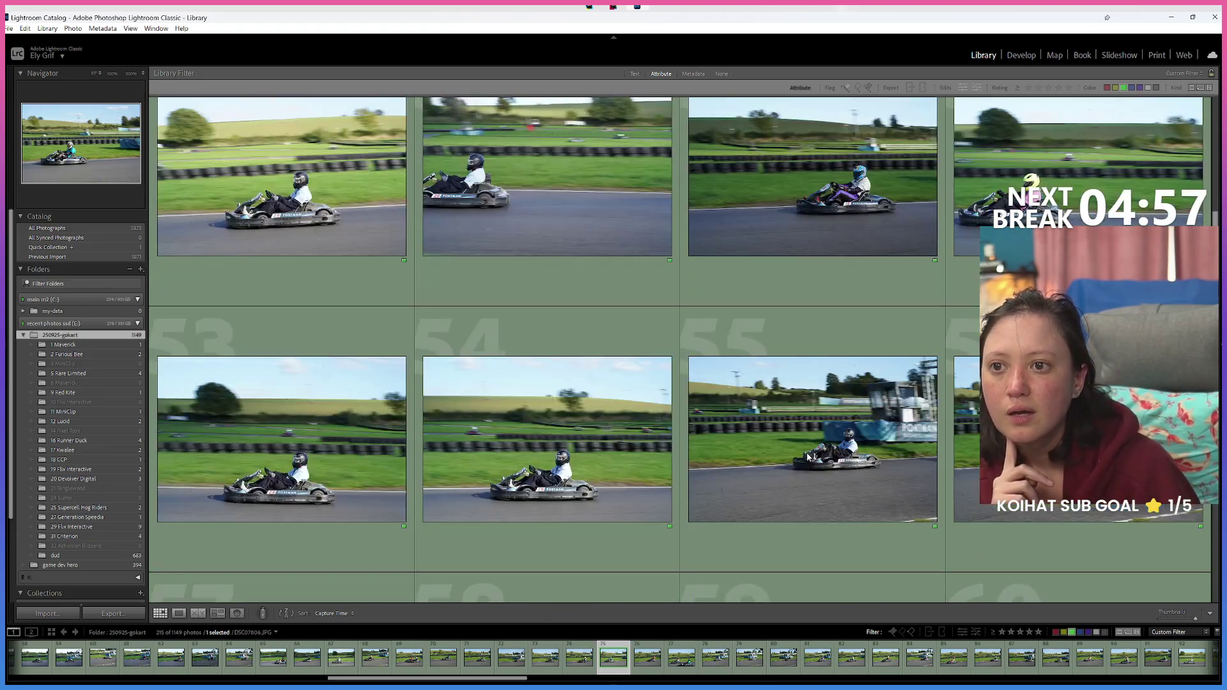
pyautogui.scroll(2, 807, 455)
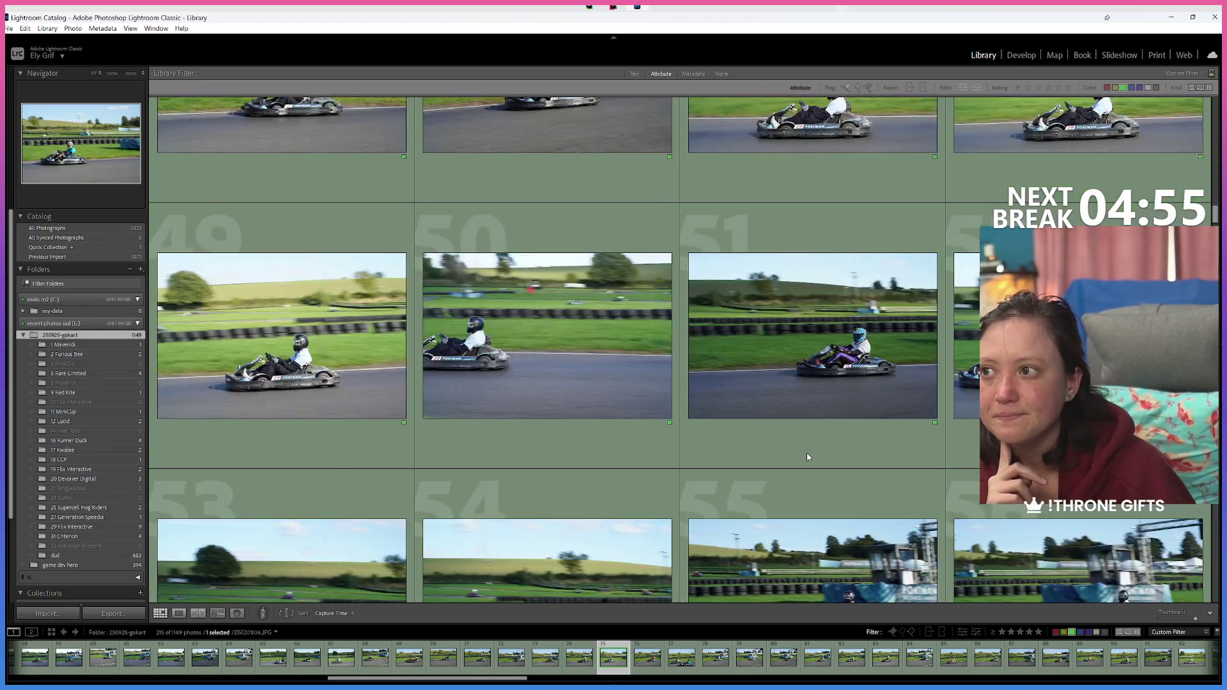
pyautogui.scroll(2, 807, 455)
pyautogui.scroll(3, 807, 455)
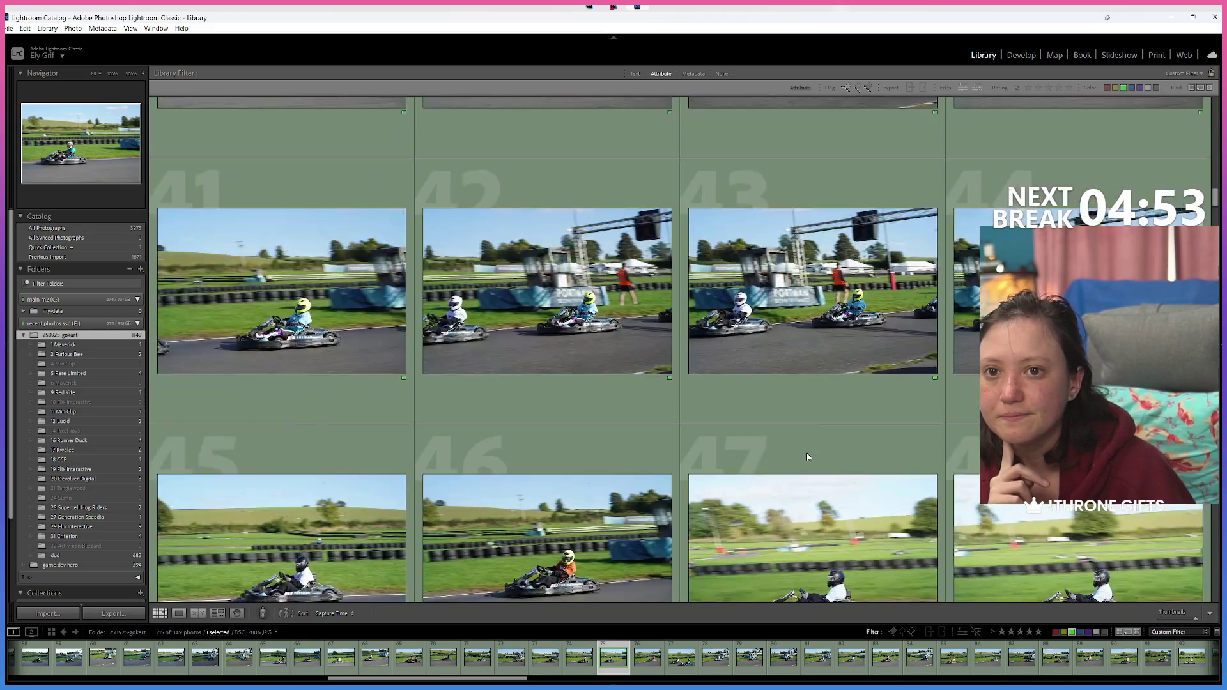
pyautogui.moveTo(811, 316)
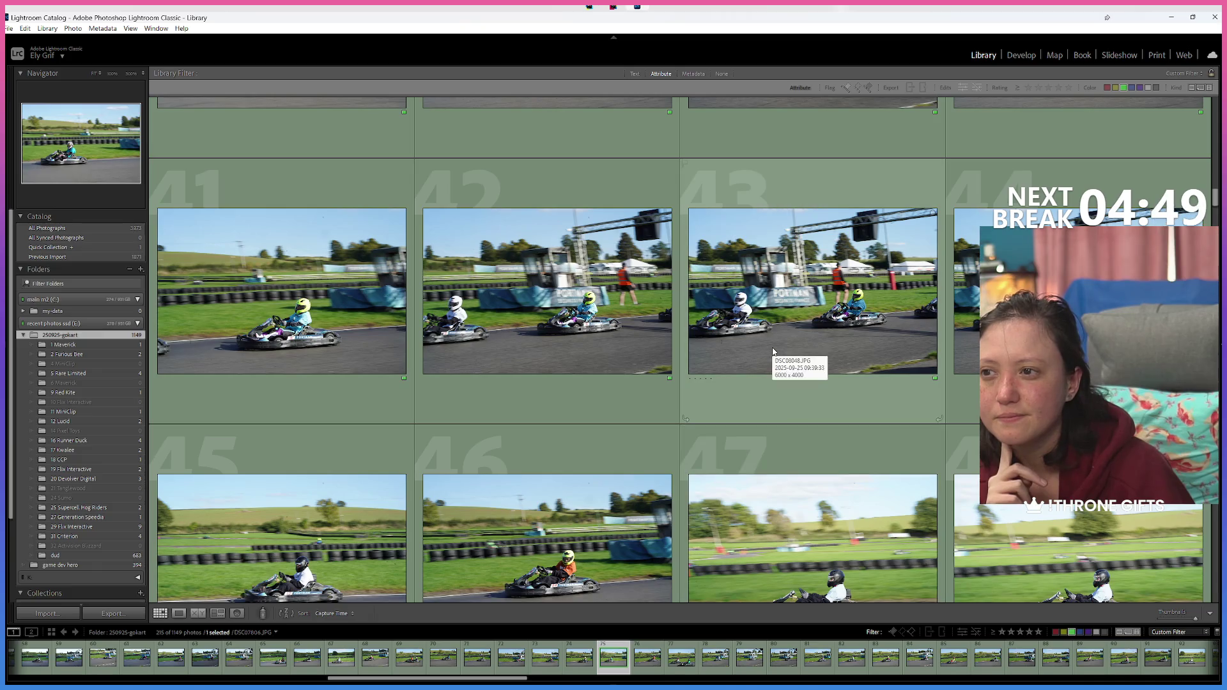
pyautogui.scroll(5, 772, 350)
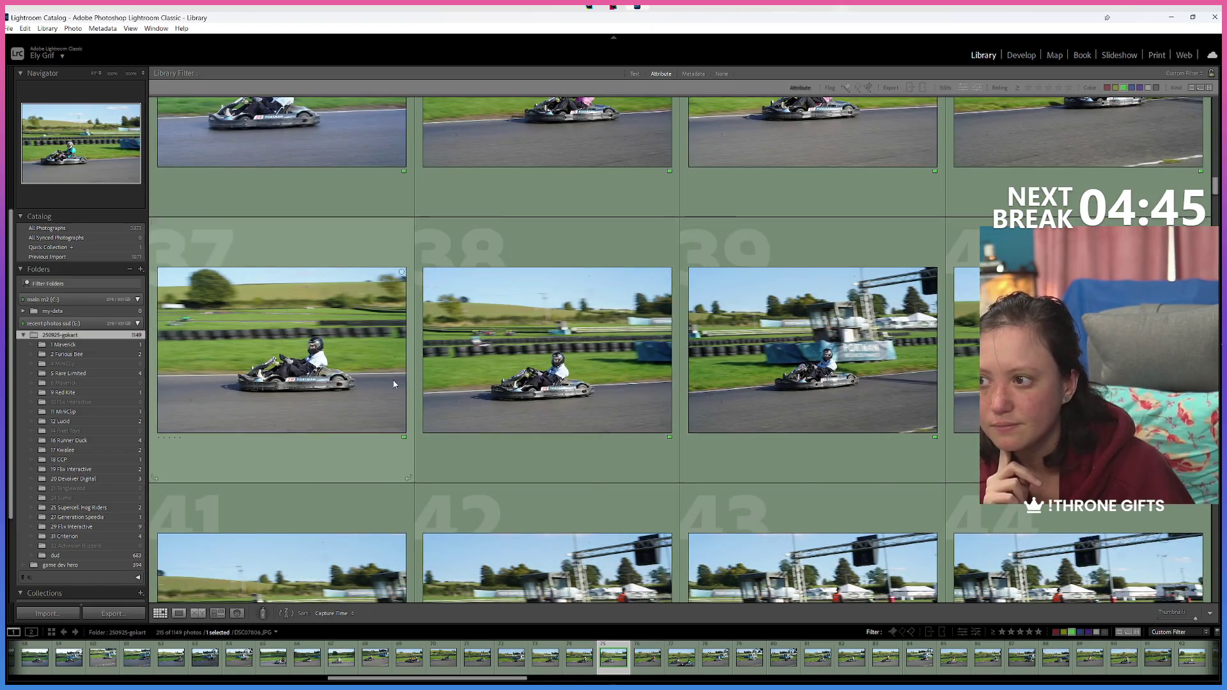
pyautogui.scroll(3, 391, 379)
pyautogui.scroll(3, 825, 333)
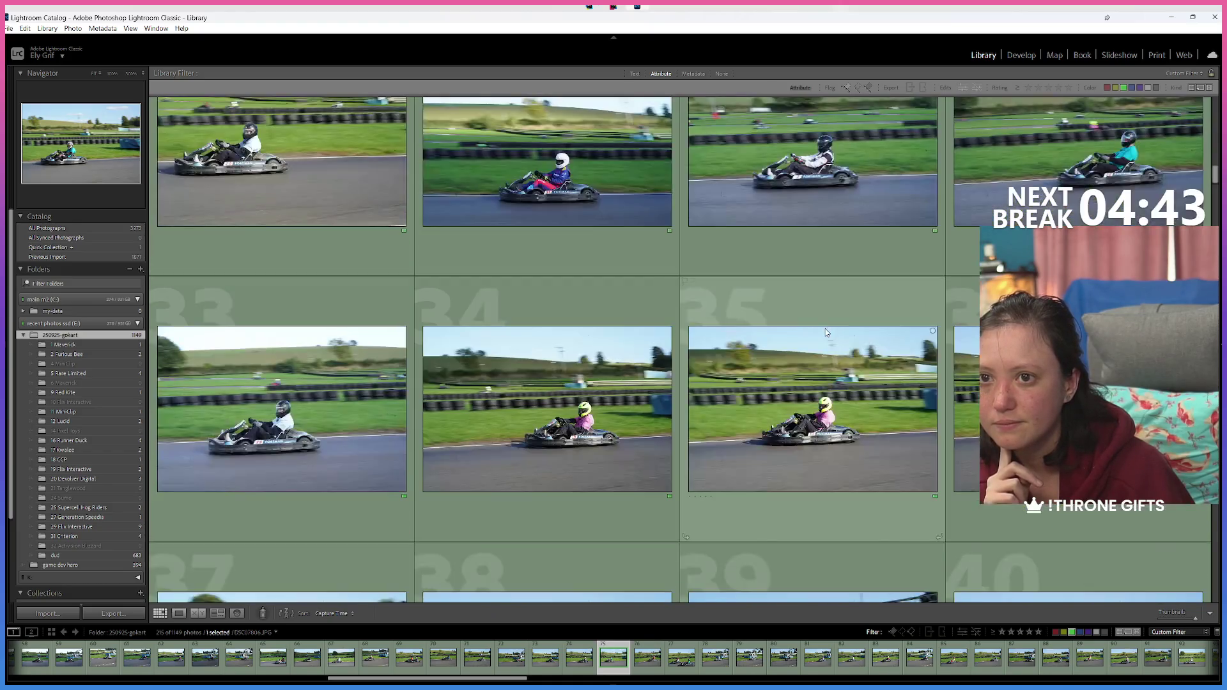
pyautogui.scroll(3, 825, 332)
pyautogui.scroll(3, 824, 334)
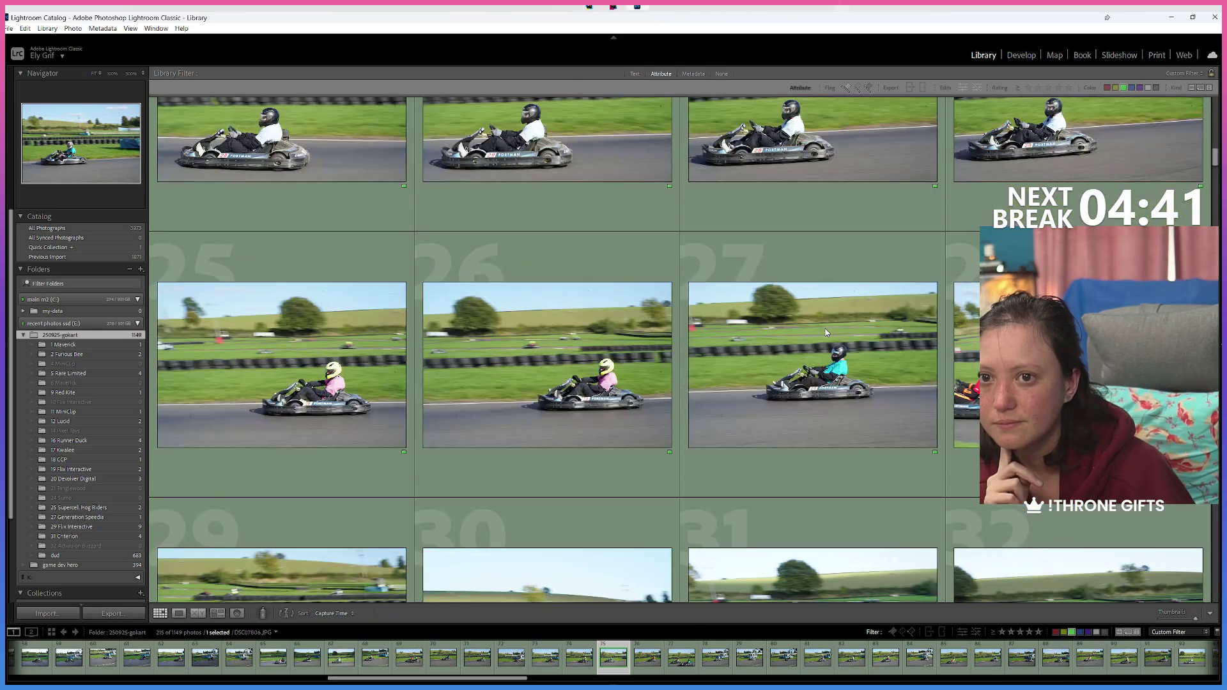
pyautogui.scroll(3, 816, 340)
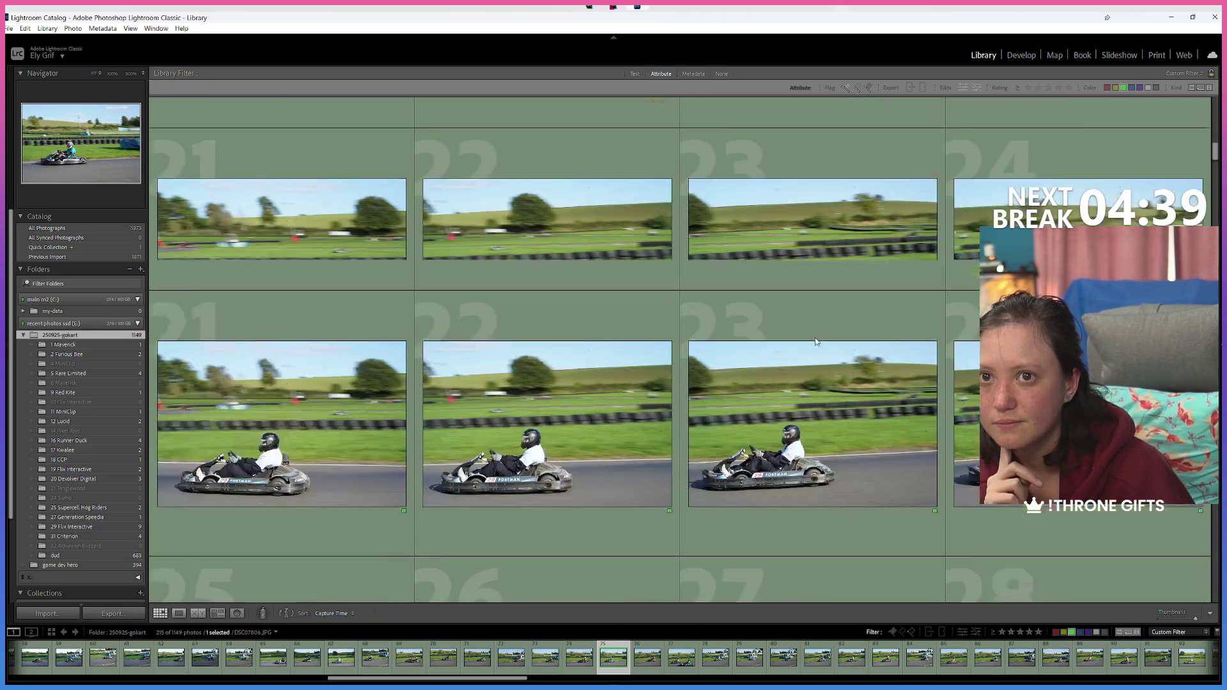
pyautogui.scroll(3, 815, 341)
pyautogui.scroll(3, 815, 341)
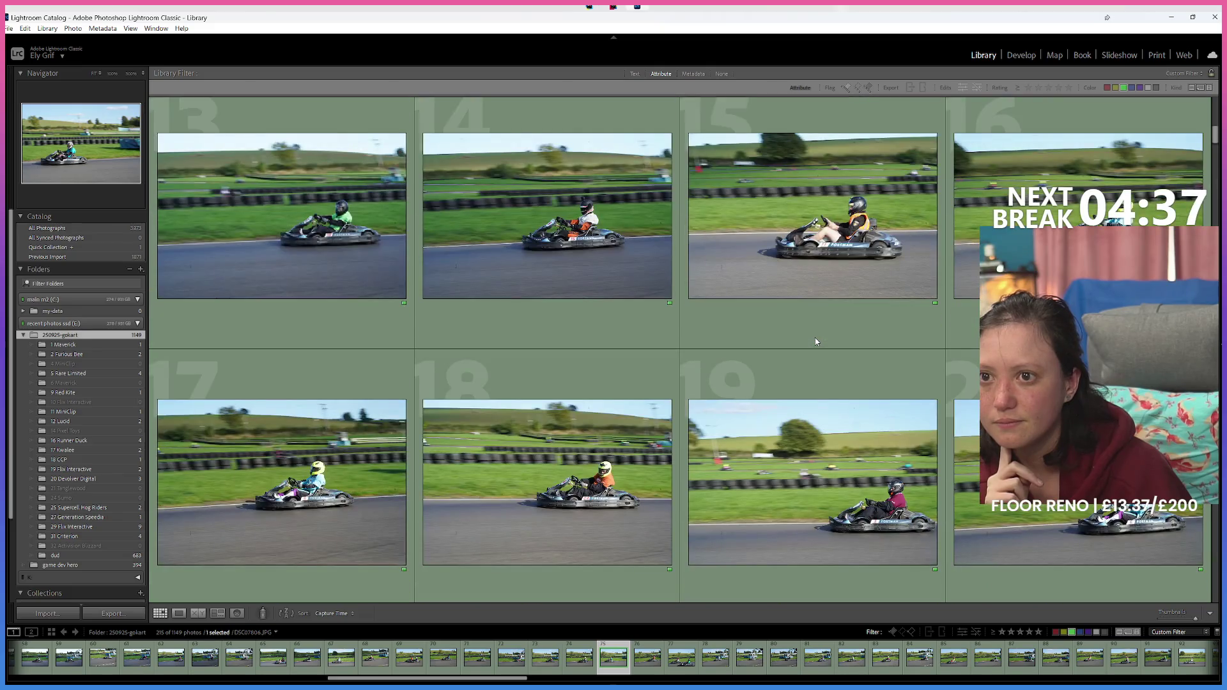
pyautogui.scroll(3, 816, 342)
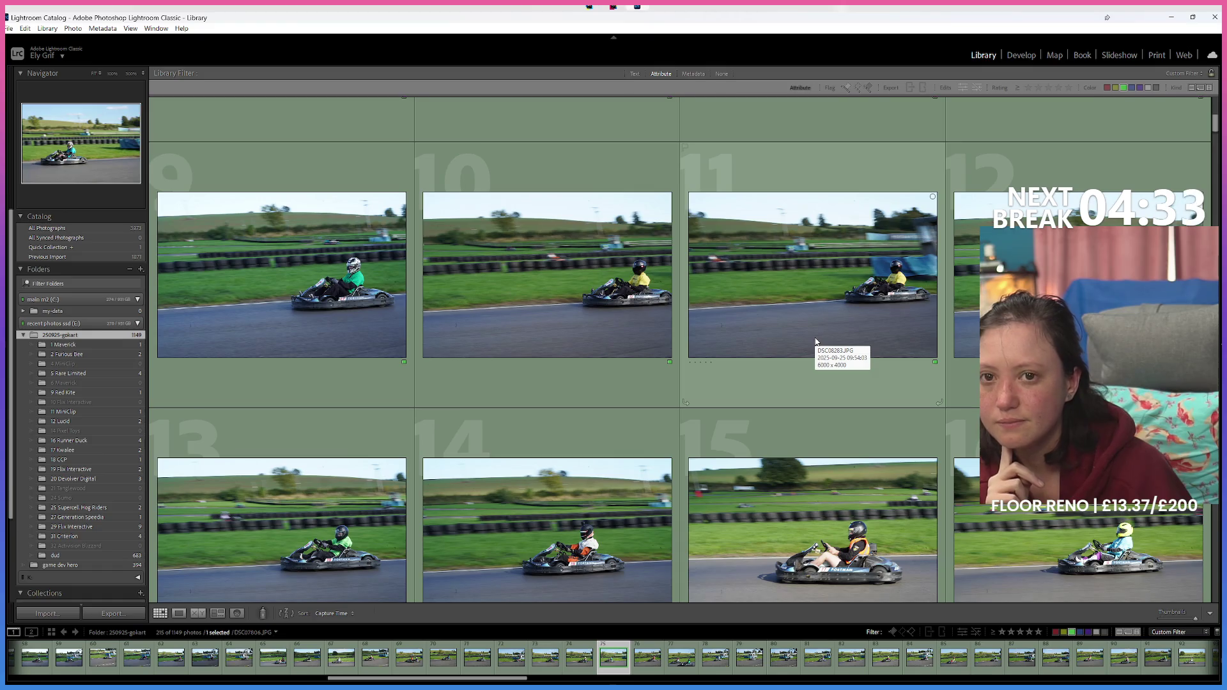
pyautogui.scroll(2, 816, 341)
pyautogui.scroll(2, 814, 338)
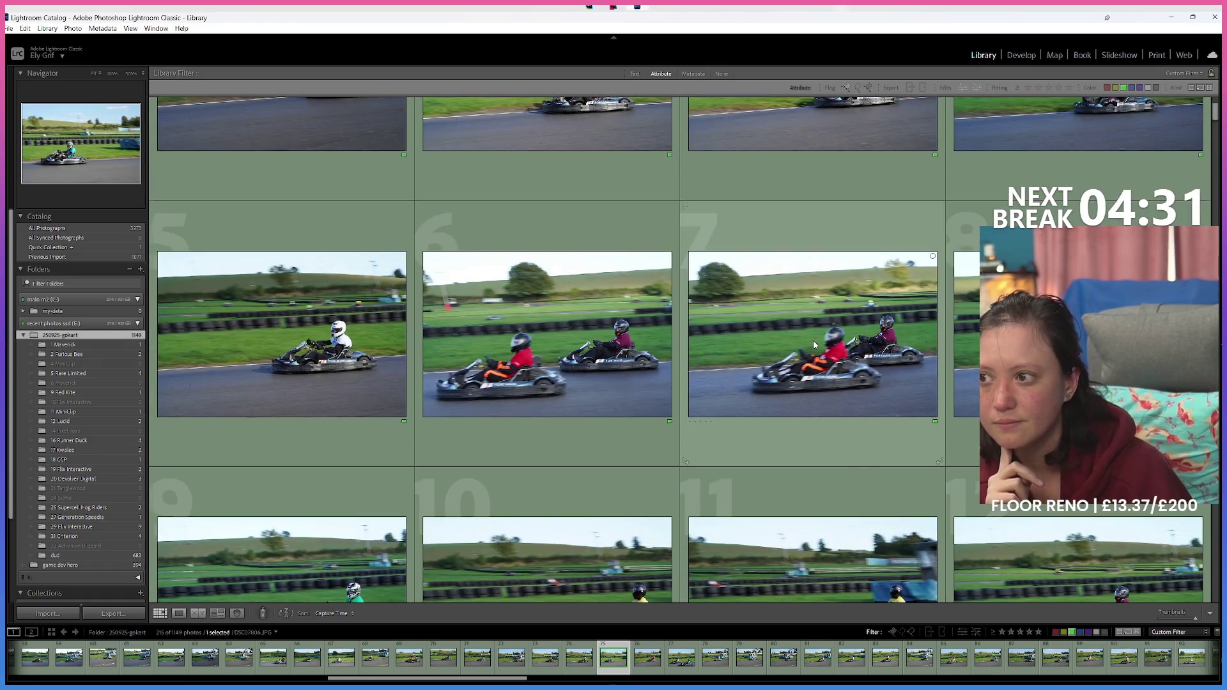
pyautogui.scroll(2, 814, 345)
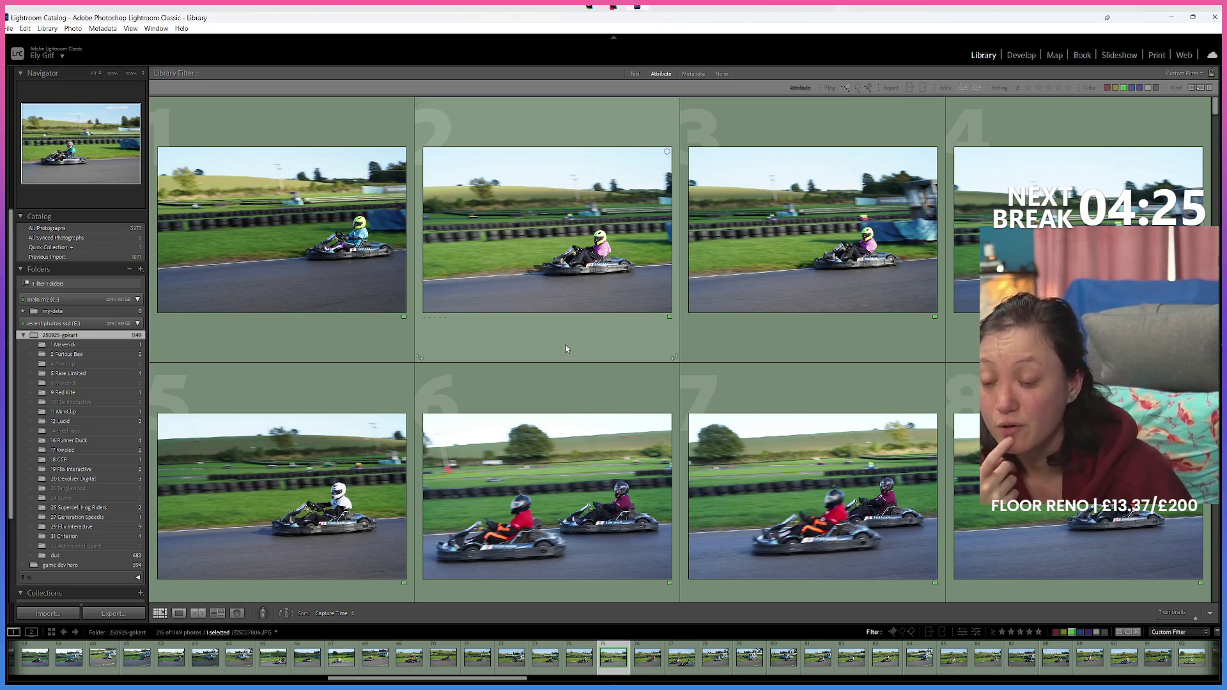
pyautogui.scroll(-8, 501, 437)
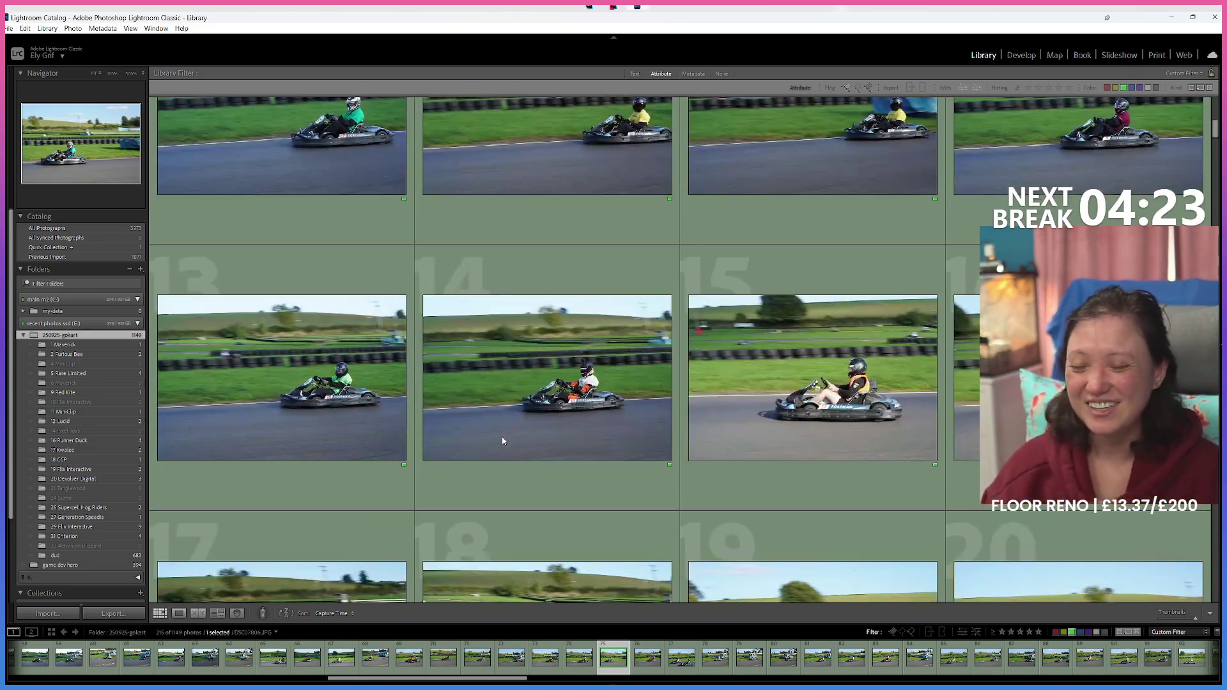
pyautogui.moveTo(546, 364)
pyautogui.scroll(-2, 501, 438)
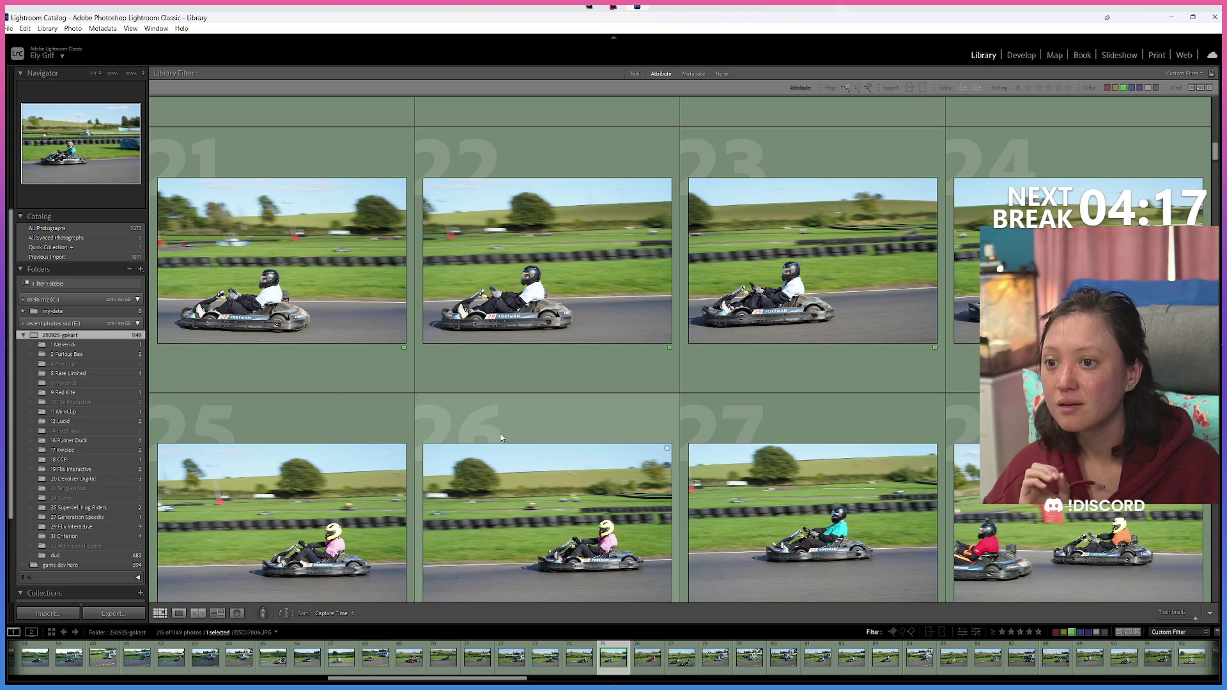
pyautogui.scroll(-1, 501, 438)
pyautogui.scroll(-2, 501, 438)
pyautogui.scroll(-1, 501, 437)
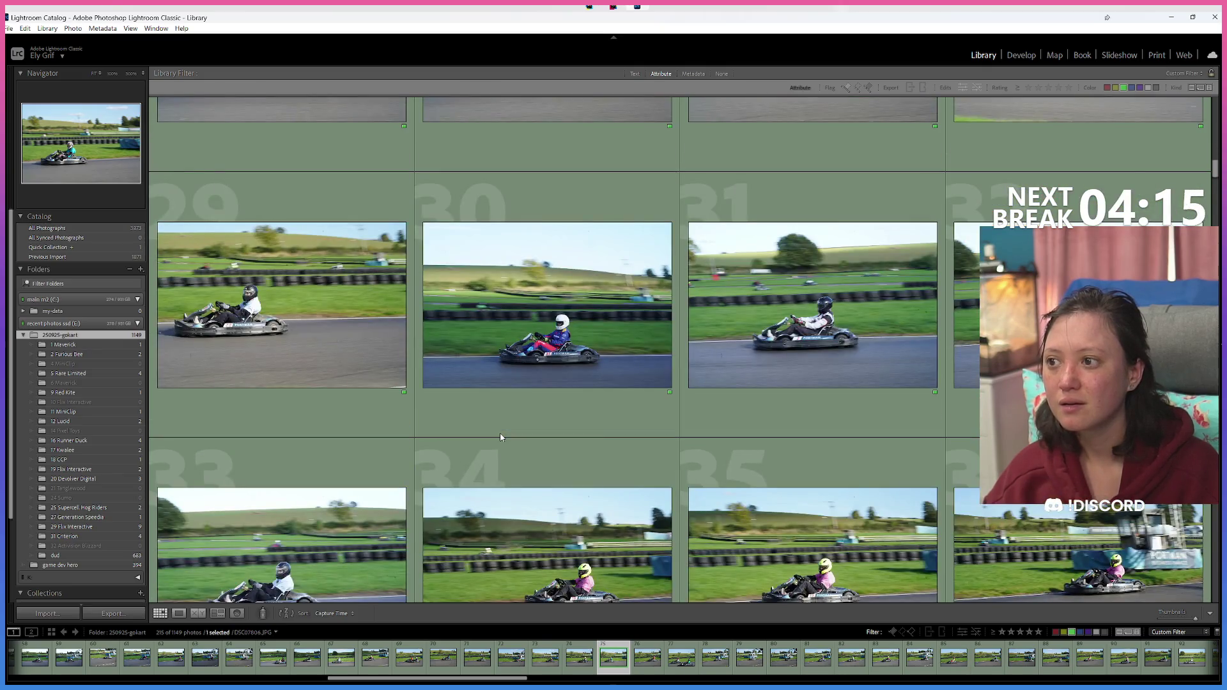
pyautogui.scroll(-1, 501, 437)
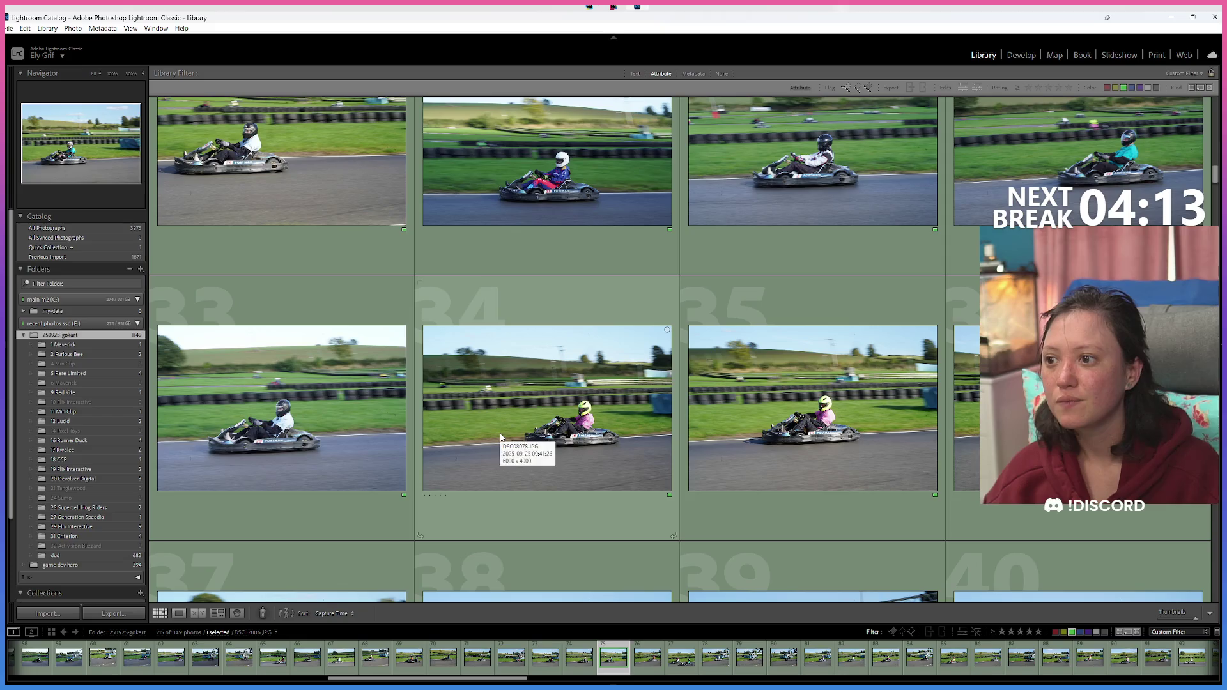
pyautogui.scroll(-1, 501, 437)
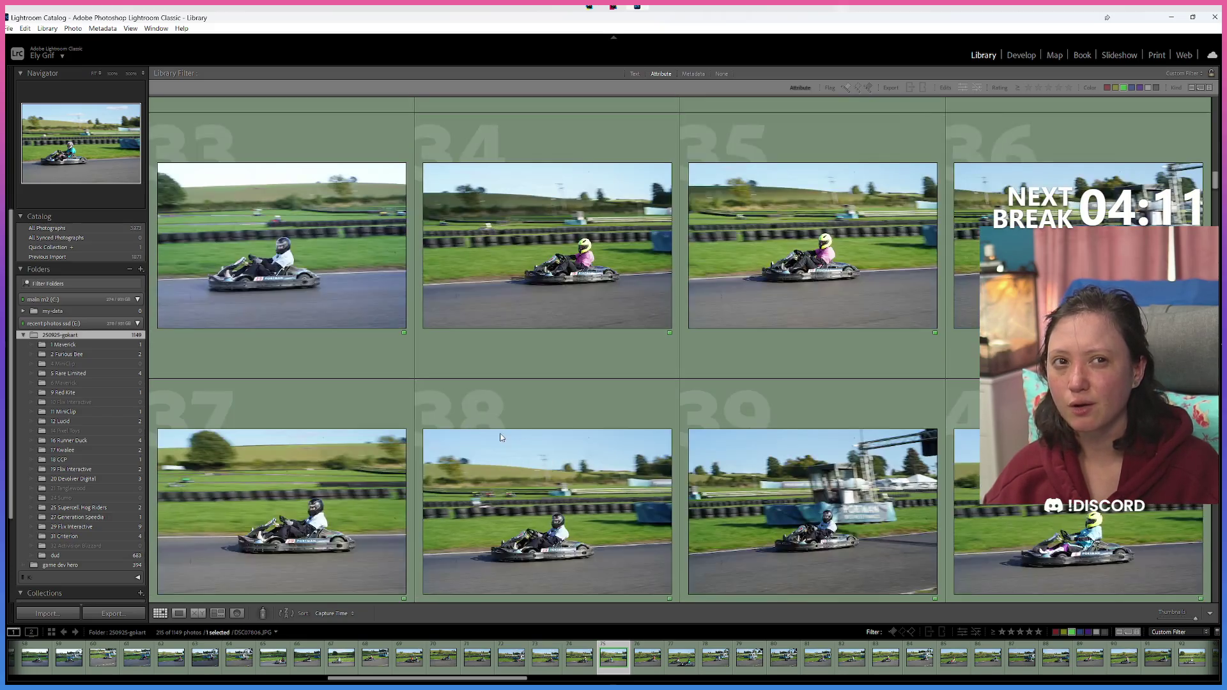
pyautogui.scroll(-1, 501, 438)
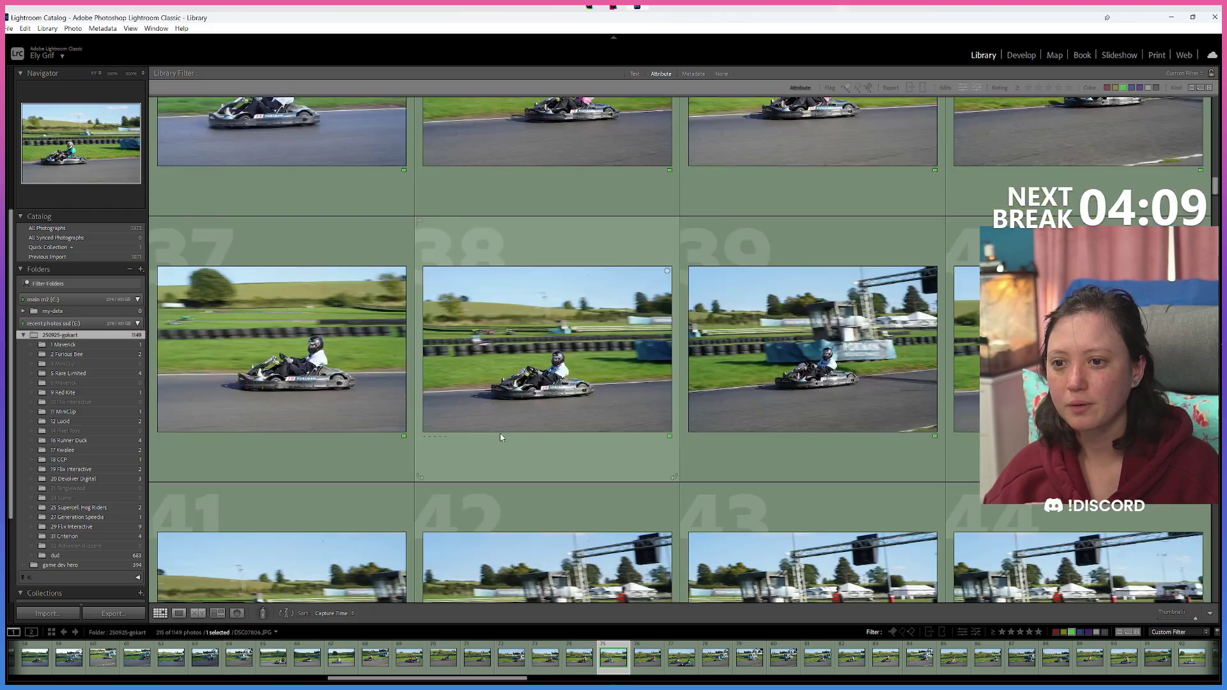
pyautogui.scroll(-2, 501, 438)
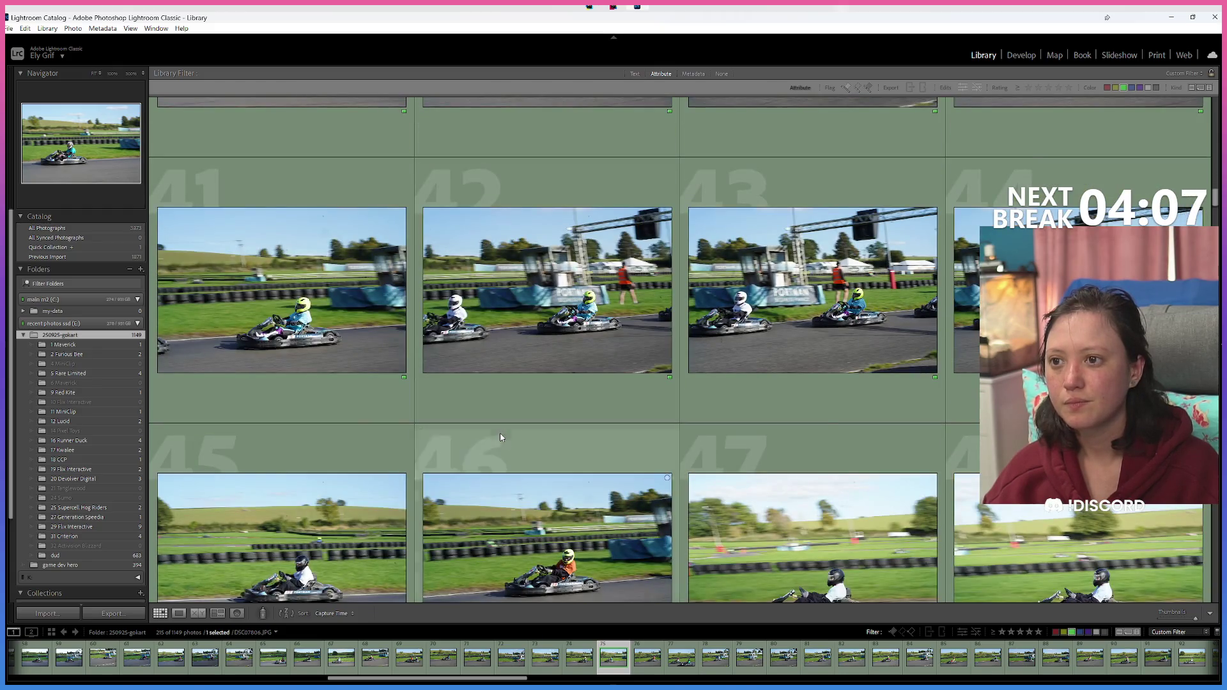
pyautogui.scroll(-1, 501, 438)
pyautogui.scroll(-1, 500, 438)
pyautogui.scroll(-1, 501, 437)
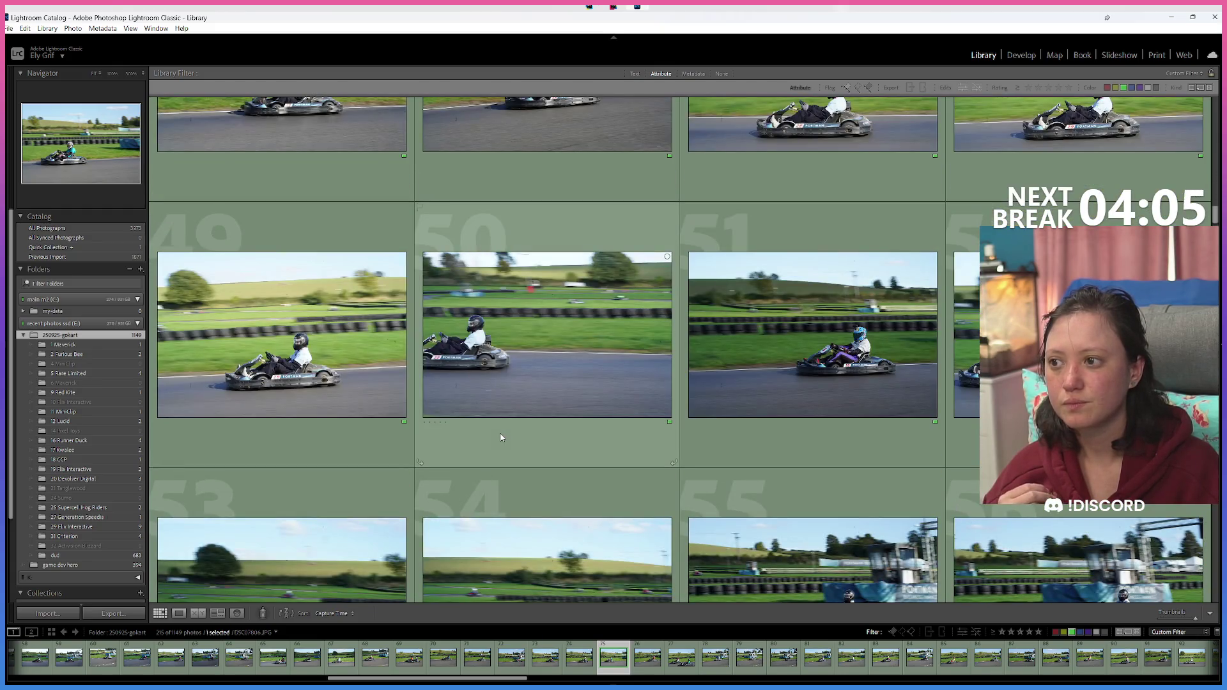
pyautogui.scroll(-1, 501, 438)
pyautogui.scroll(-1, 501, 438)
pyautogui.scroll(-1, 500, 438)
pyautogui.scroll(-2, 500, 438)
pyautogui.scroll(-2, 501, 438)
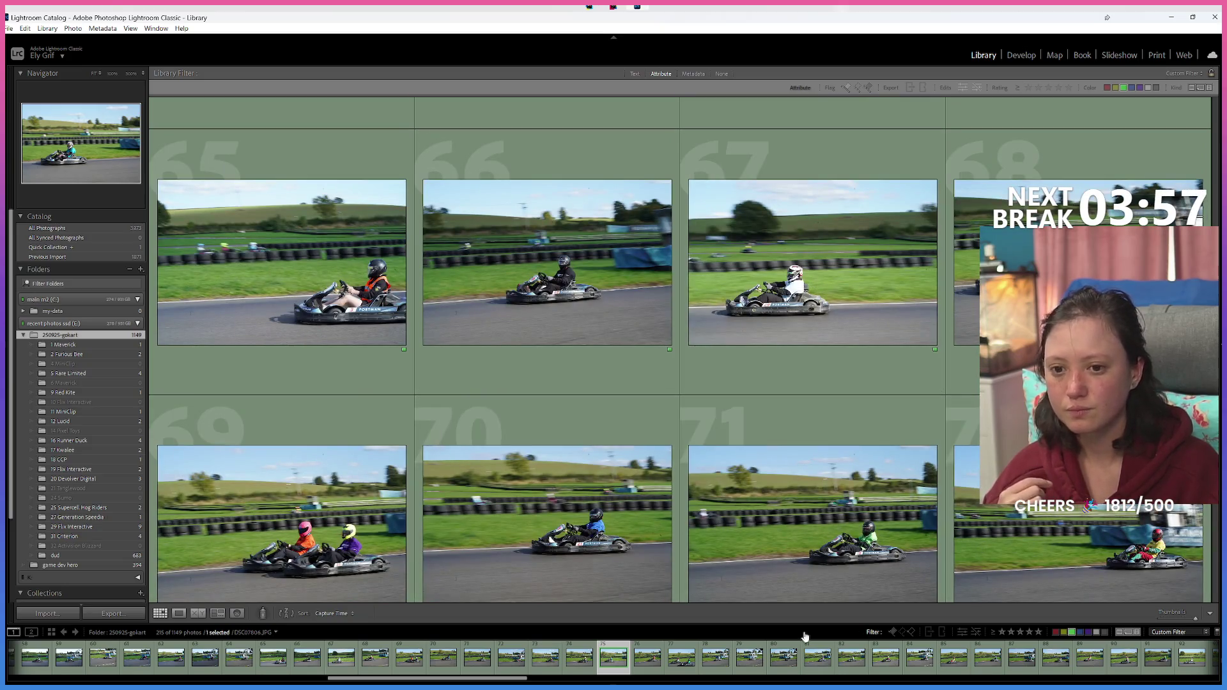
# Step: Select photo 67, widen the filter to green and unlabelled photos, and jump to photo 86
pyautogui.click(682, 389)
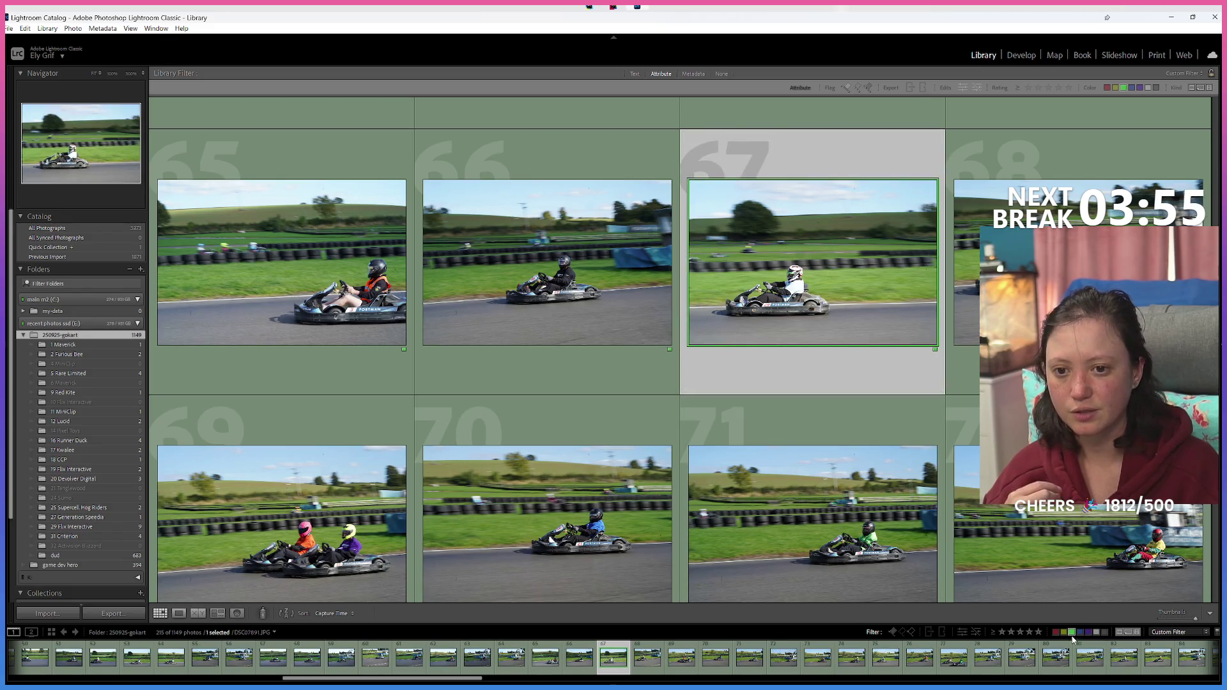
pyautogui.click(1106, 633)
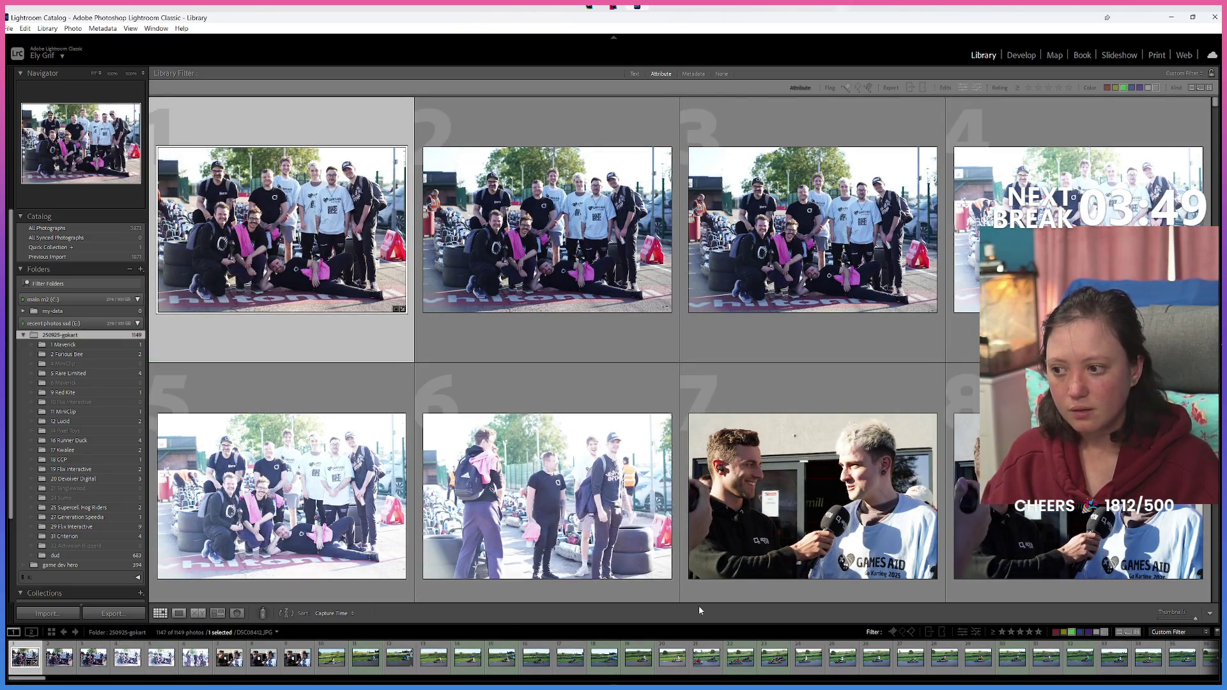
pyautogui.scroll(-3, 607, 658)
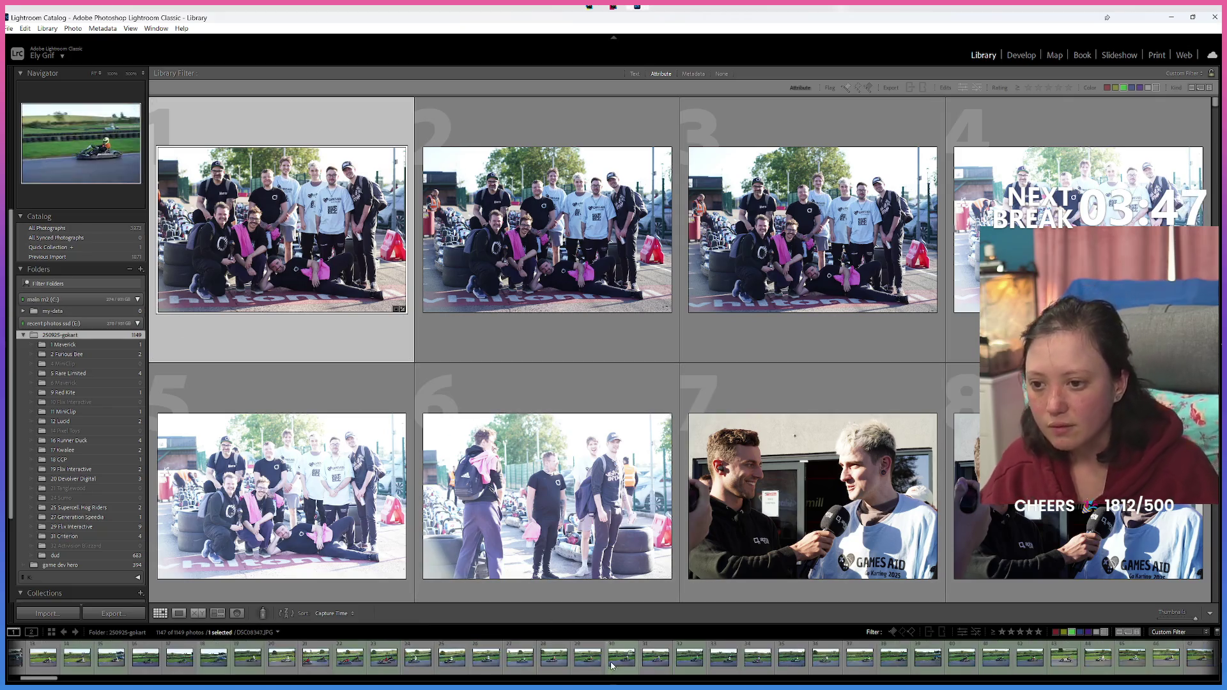
pyautogui.scroll(-3, 639, 661)
pyautogui.scroll(-3, 671, 664)
pyautogui.scroll(-3, 703, 671)
pyautogui.scroll(-3, 702, 671)
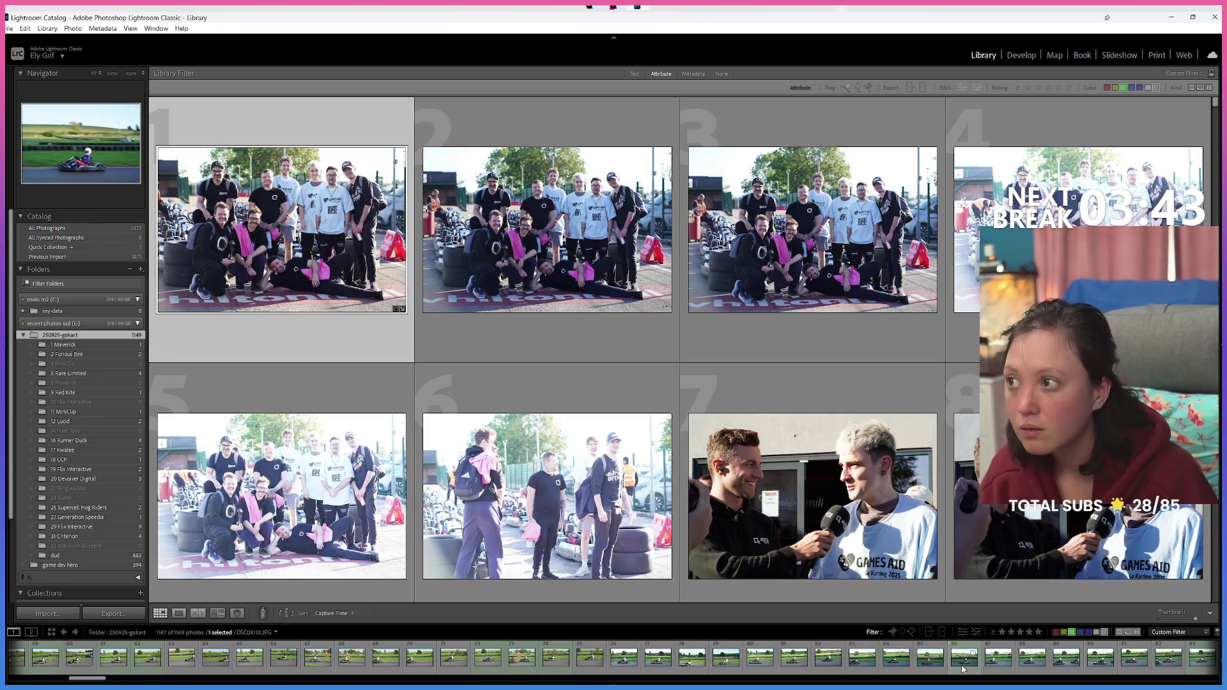
pyautogui.click(963, 658)
pyautogui.scroll(-5, 895, 661)
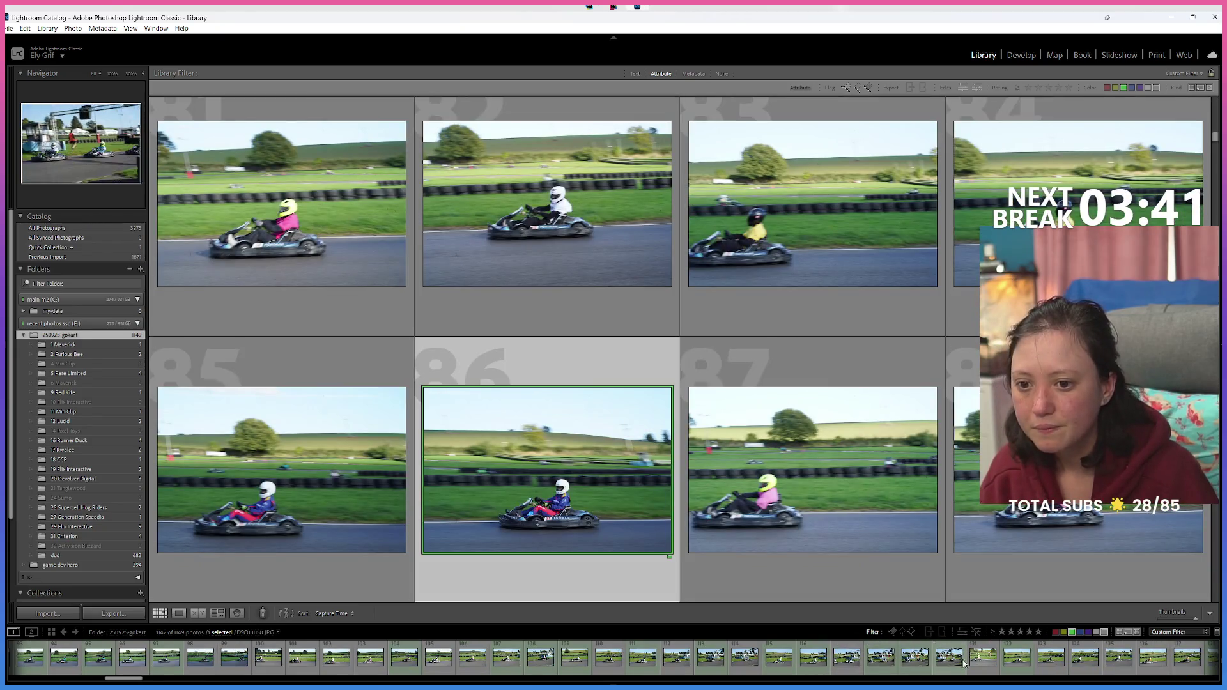
# Step: Switch the filter back to green-labelled only and scroll down through the grid
pyautogui.click(1072, 632)
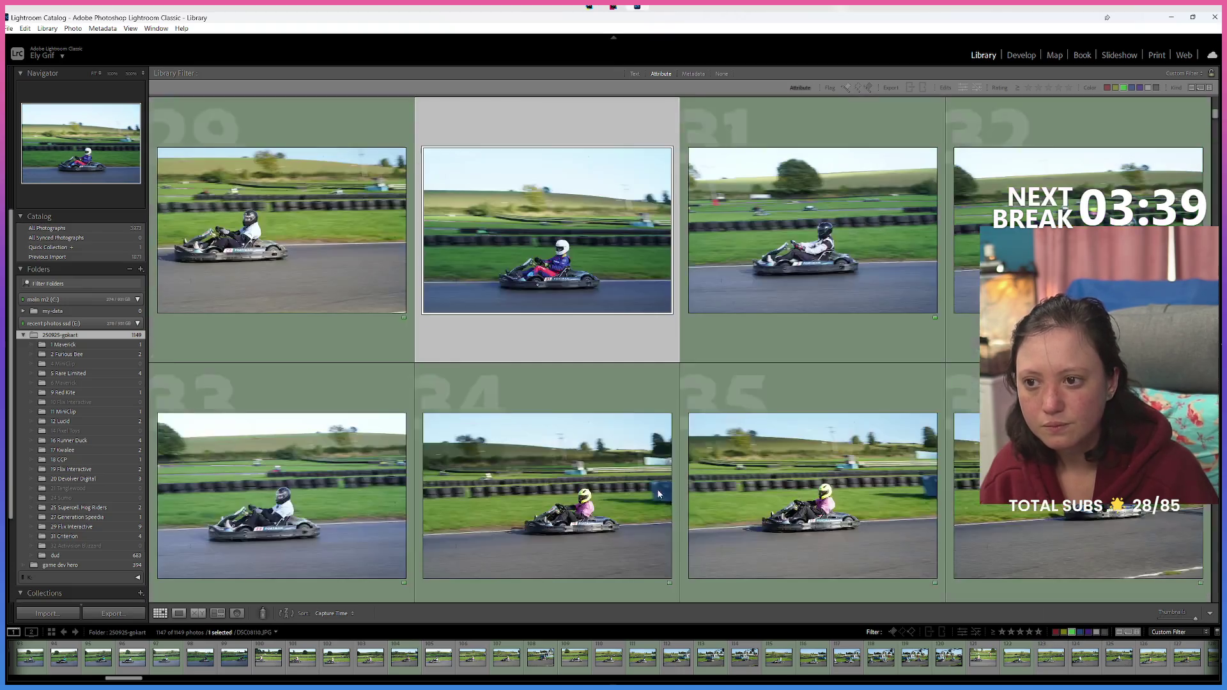
pyautogui.scroll(-5, 618, 453)
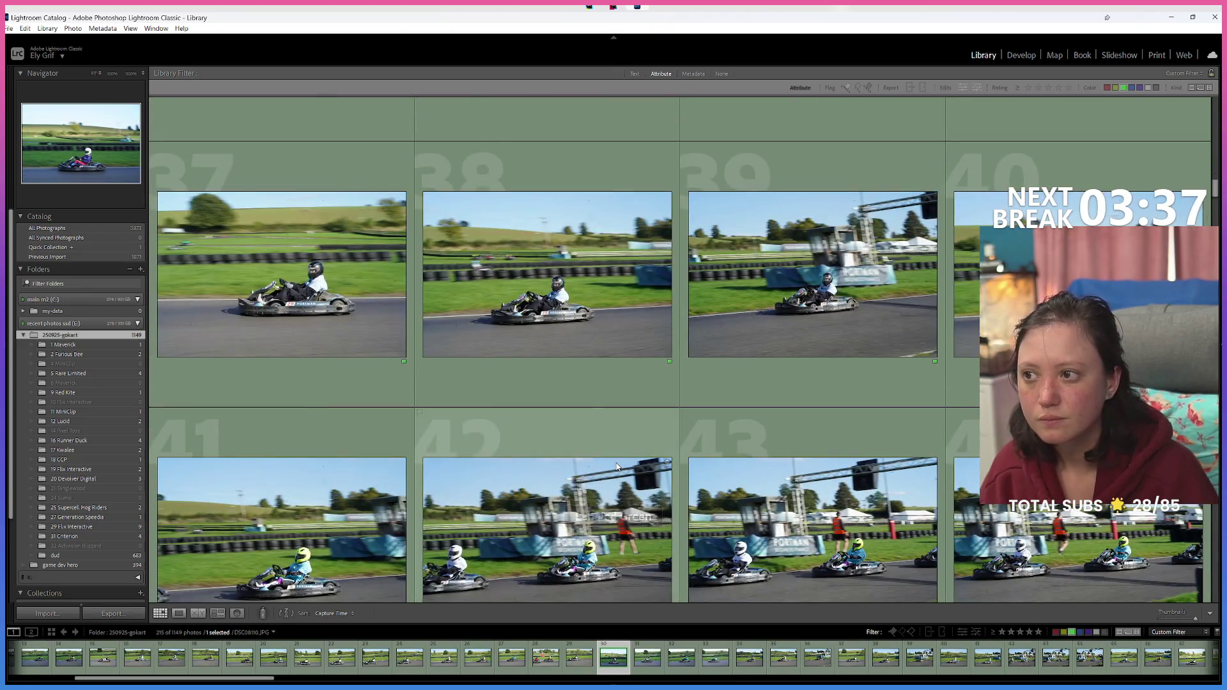
pyautogui.scroll(-2, 607, 469)
pyautogui.scroll(-4, 598, 471)
pyautogui.scroll(-2, 597, 473)
pyautogui.scroll(-2, 596, 473)
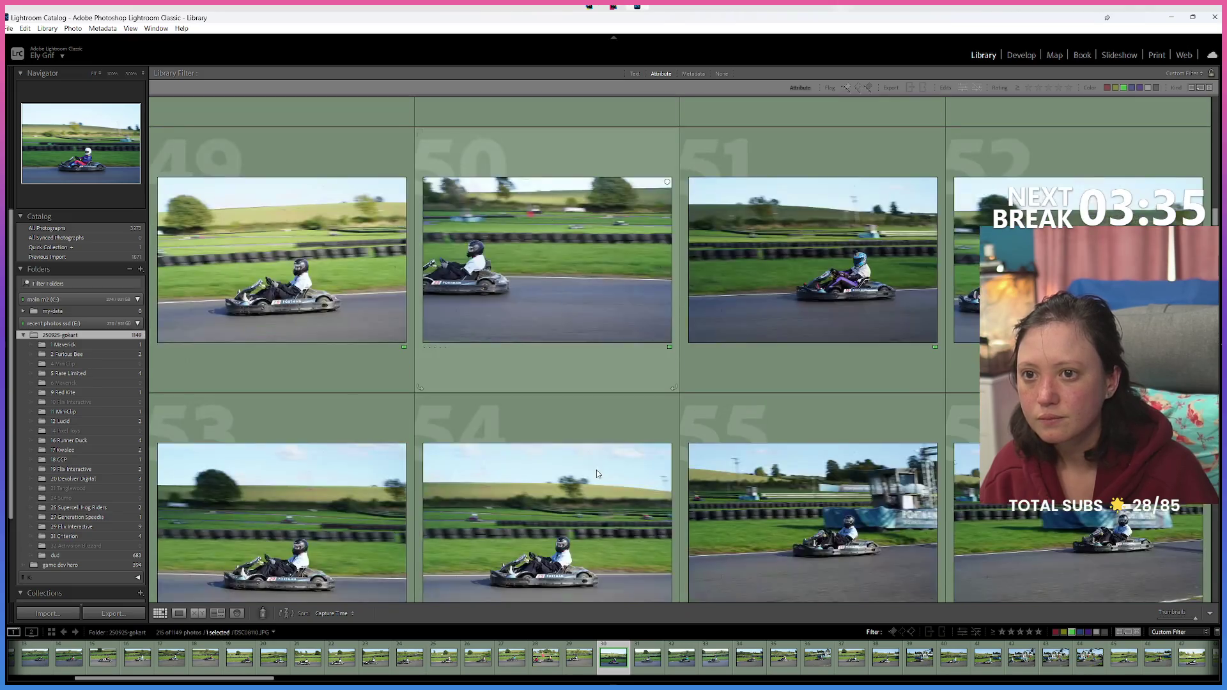
pyautogui.scroll(-2, 596, 473)
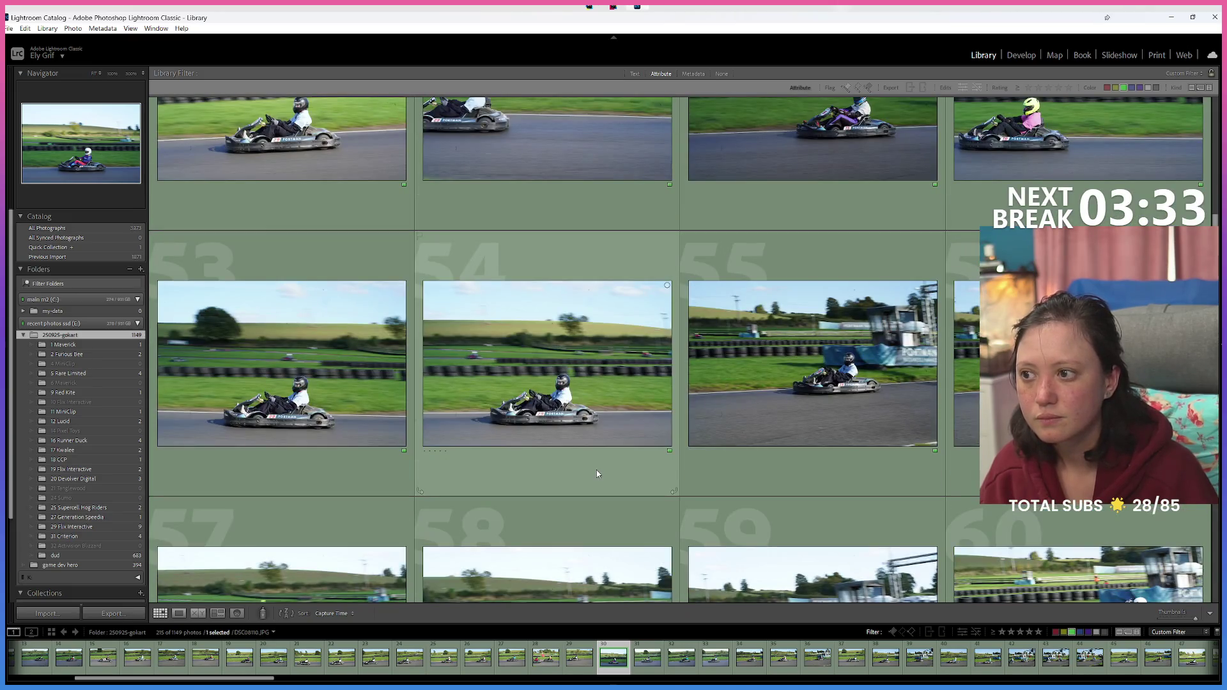
pyautogui.scroll(-2, 597, 473)
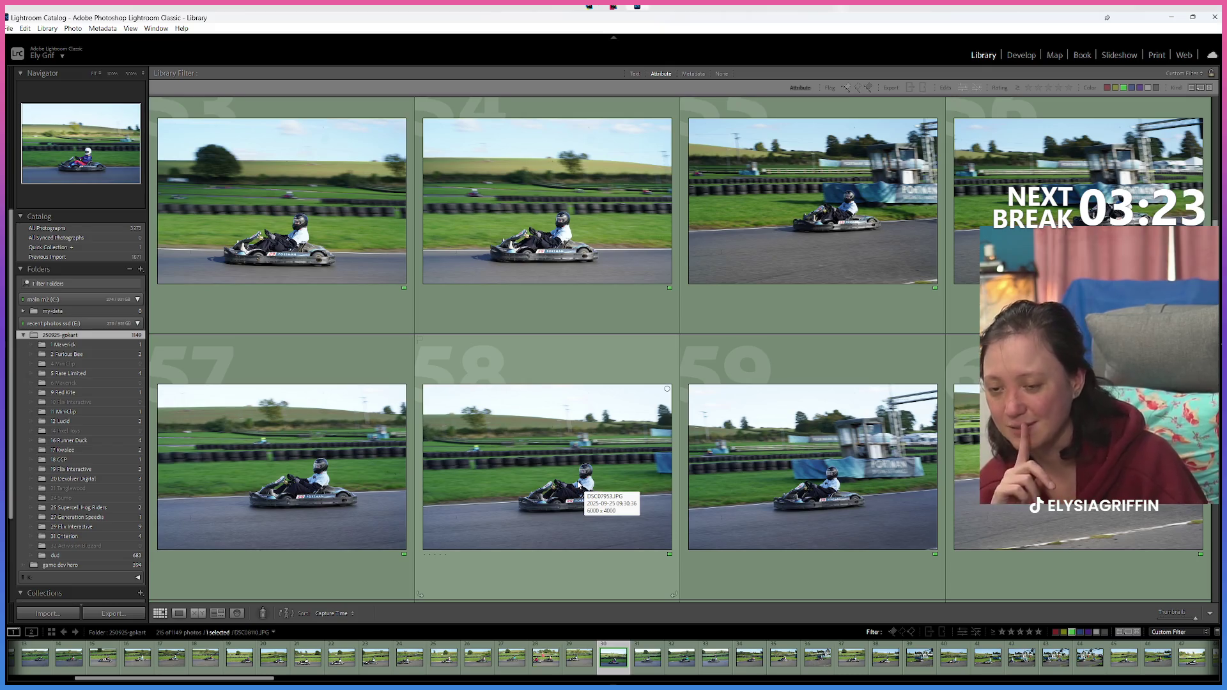
pyautogui.scroll(-2, 578, 485)
pyautogui.scroll(-2, 650, 471)
pyautogui.scroll(-2, 650, 470)
pyautogui.scroll(-2, 651, 470)
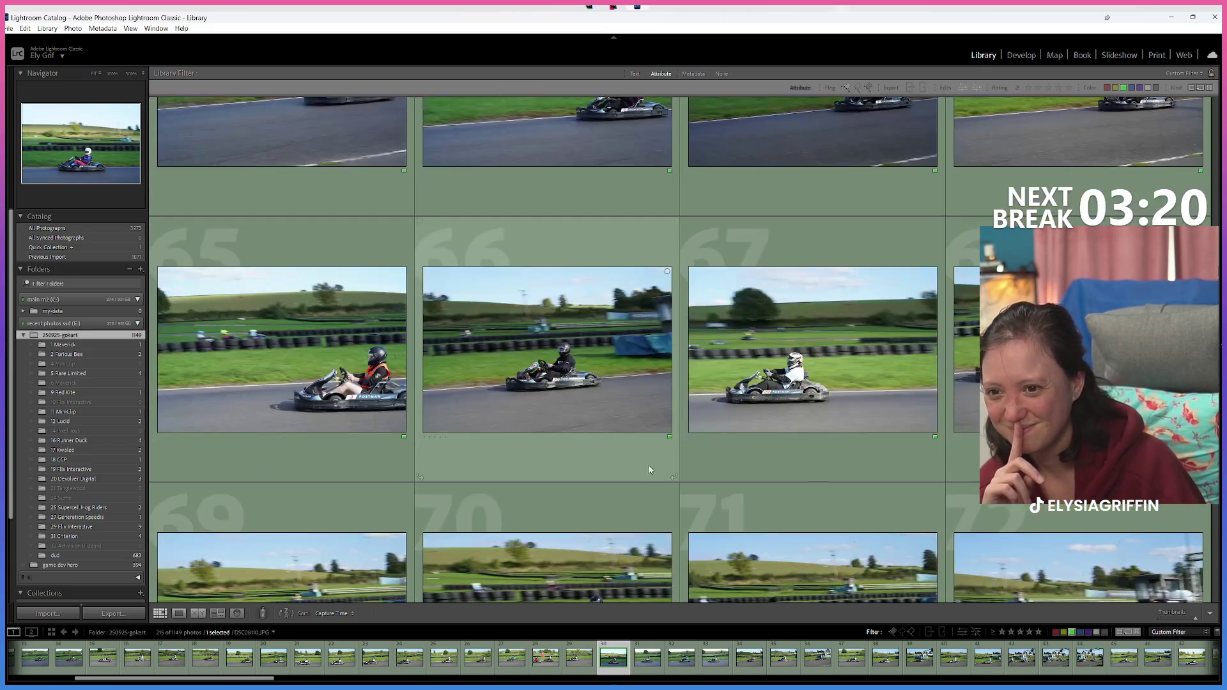
# Step: Restore the green-or-unlabelled filter (1147 of 1149) and open photo 169, DSC07947, in Loupe
pyautogui.click(773, 409)
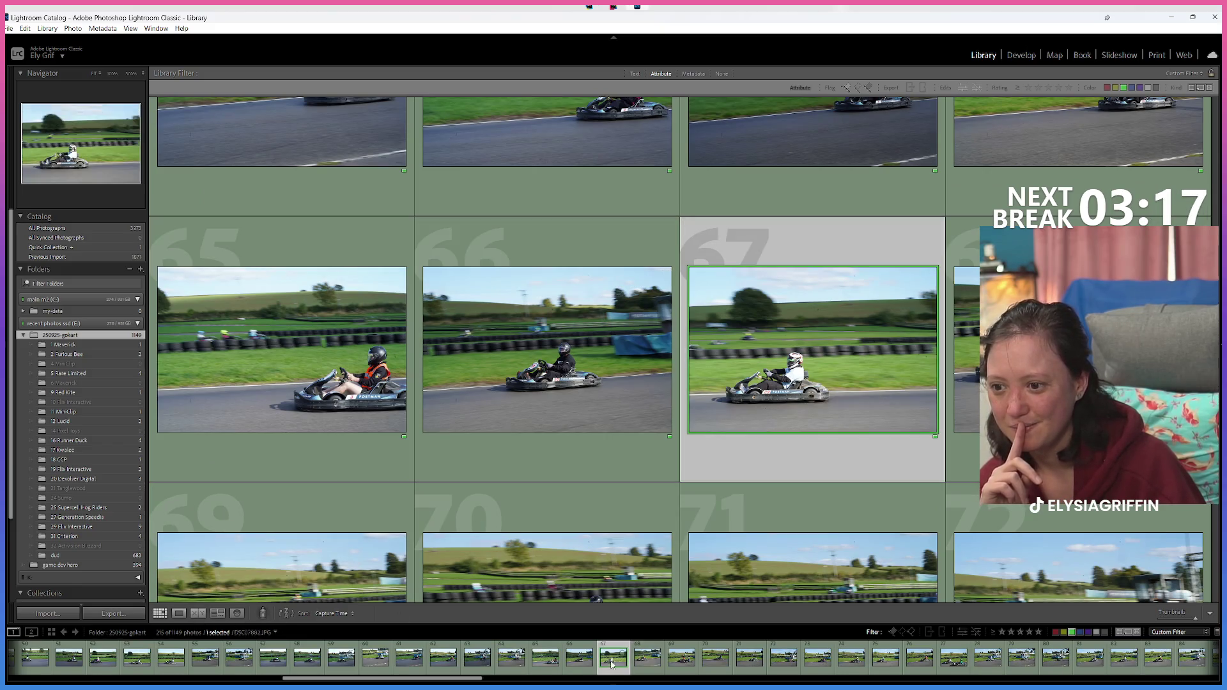
pyautogui.click(1104, 633)
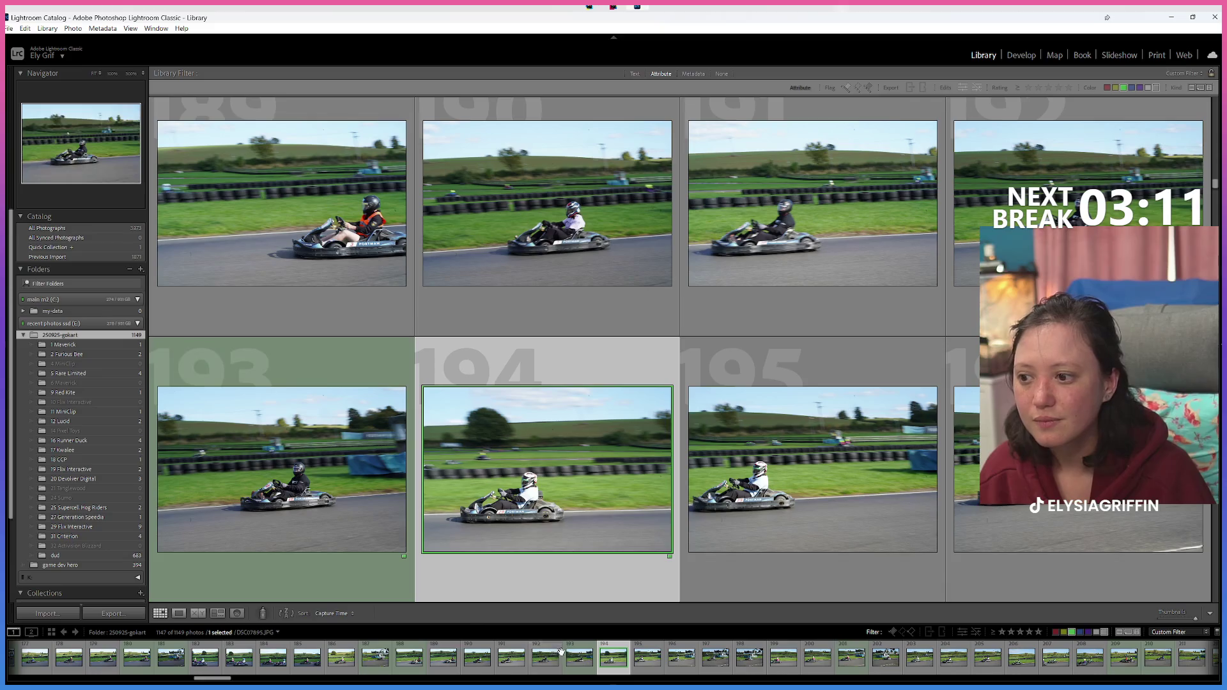
pyautogui.scroll(2, 636, 517)
pyautogui.scroll(2, 632, 517)
pyautogui.scroll(2, 630, 517)
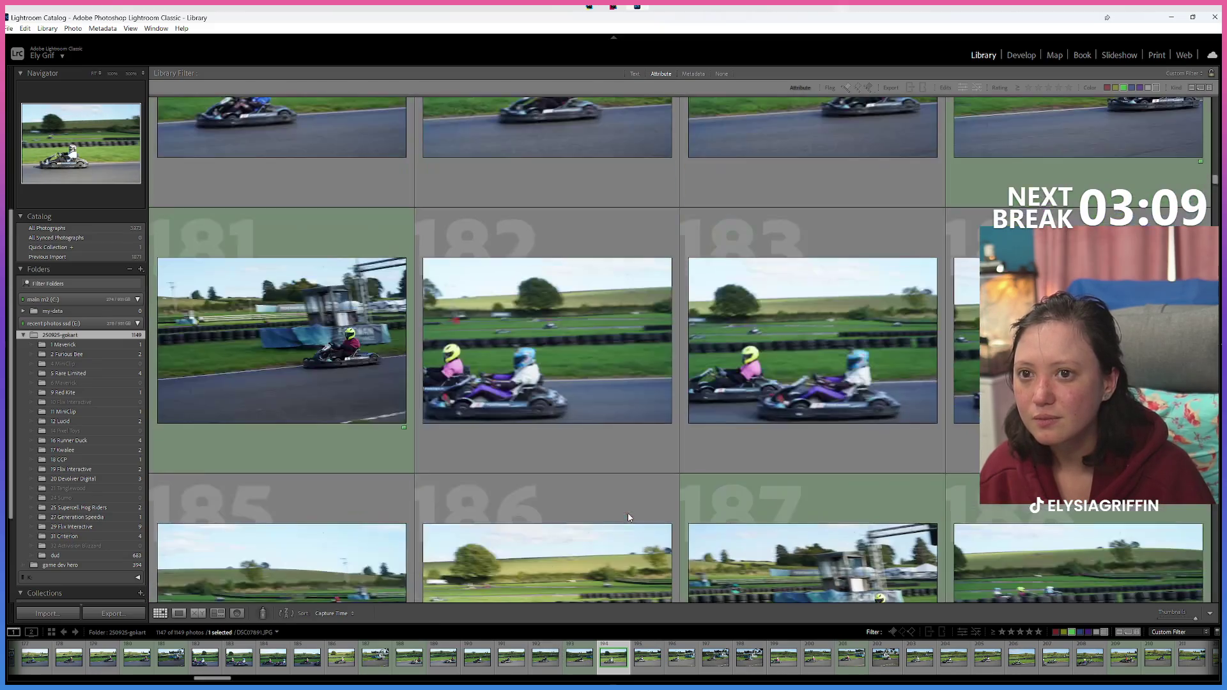
pyautogui.scroll(2, 626, 518)
pyautogui.scroll(1, 623, 520)
pyautogui.scroll(2, 619, 525)
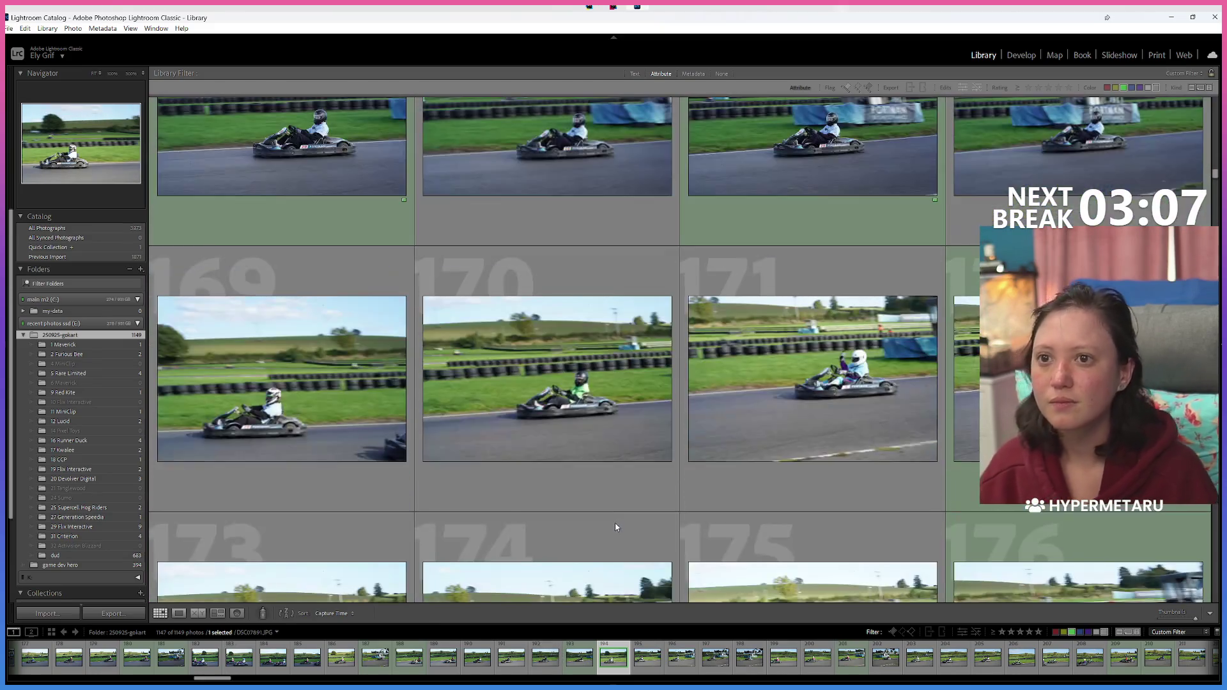
pyautogui.scroll(2, 616, 528)
pyautogui.scroll(-2, 524, 533)
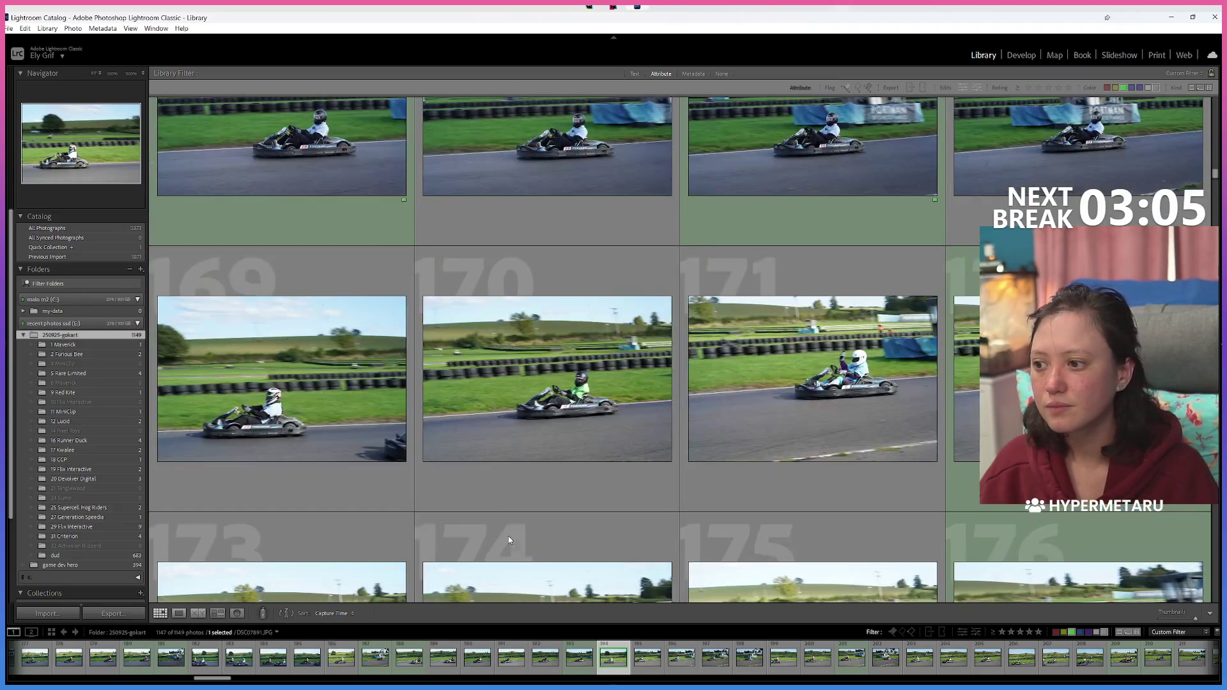
pyautogui.click(339, 445)
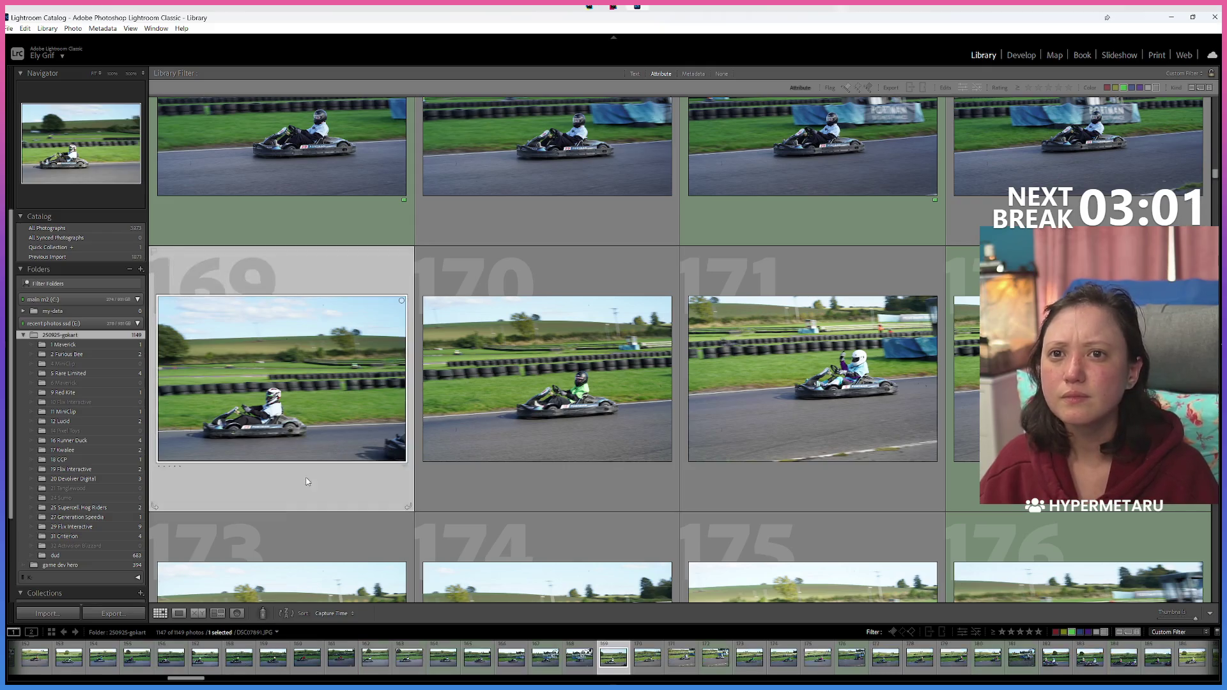
pyautogui.click(179, 614)
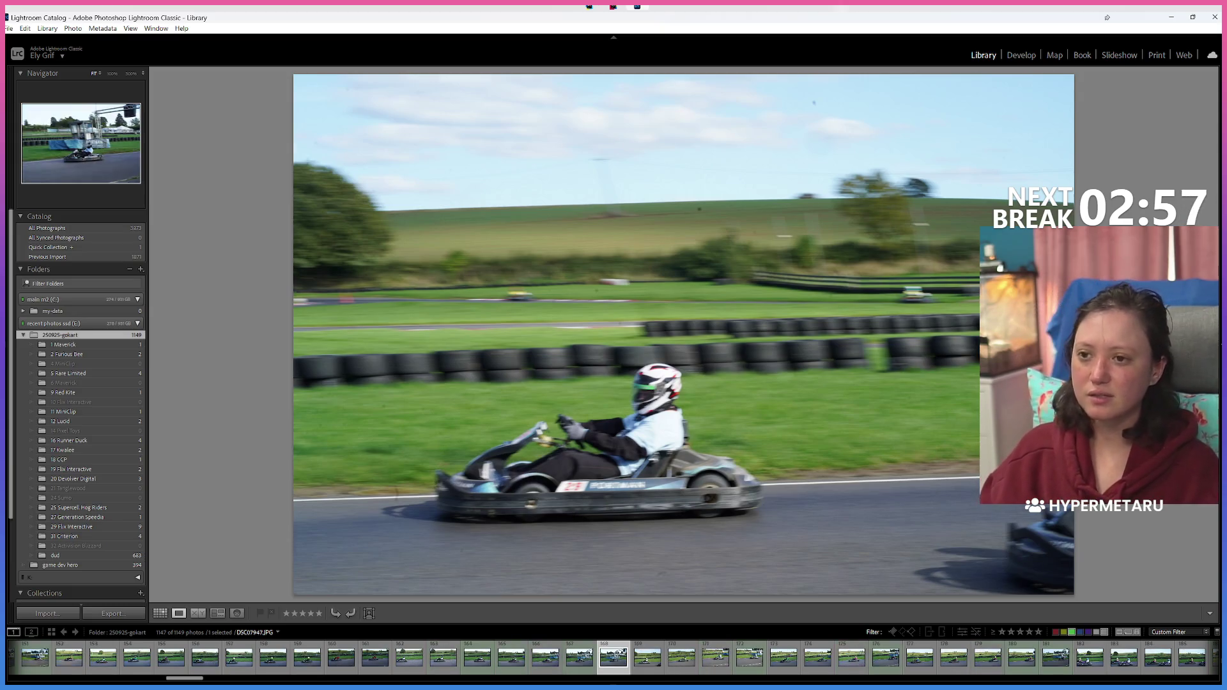
# Step: Step to photo DSC07950 and check the driver at 100% zoom, then return to fit size
pyautogui.press('Left')
pyautogui.press('Left')
pyautogui.press('Right')
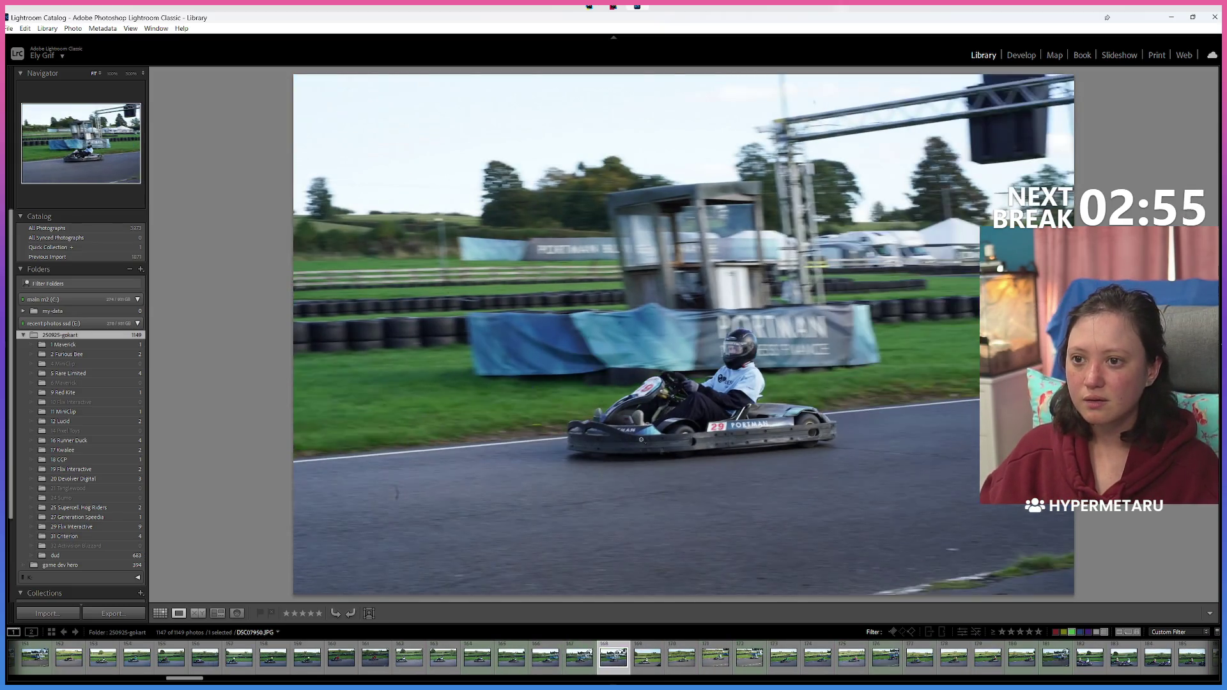
pyautogui.click(708, 389)
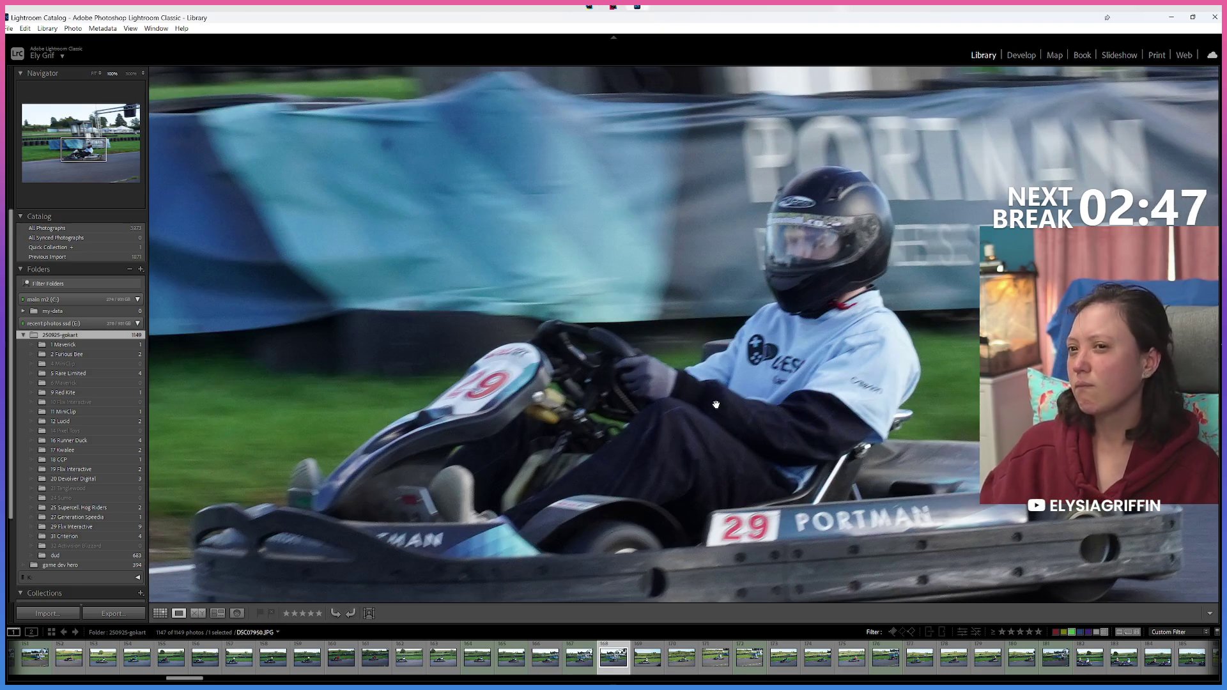
pyautogui.click(708, 410)
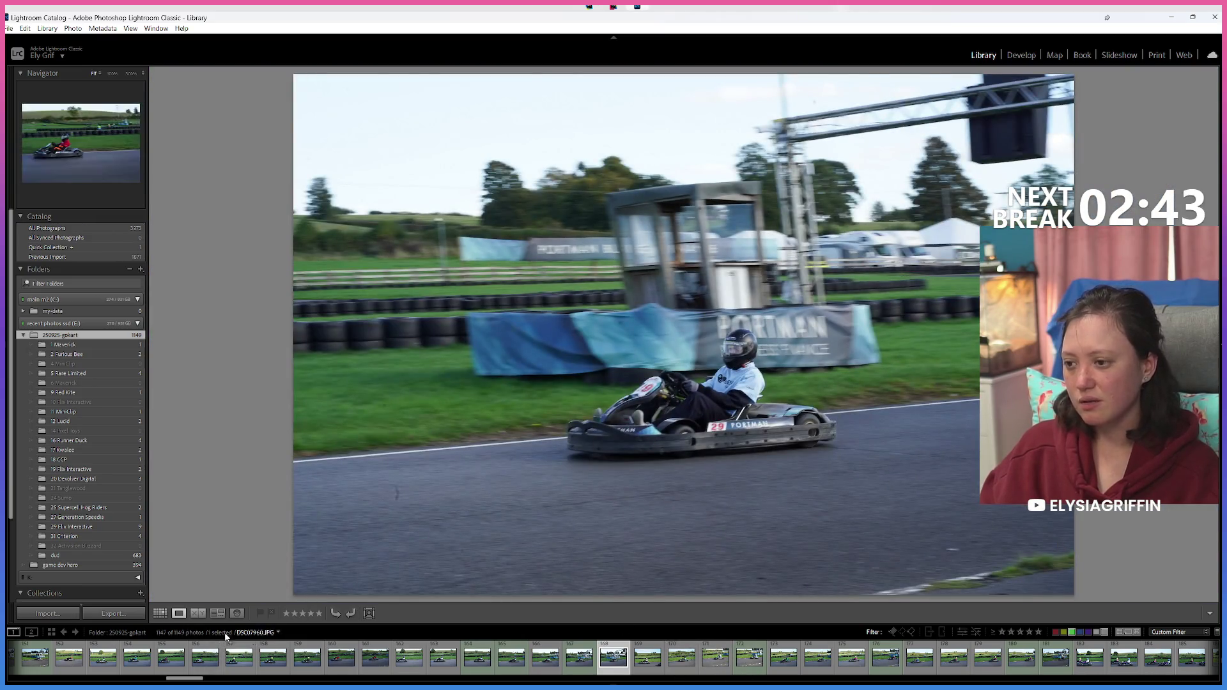
# Step: View kart photos DSC07939 and 233 full-size, then go back to the thumbnail Grid
pyautogui.click(755, 666)
pyautogui.scroll(-5, 754, 666)
pyautogui.scroll(-5, 735, 664)
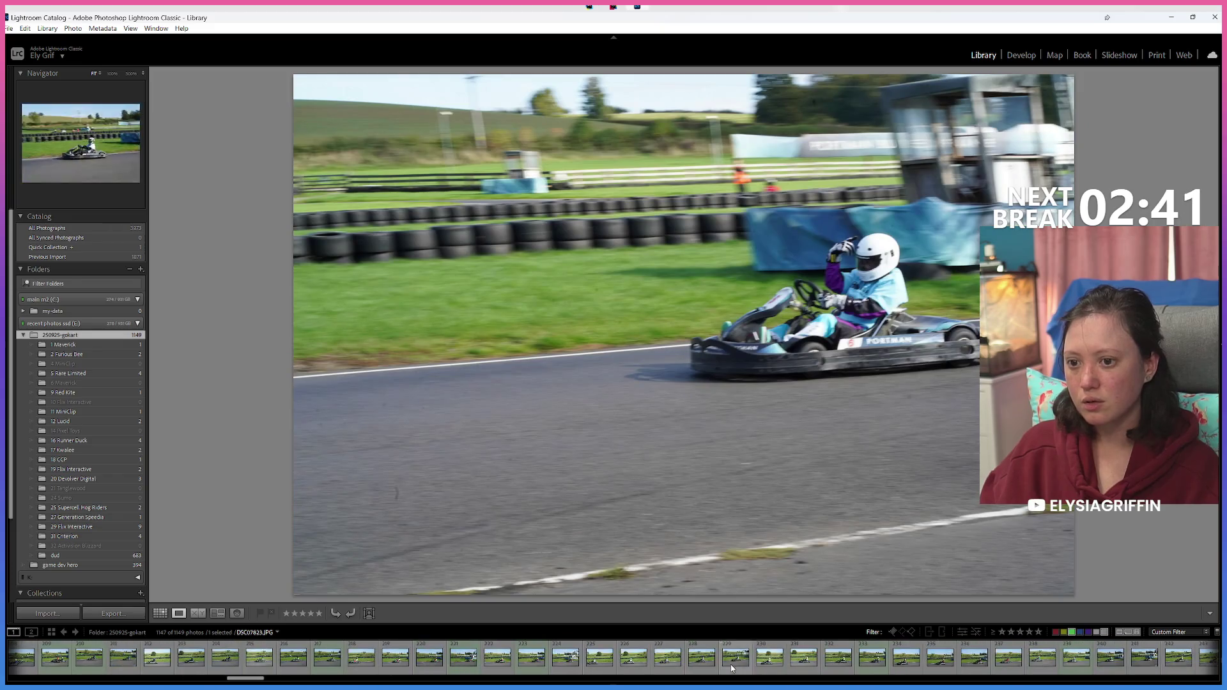
pyautogui.click(872, 658)
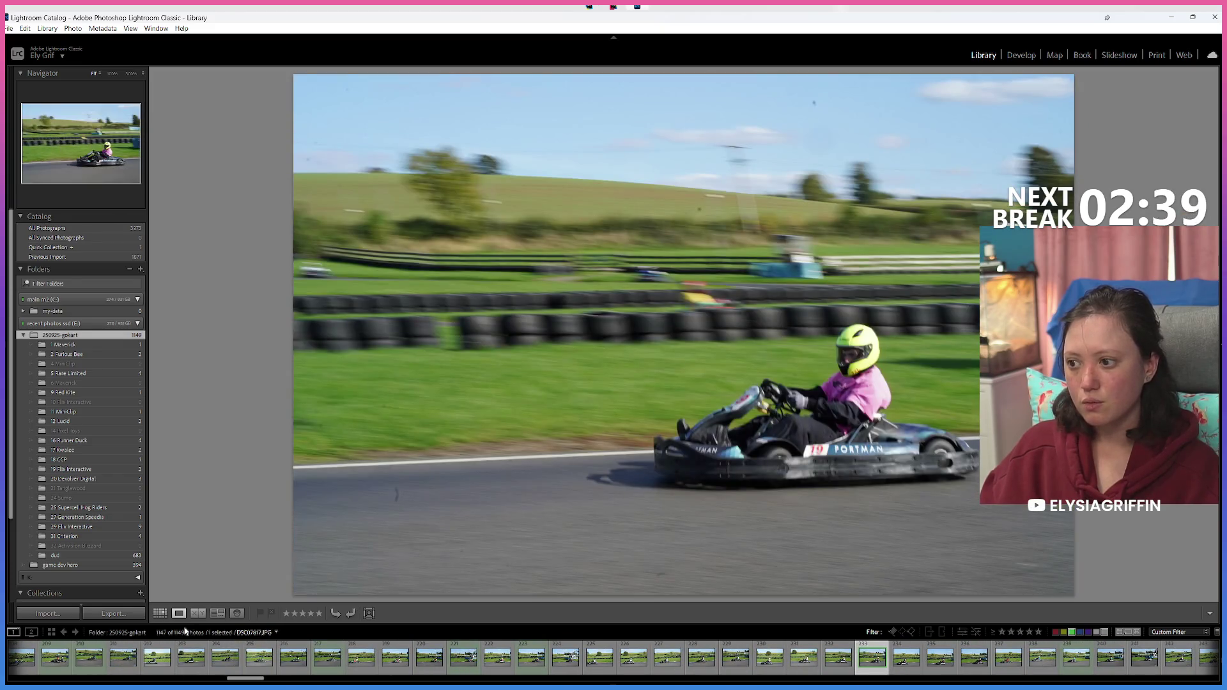
pyautogui.click(159, 614)
# Step: Scroll down the Grid to photo 251 and open it large in Loupe view
pyautogui.scroll(-3, 722, 469)
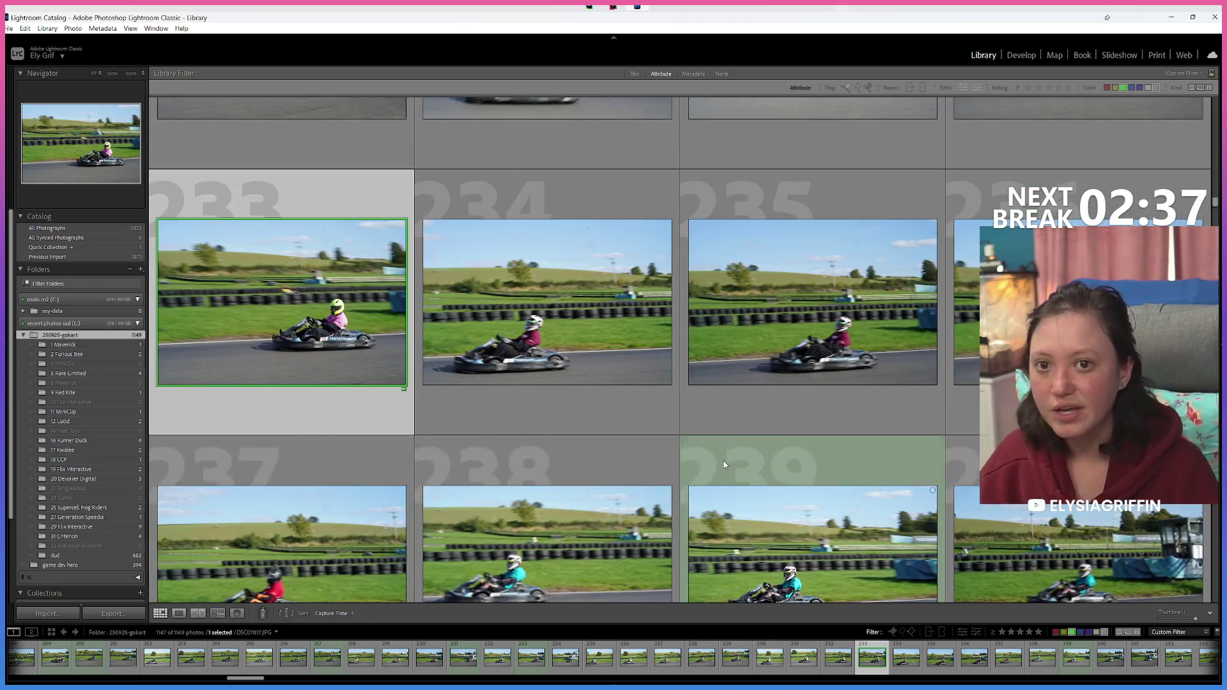
pyautogui.scroll(-2, 722, 462)
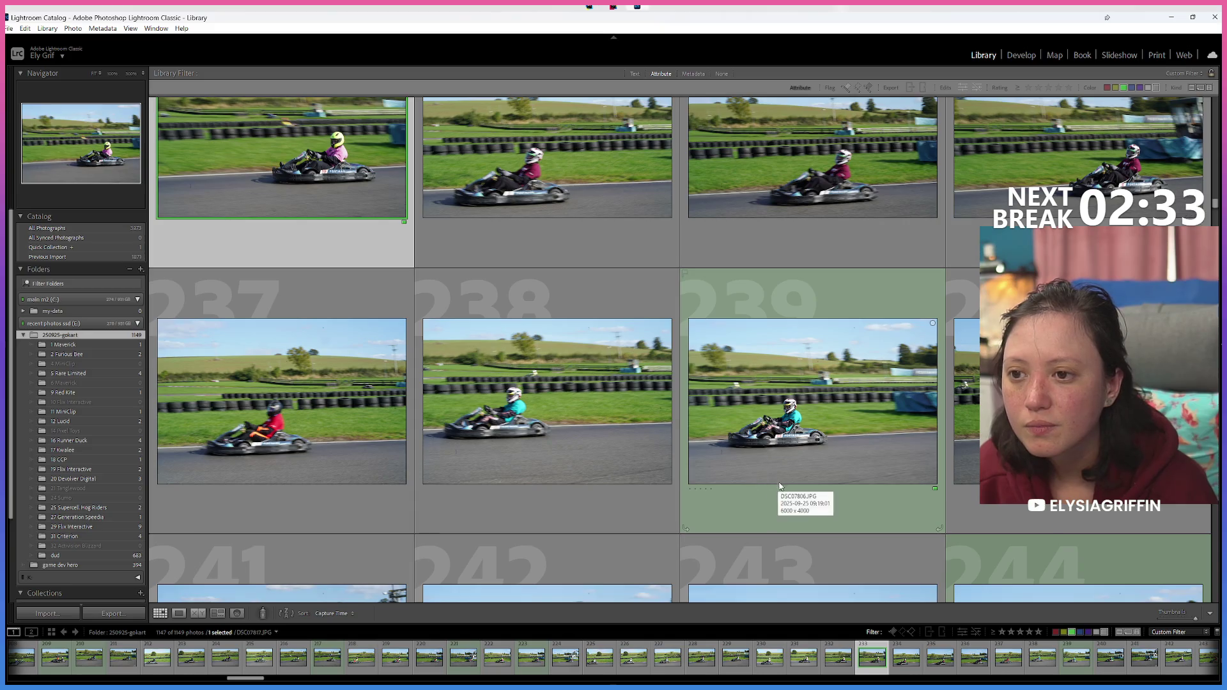
pyautogui.scroll(-2, 777, 487)
pyautogui.scroll(-2, 776, 485)
pyautogui.scroll(-3, 774, 483)
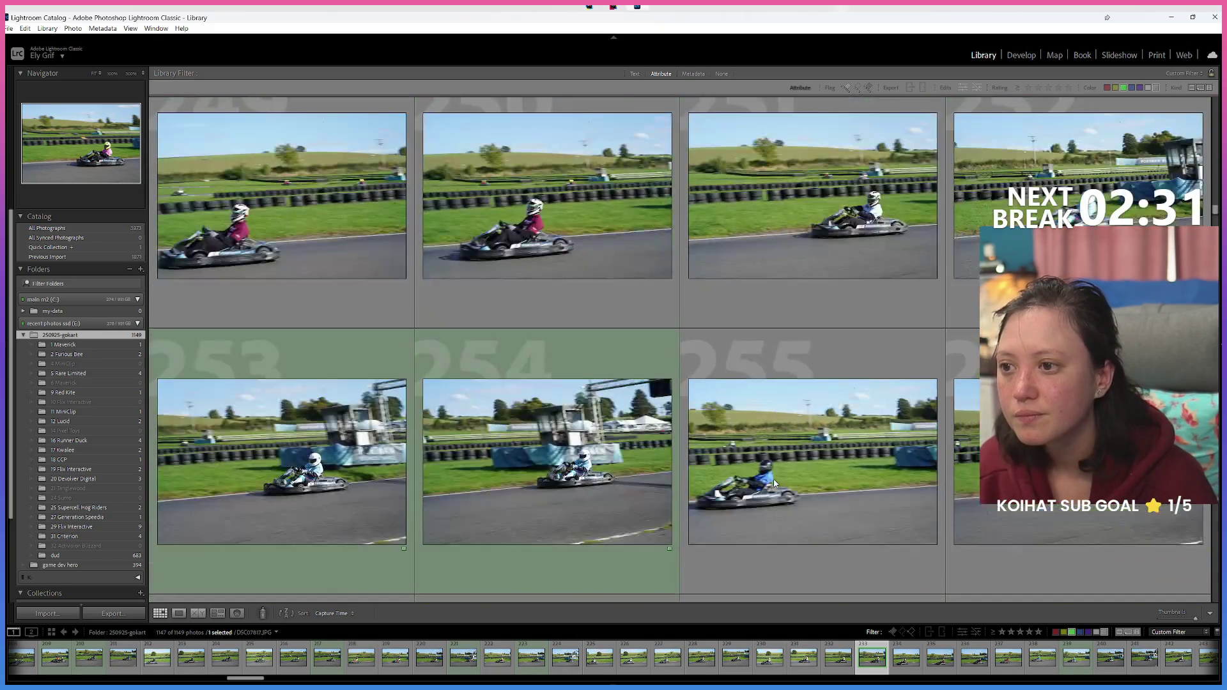
pyautogui.moveTo(547, 462)
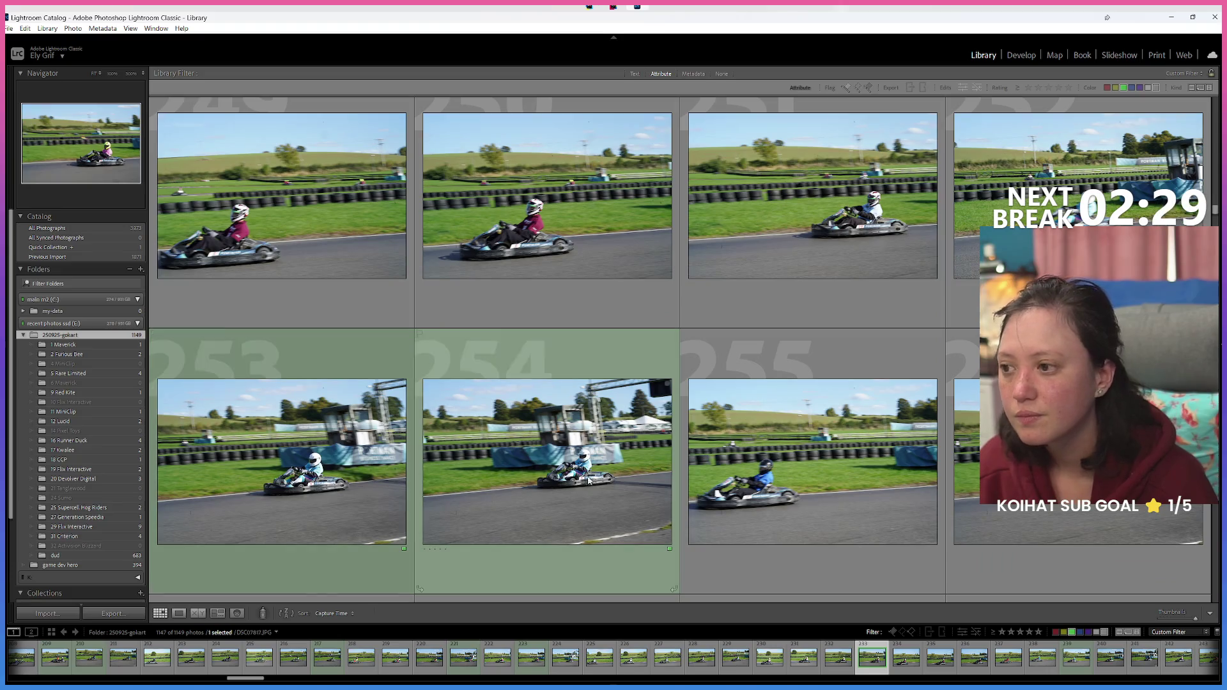
pyautogui.moveTo(282, 462)
pyautogui.click(812, 211)
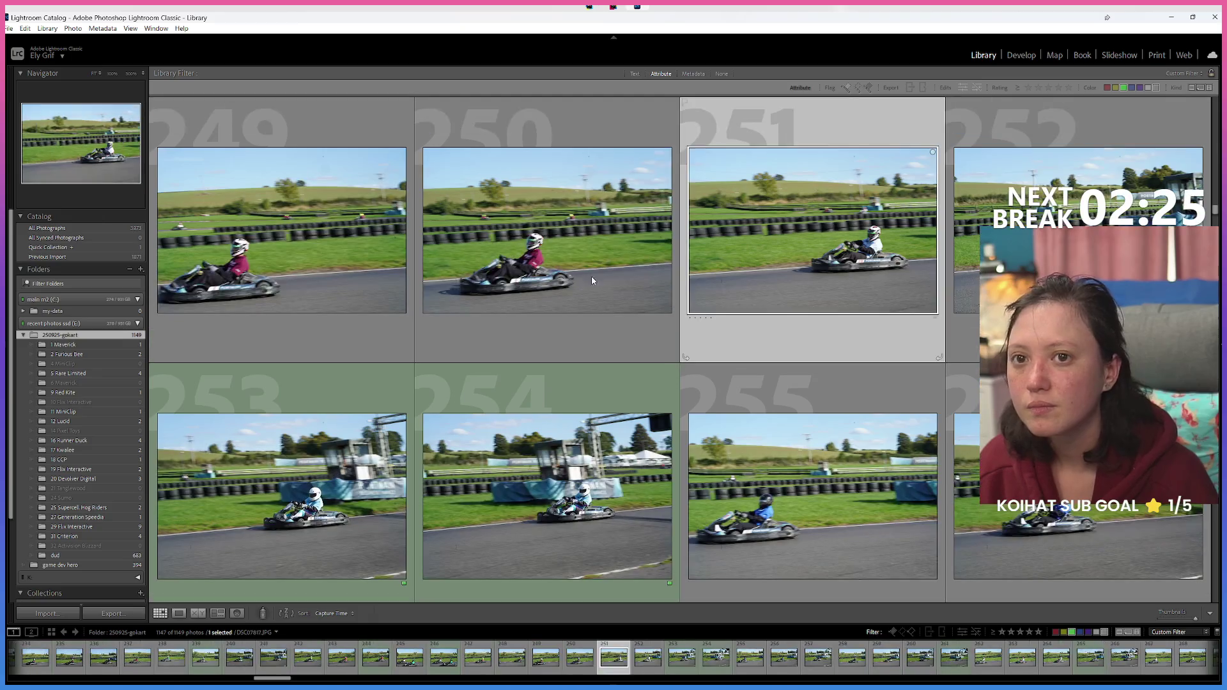
pyautogui.click(178, 613)
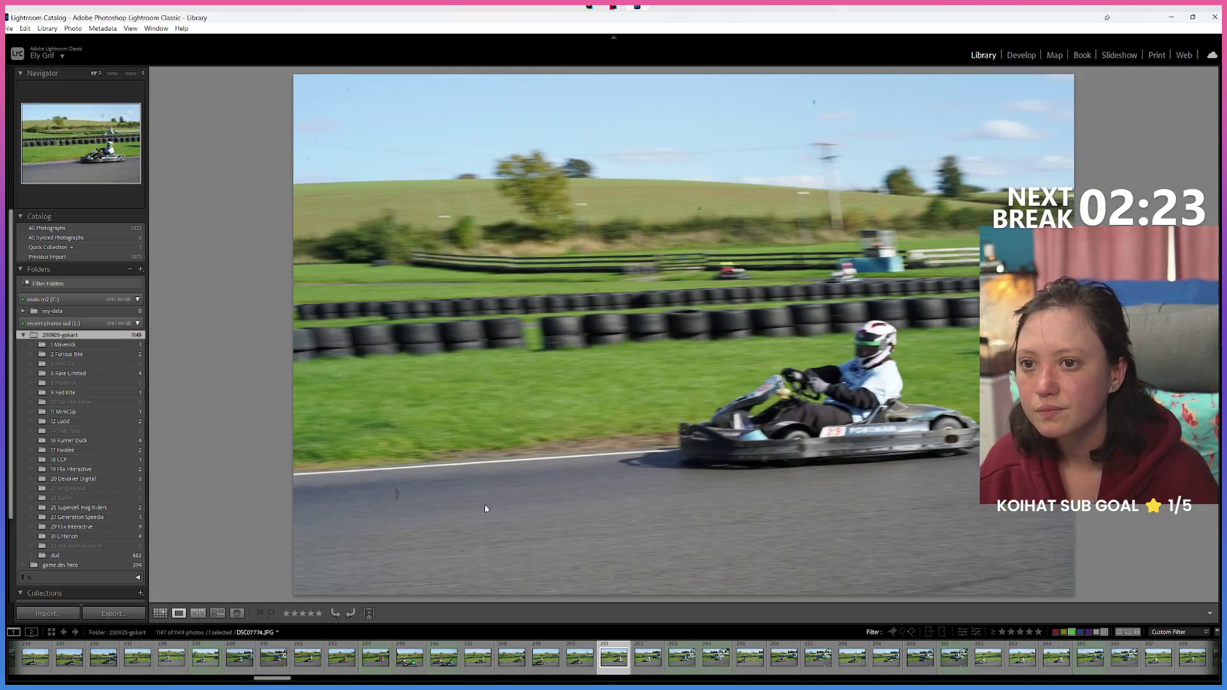
# Step: Step back and forth through the neighbouring kart photos in Loupe view
pyautogui.press('Right')
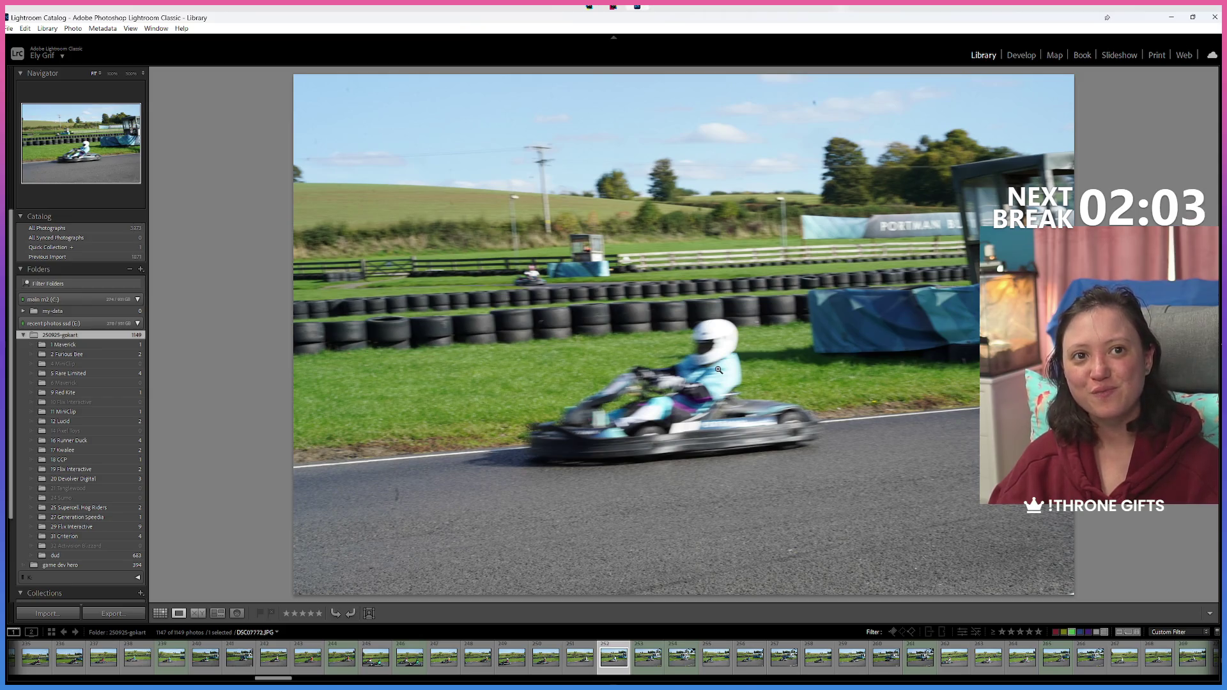
pyautogui.press('Left')
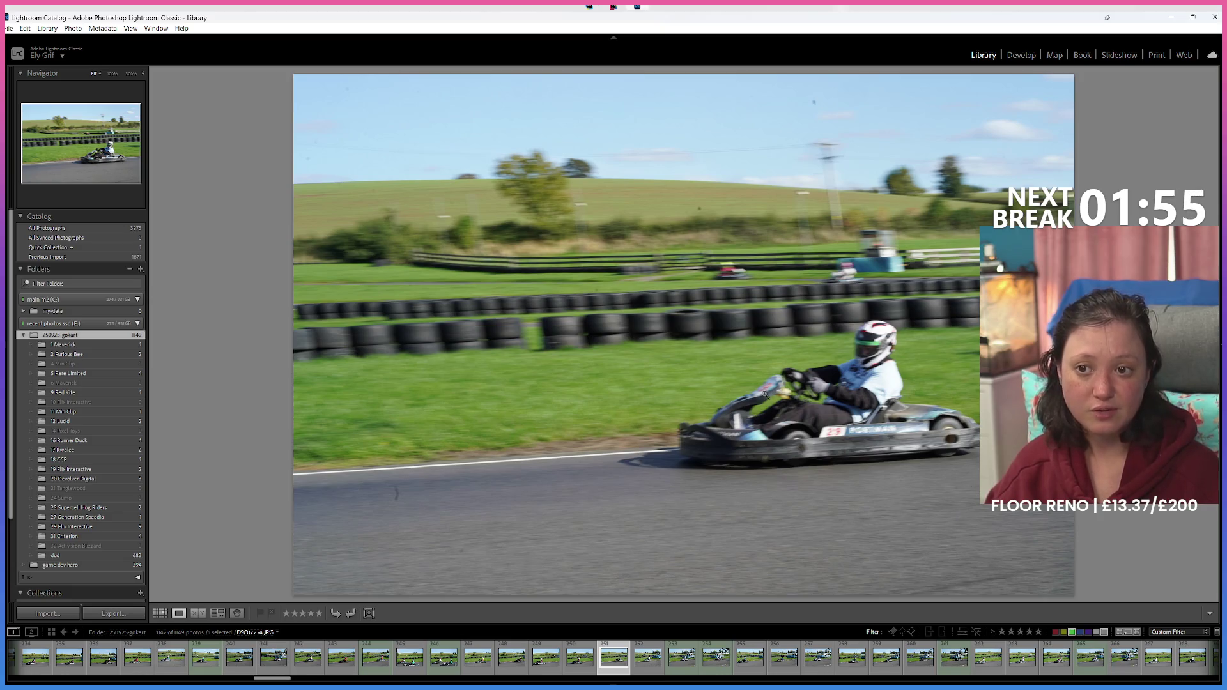
pyautogui.press('Left')
pyautogui.press('Left')
pyautogui.press('Left')
pyautogui.press('Left')
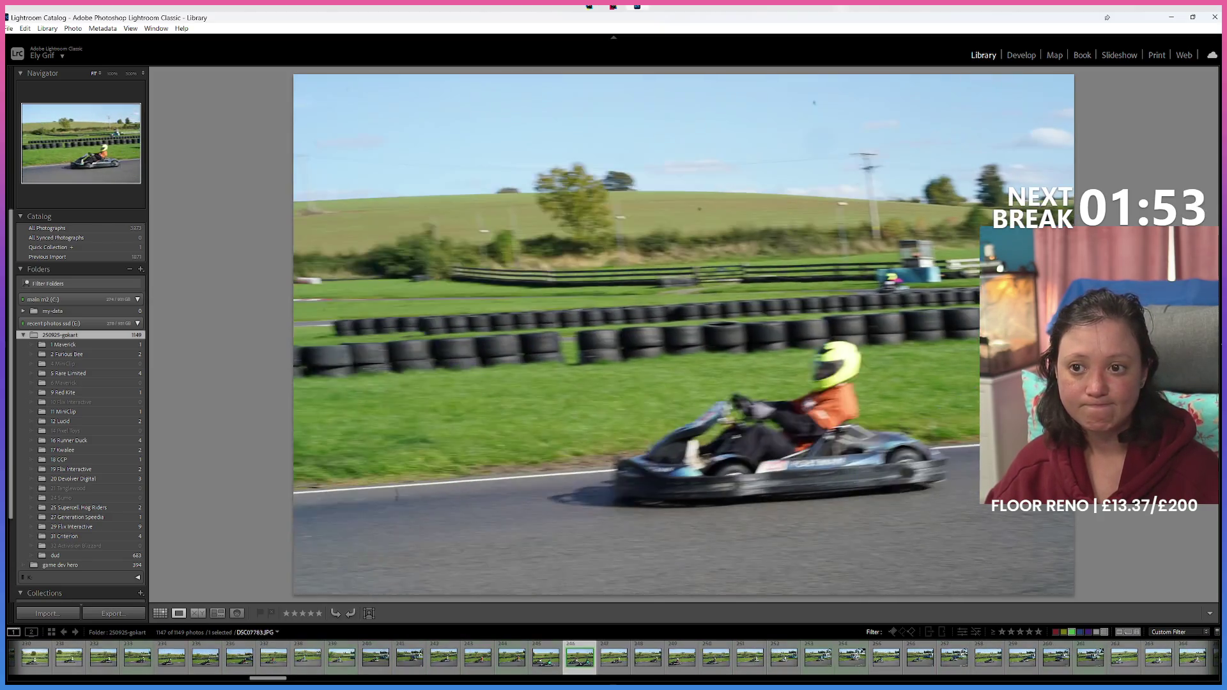
pyautogui.press('Left')
pyautogui.press('Left')
pyautogui.press('Left')
pyautogui.press('Left')
pyautogui.press('Left')
pyautogui.press('Left')
pyautogui.press('Left')
pyautogui.press('Left')
pyautogui.press('Left')
pyautogui.press('Left')
pyautogui.press('Right')
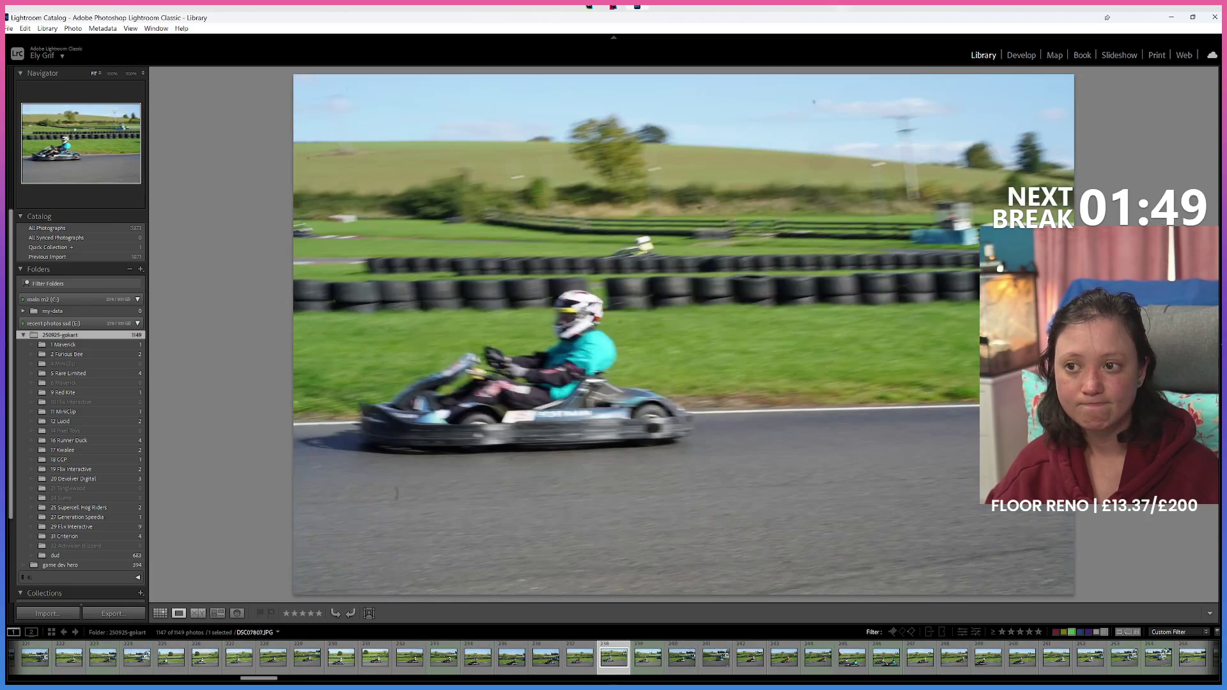
pyautogui.press('Left')
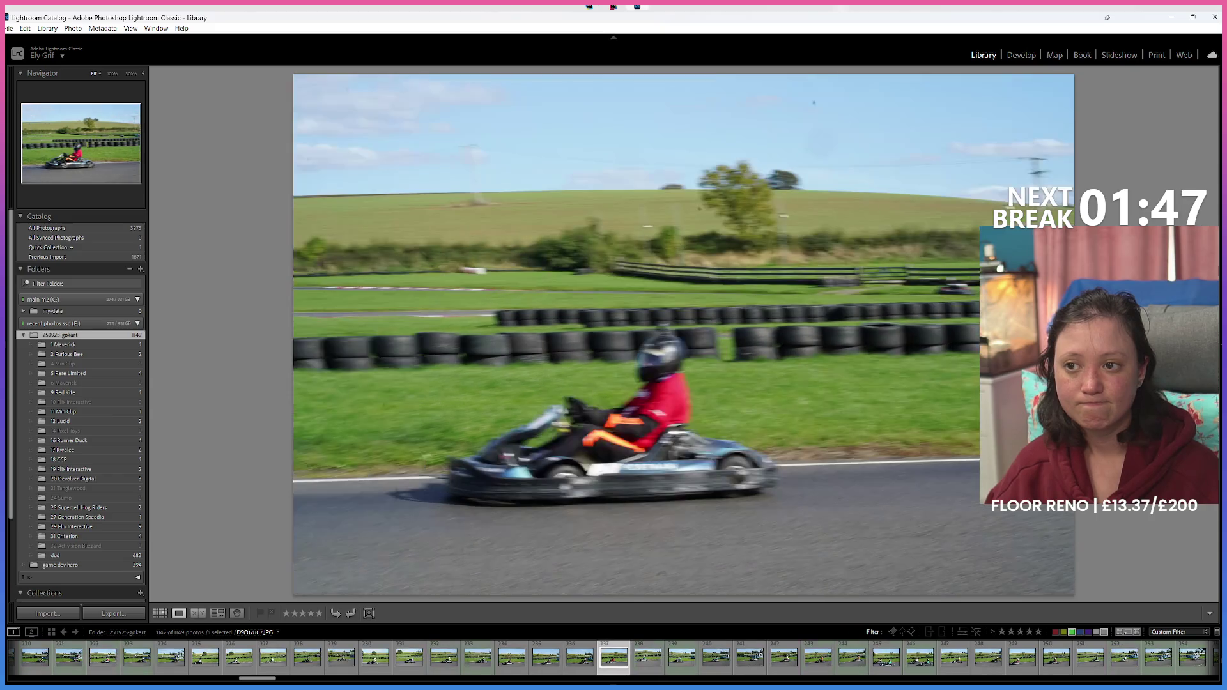
pyautogui.press('Left')
pyautogui.press('Left')
pyautogui.press('Left')
pyautogui.press('Left')
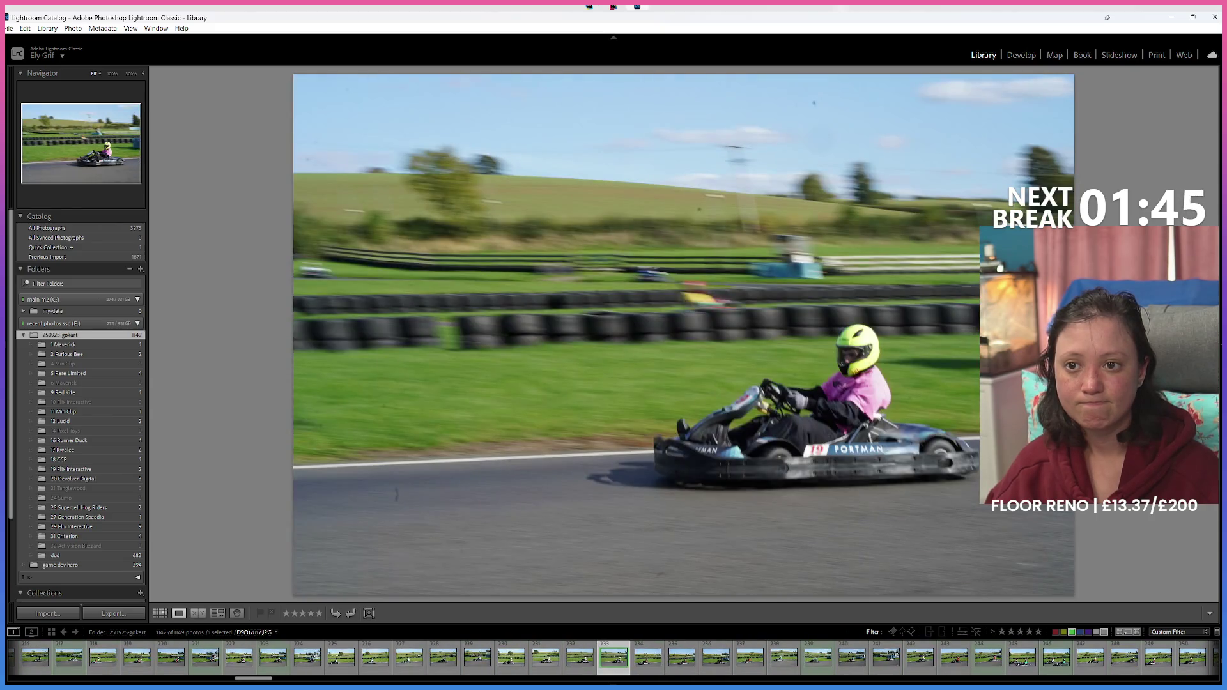
pyautogui.press('Left')
pyautogui.press('Left')
pyautogui.press('Left')
pyautogui.press('Left')
pyautogui.press('Left')
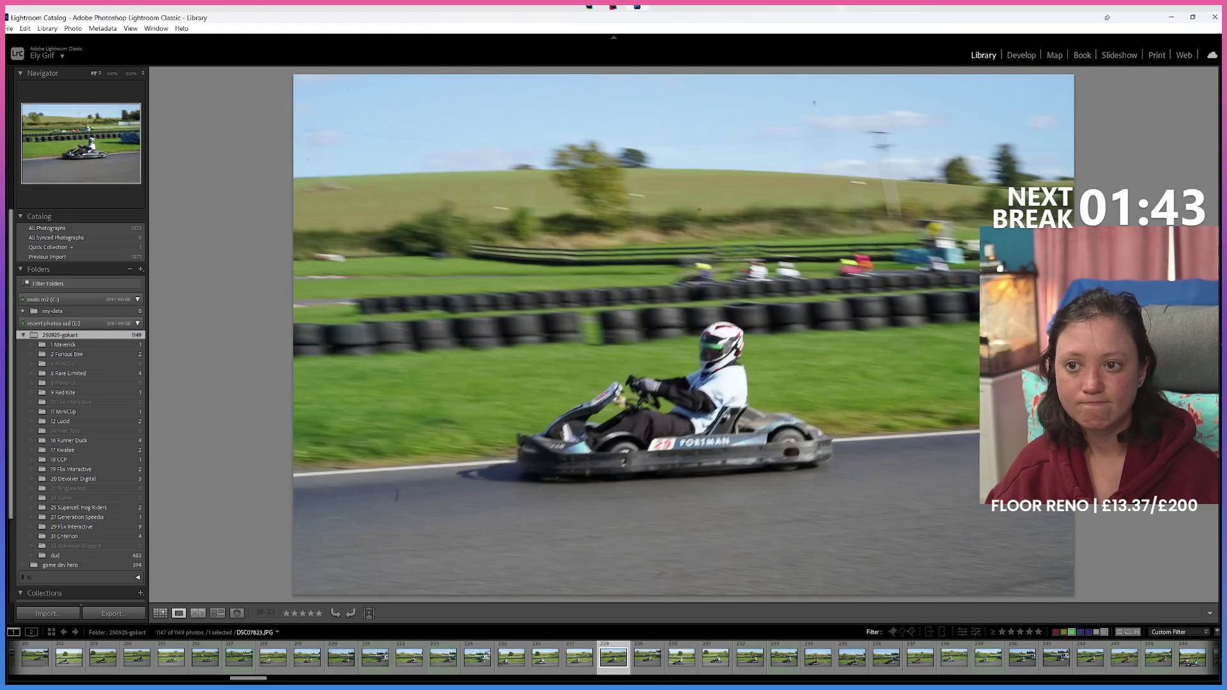
pyautogui.press('Right')
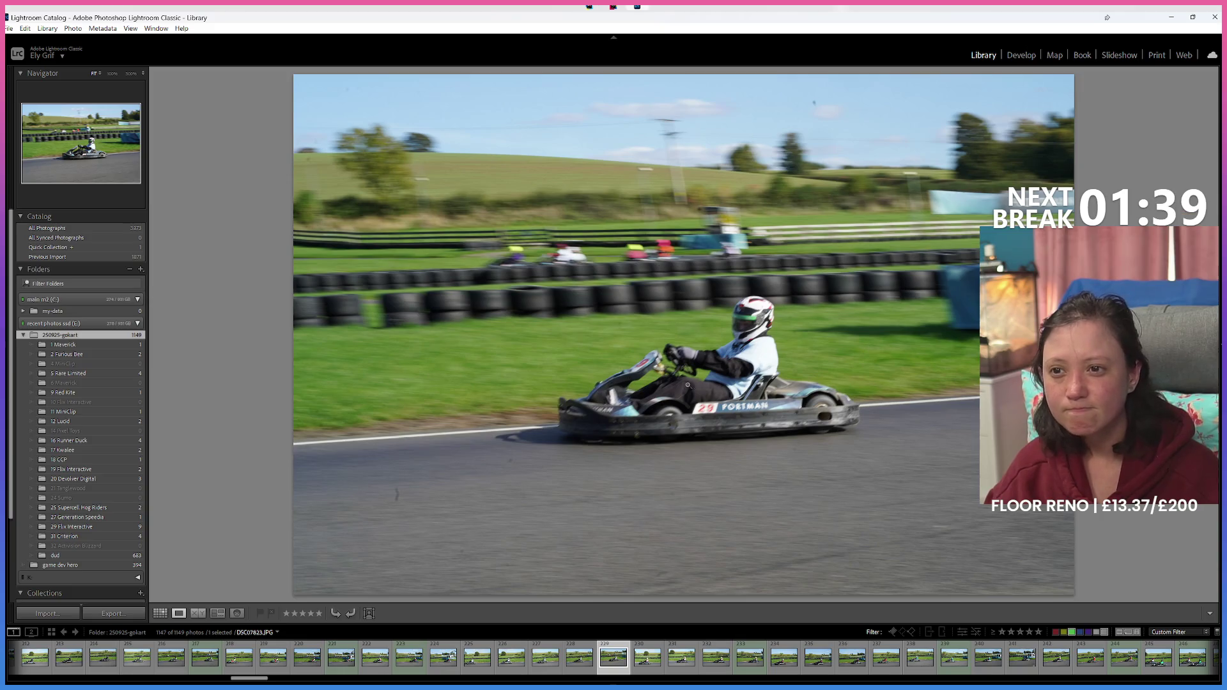
# Step: Zoom to 100% on a driver's helmet, step through more photos, then start a colour-label filter
pyautogui.click(736, 340)
pyautogui.press('Right')
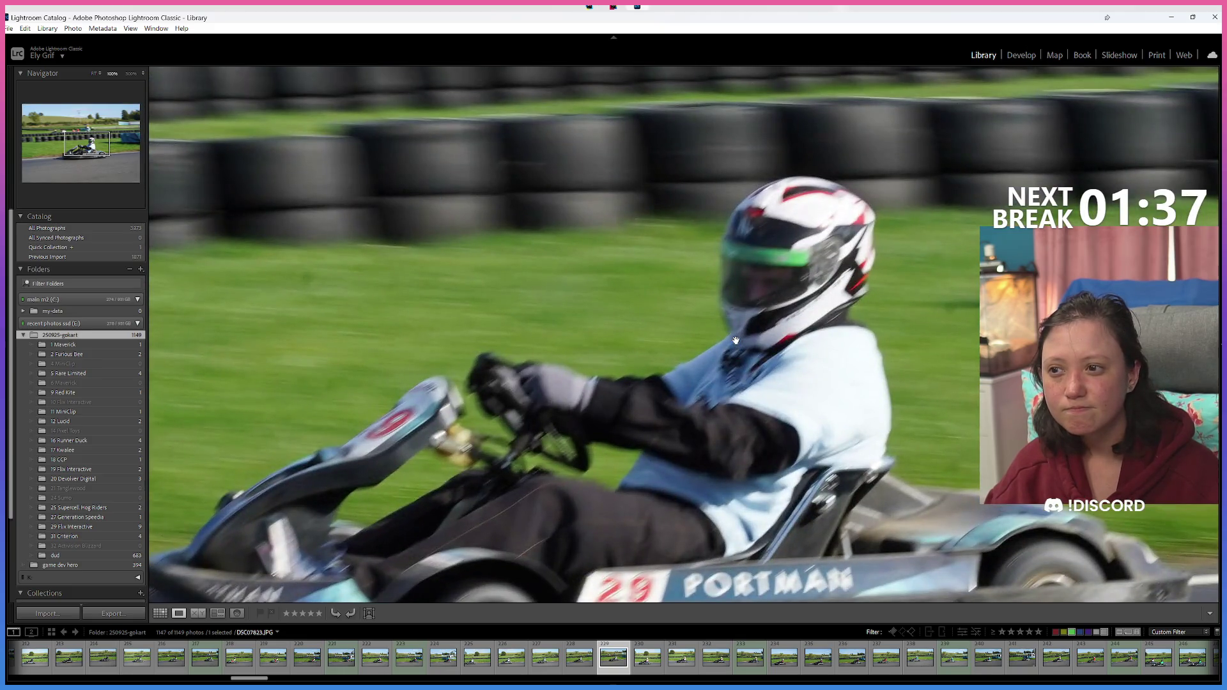
pyautogui.click(764, 319)
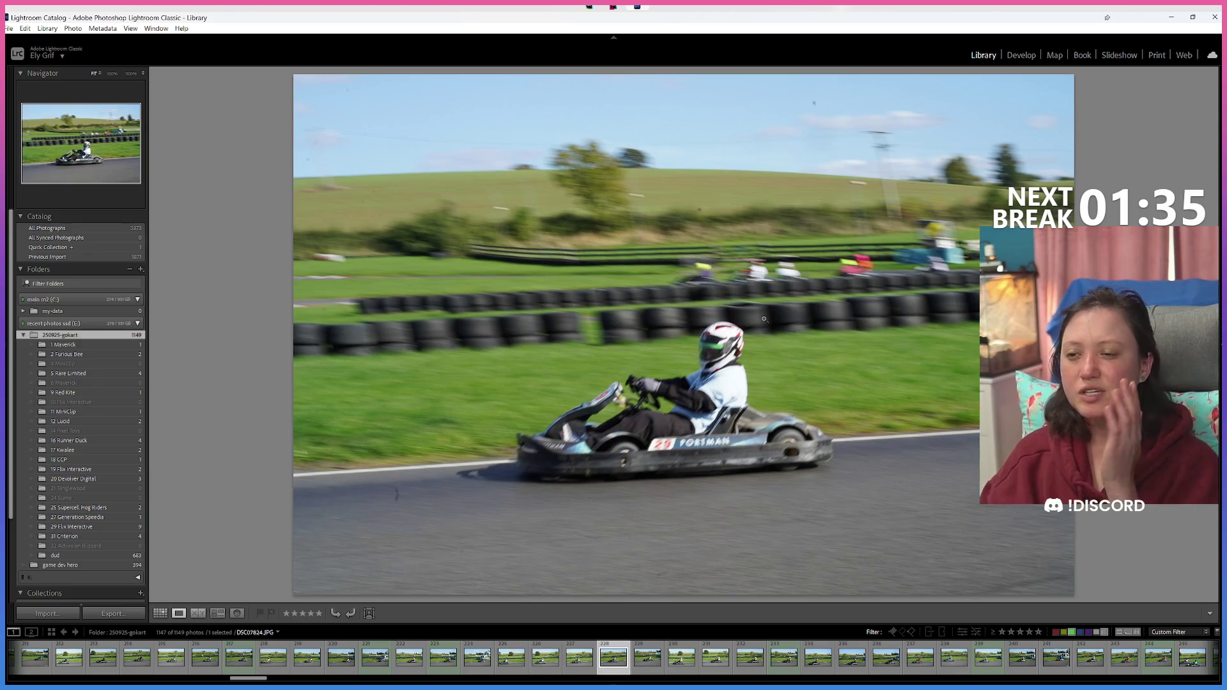
pyautogui.press('Right')
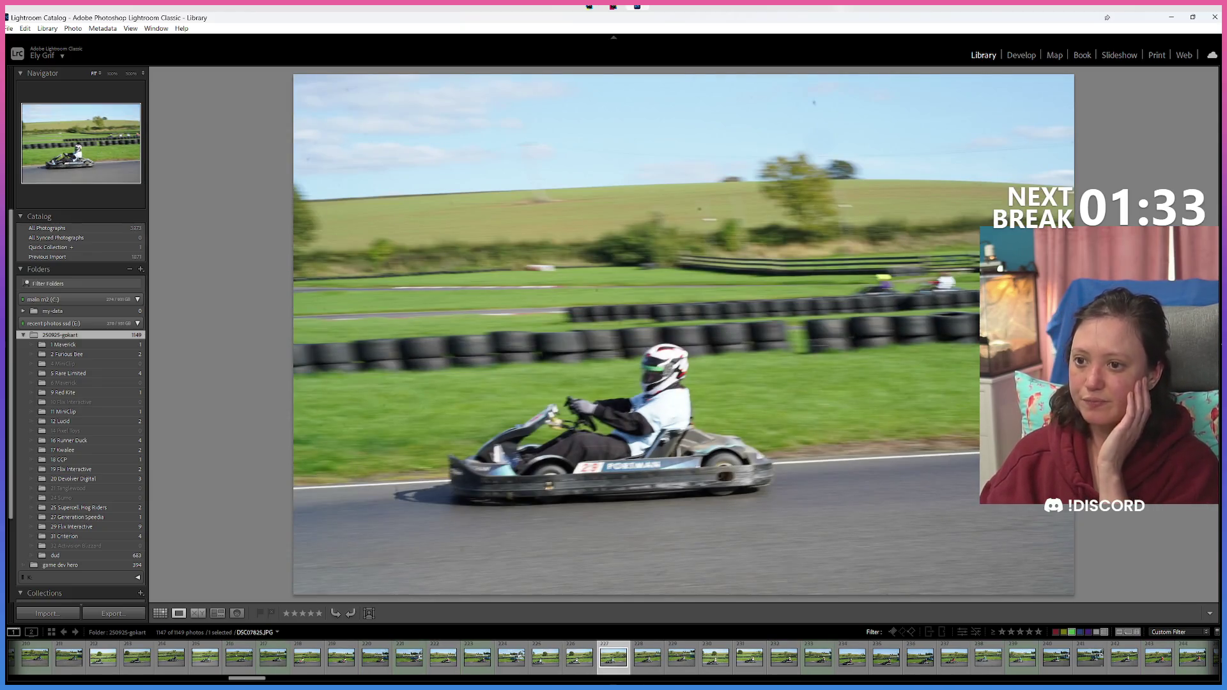
pyautogui.press('Left')
pyautogui.press('Left')
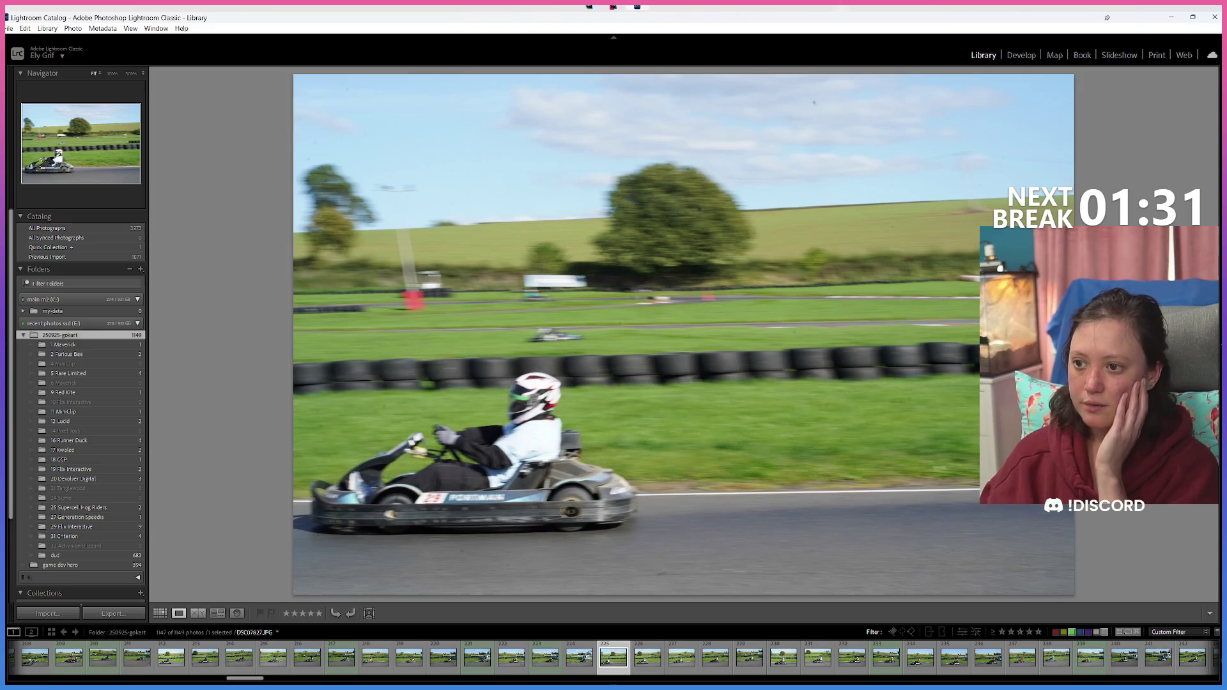
pyautogui.press('Left')
pyautogui.press('Left')
pyautogui.press('Left')
pyautogui.press('Left')
pyautogui.press('Left')
pyautogui.press('Left')
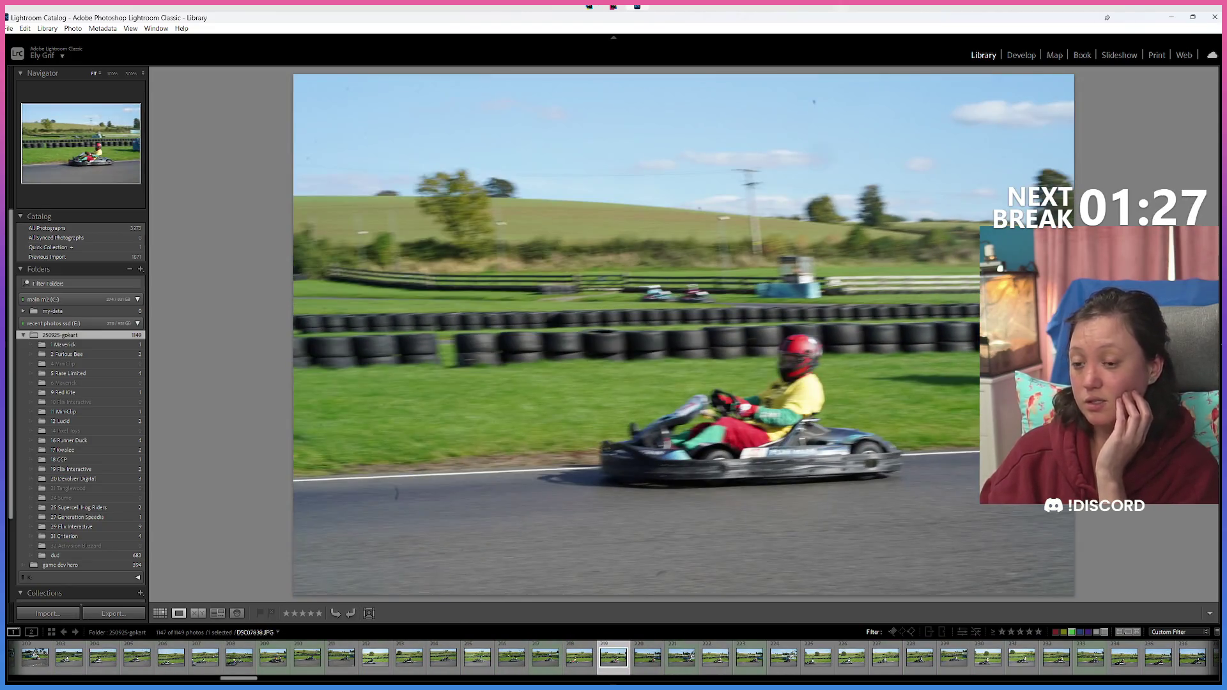
pyautogui.press('Right')
pyautogui.press('Right')
pyautogui.press('Right')
pyautogui.press('Right')
pyautogui.press('Right')
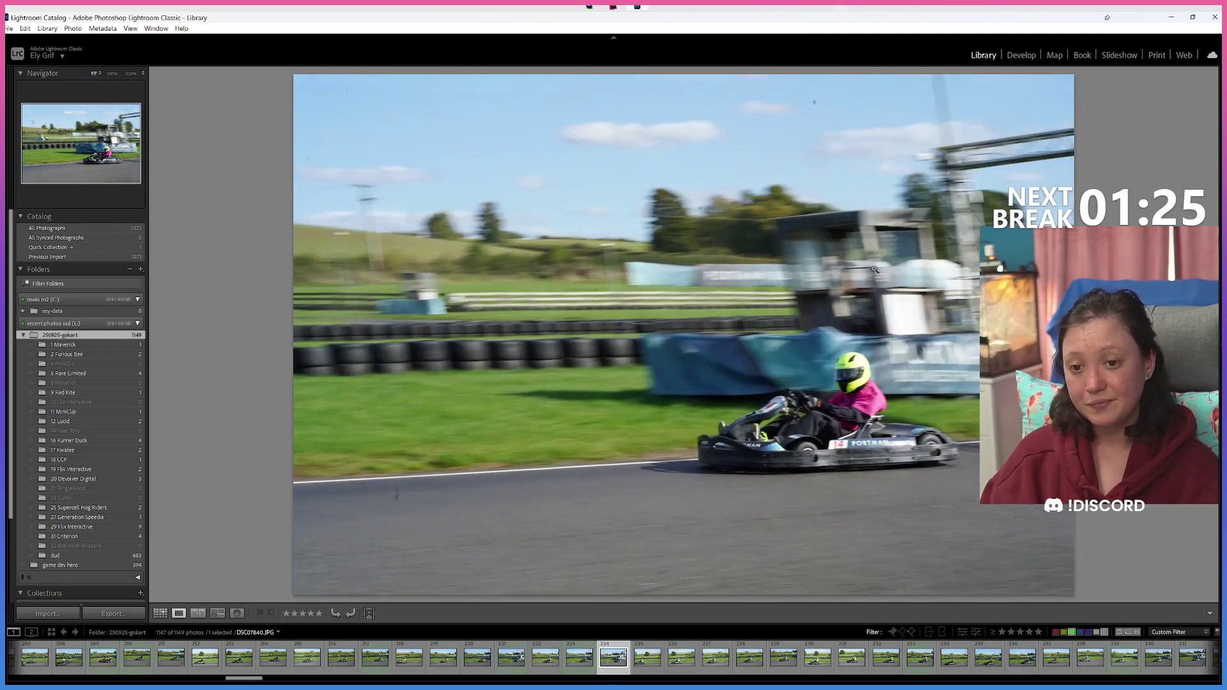
pyautogui.click(1105, 632)
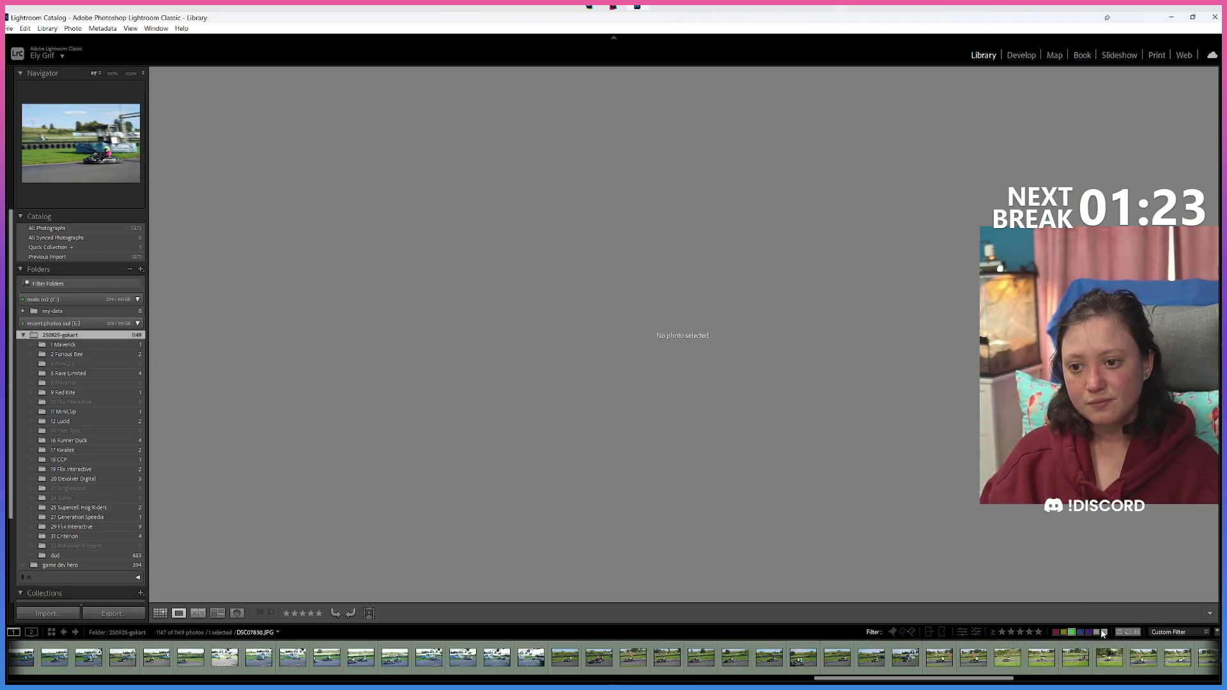
# Step: Filter the filmstrip to green-labelled plus unlabelled photos and advance to DSC08391
pyautogui.click(1072, 632)
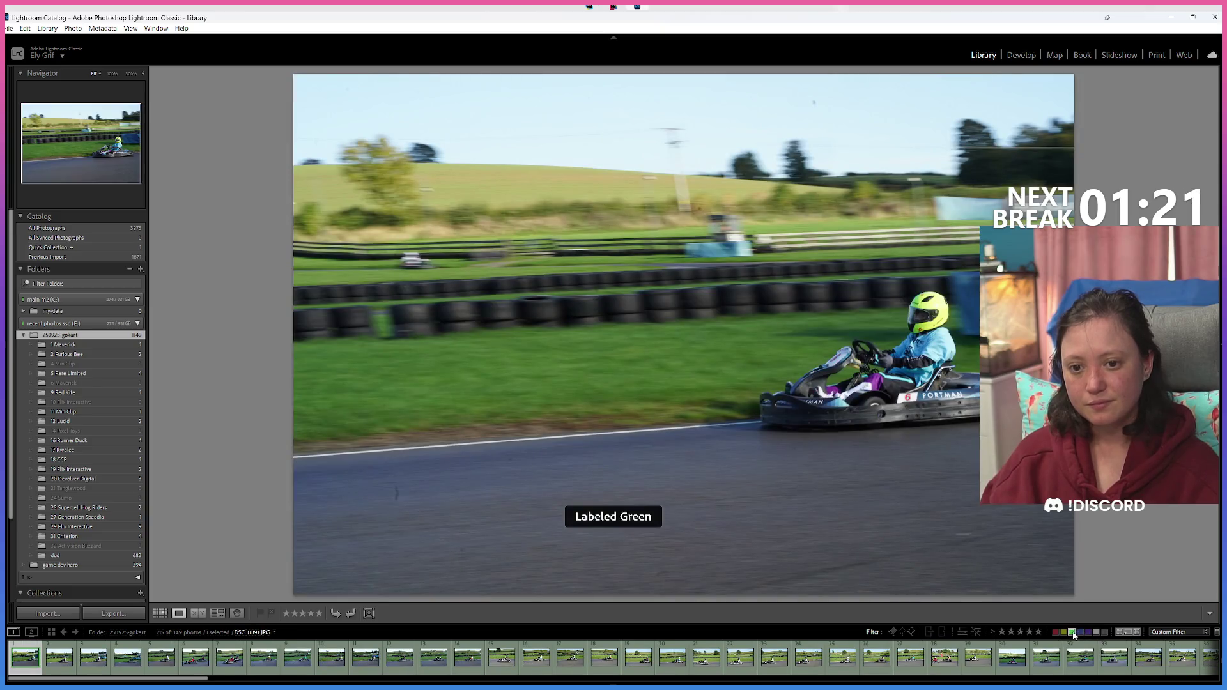
pyautogui.click(1106, 632)
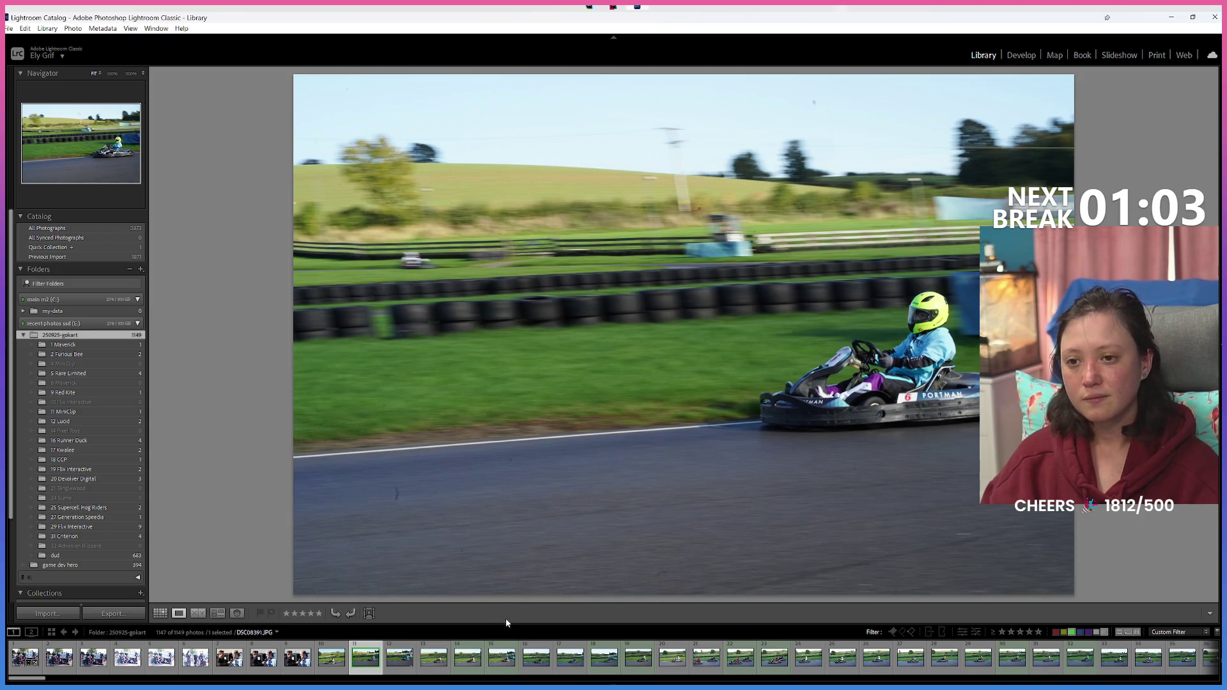
pyautogui.press('Right')
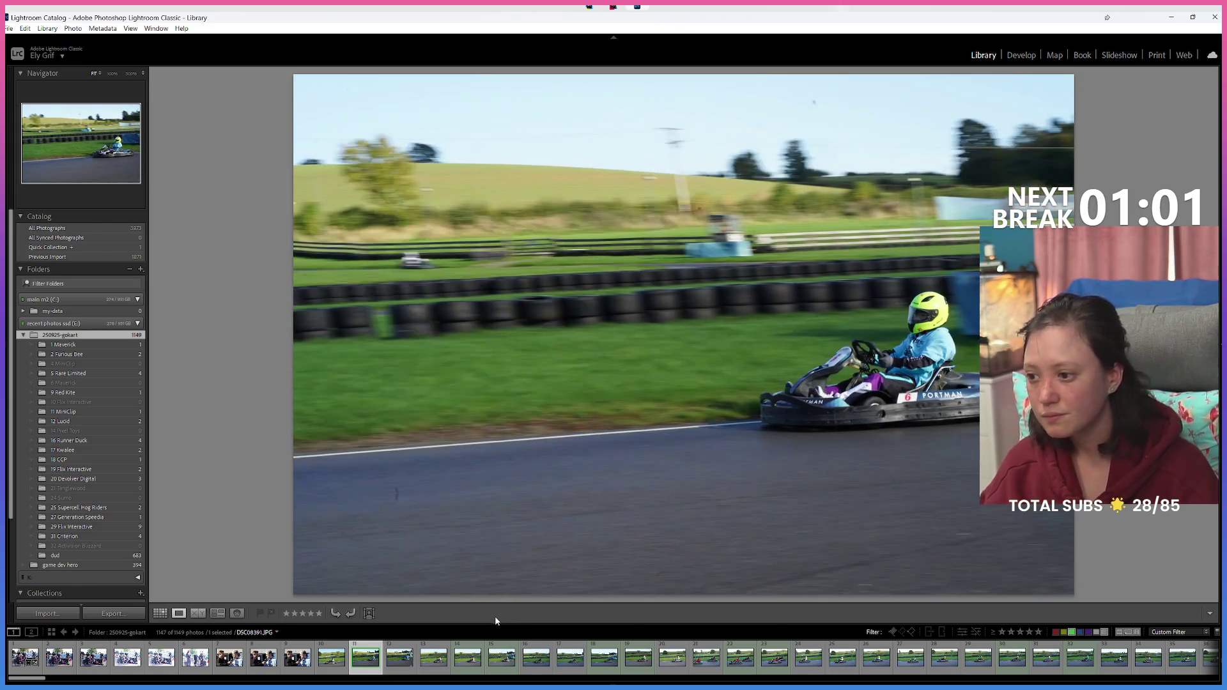
pyautogui.scroll(-10, 569, 659)
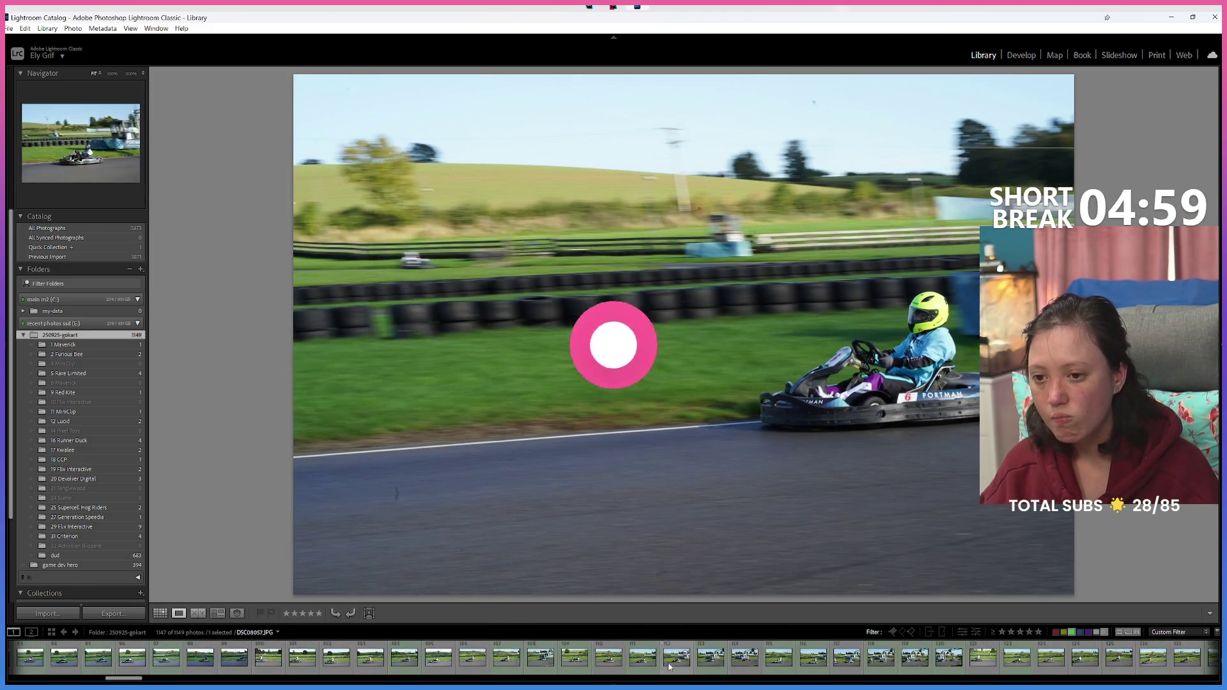